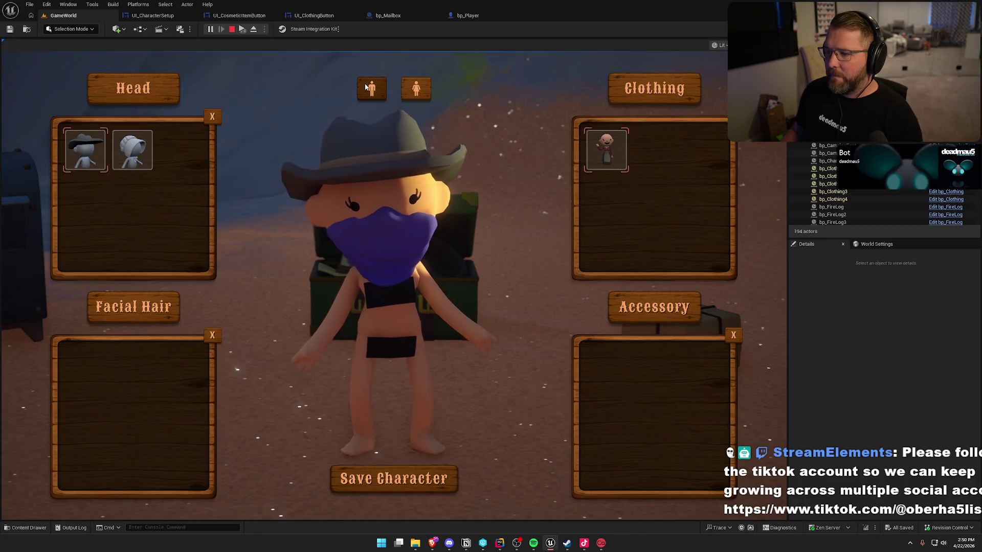
Equip the clothing outfit, then pick up the Flat Brim Hat parcel and drop it at the mailbox
click(610, 154)
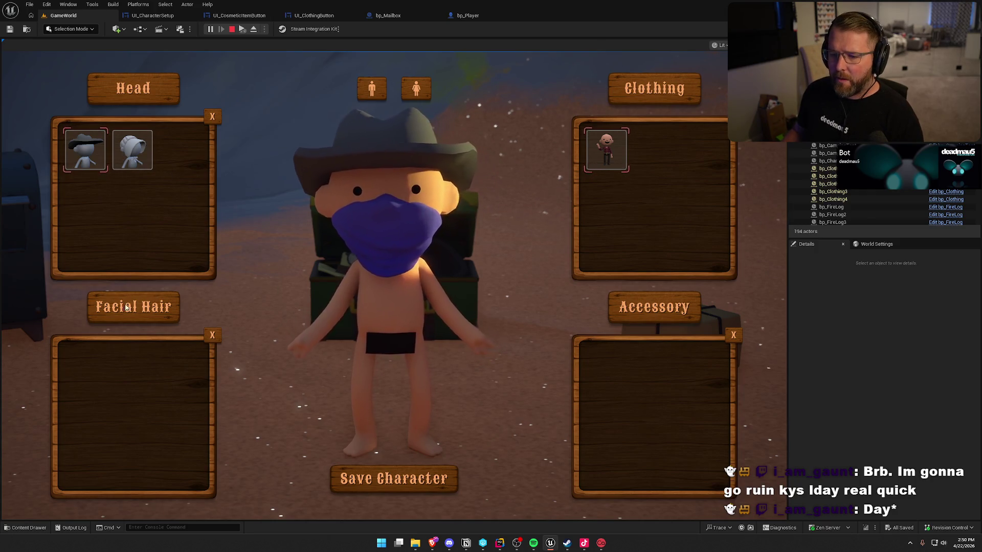
key(Escape)
key(w)
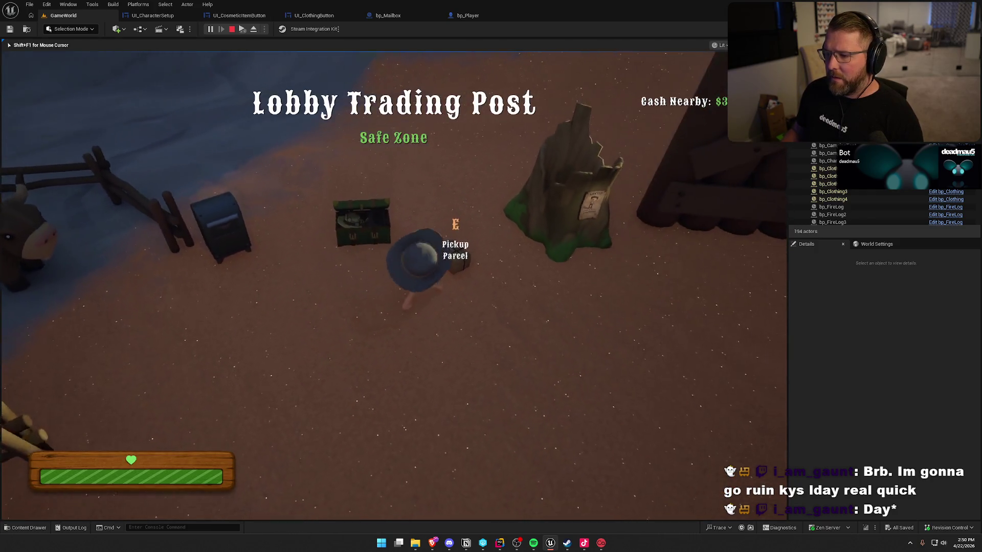
key(e)
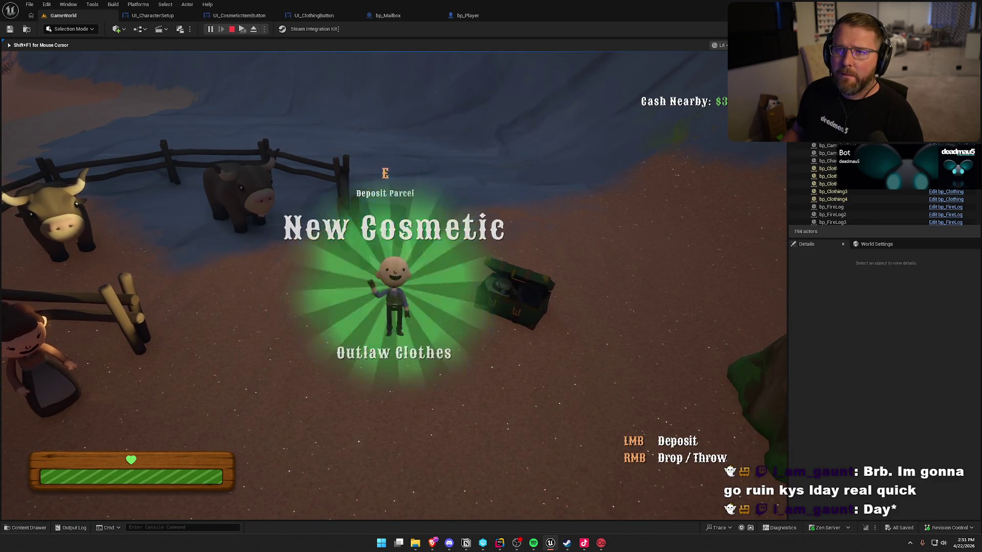
key(a)
key(w)
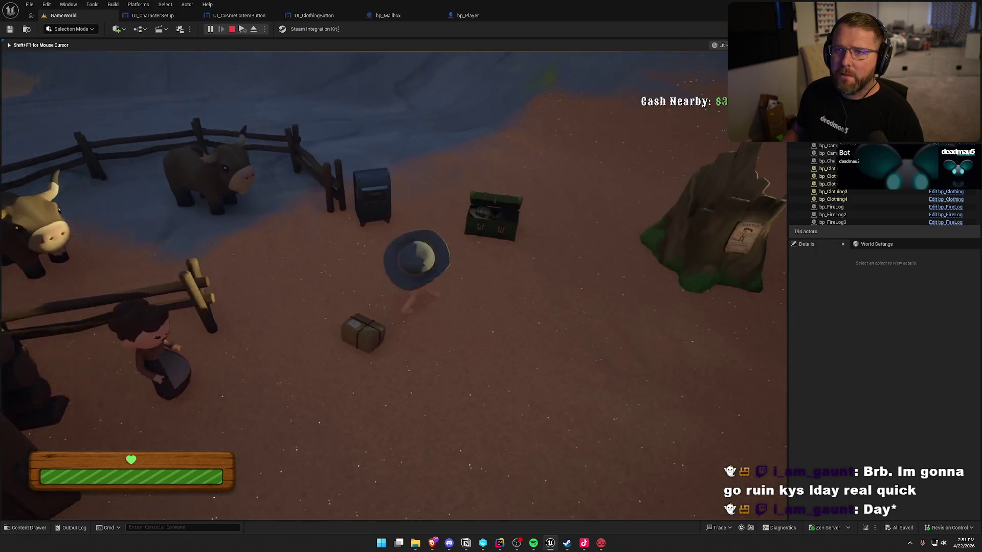
At the chest, give the character a bald head with side hair, glasses and a mustache, then save
key(e)
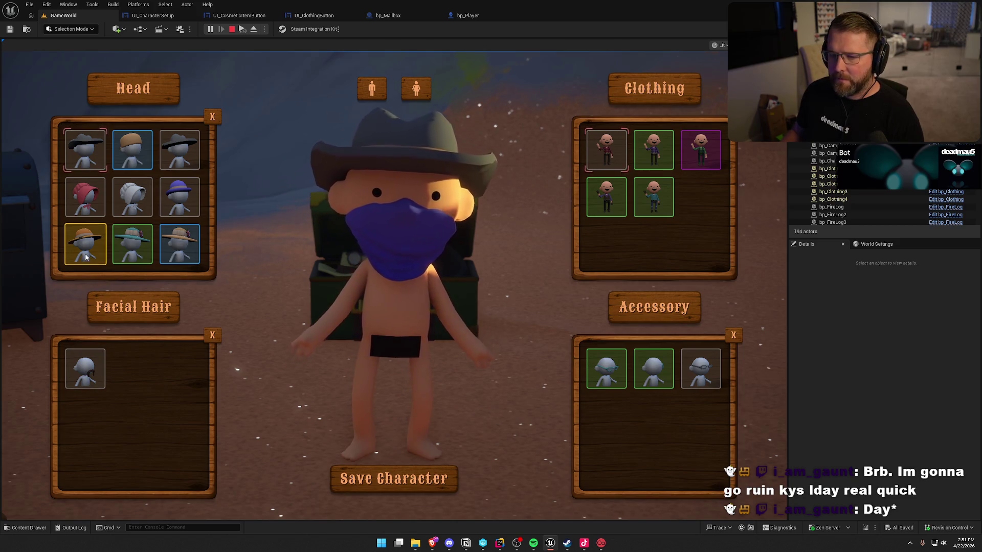
scroll(142, 233, down, 2)
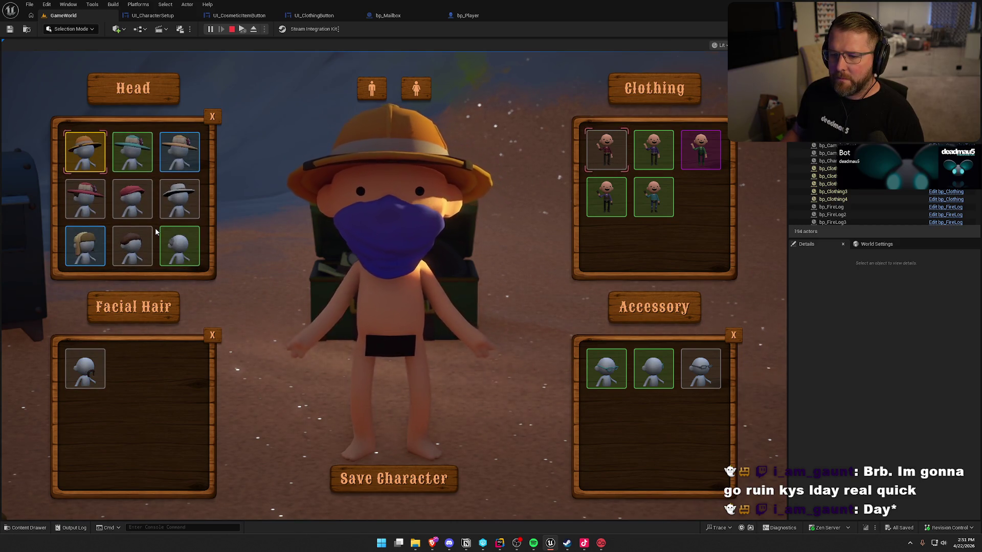
click(182, 263)
scroll(182, 261, up, 2)
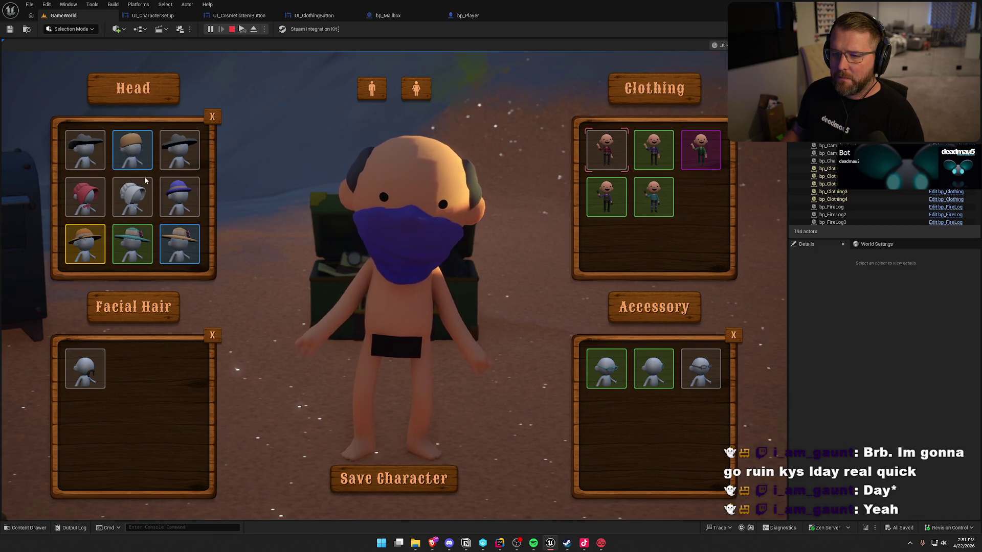
scroll(164, 232, down, 2)
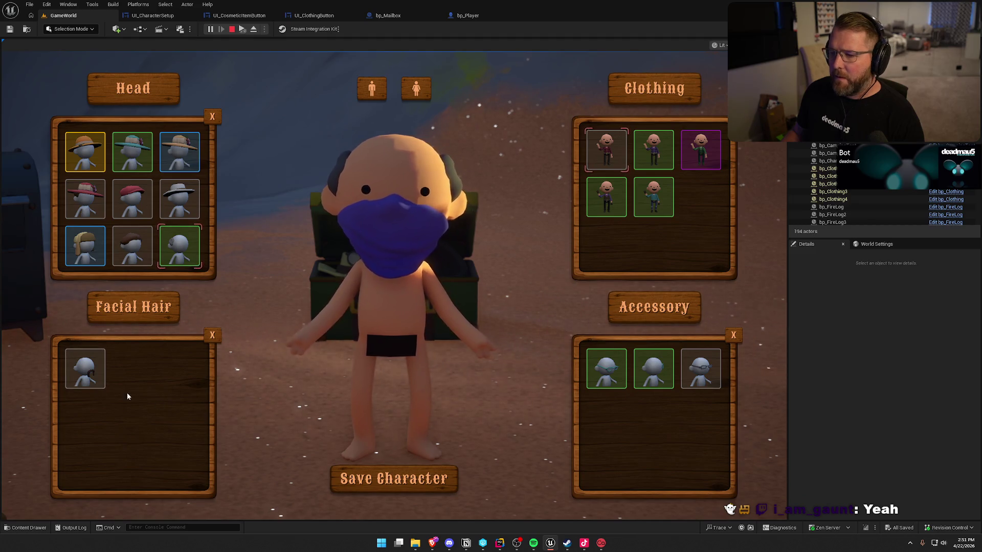
click(709, 371)
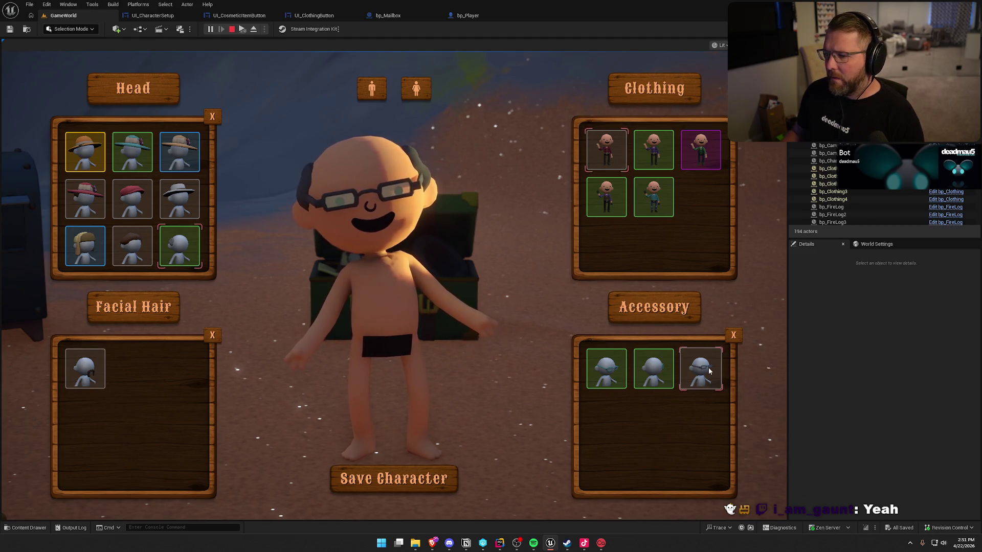
click(85, 368)
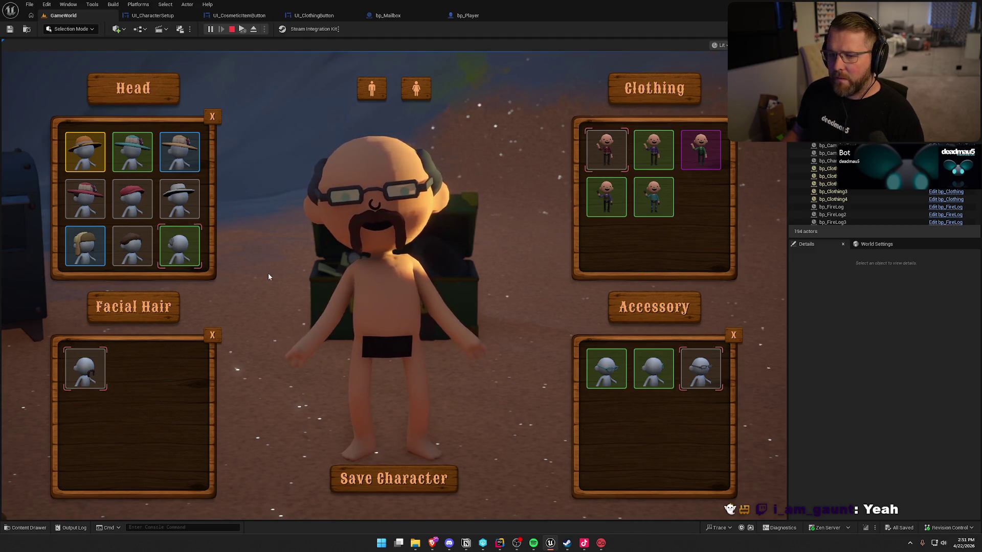
click(394, 478)
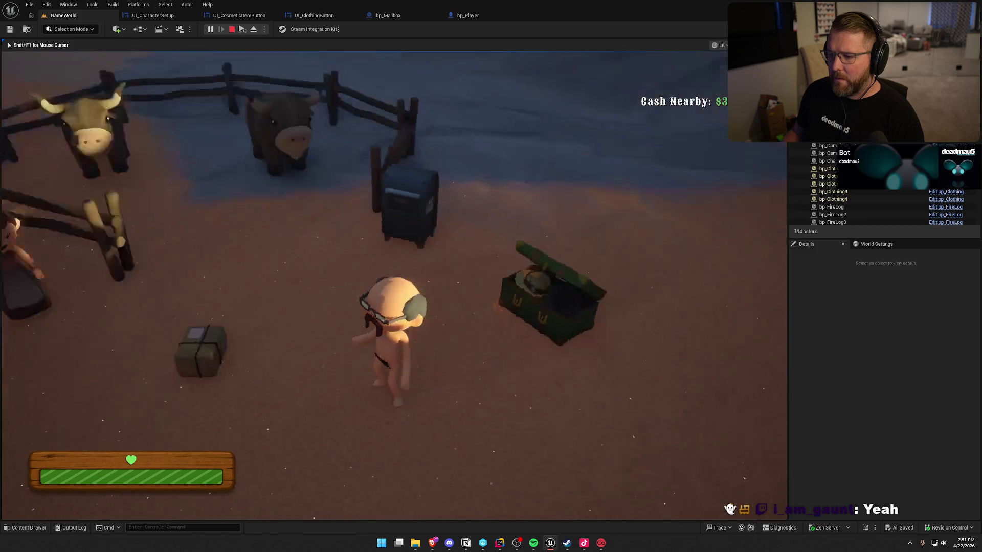
Buy clothing for $20, then walk to the chest and open character customization
key(a)
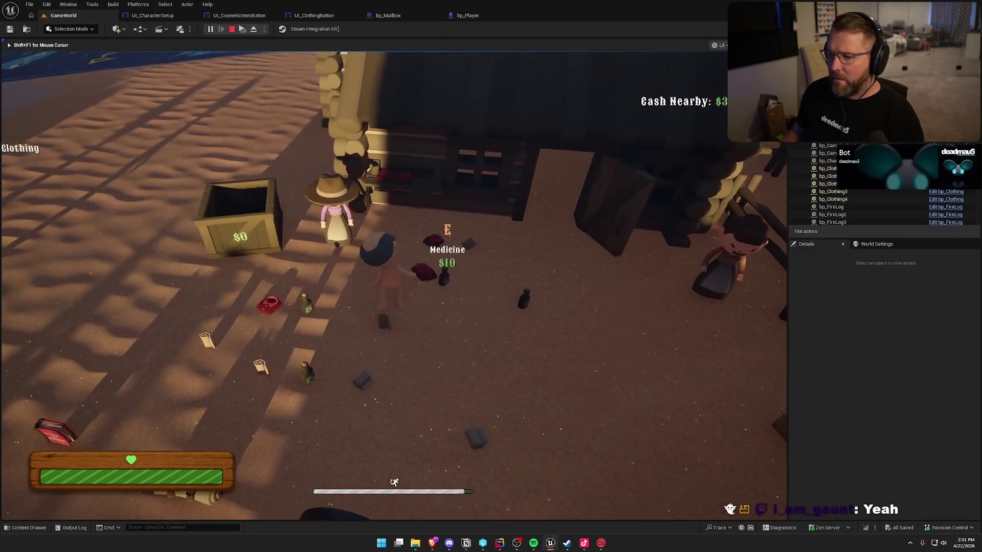
key(s)
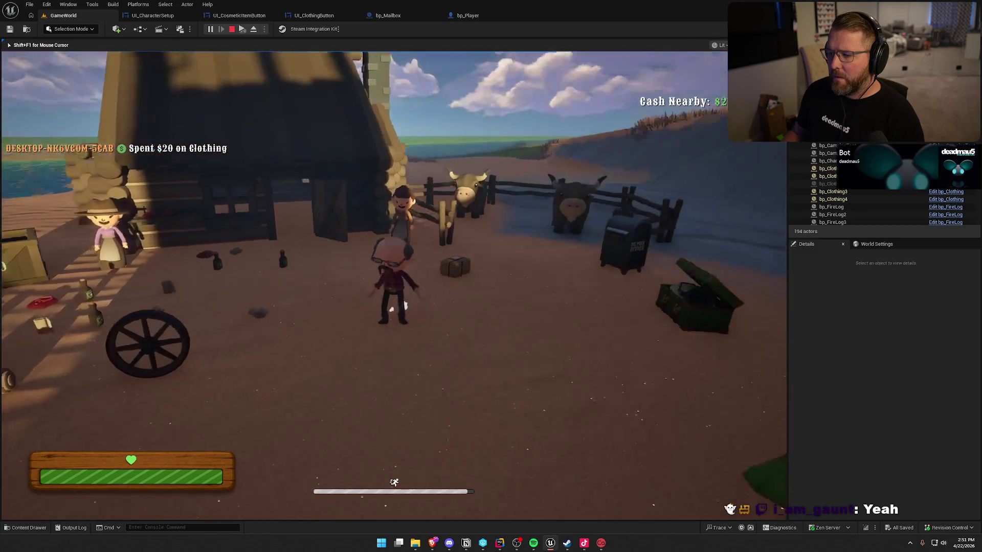
key(w)
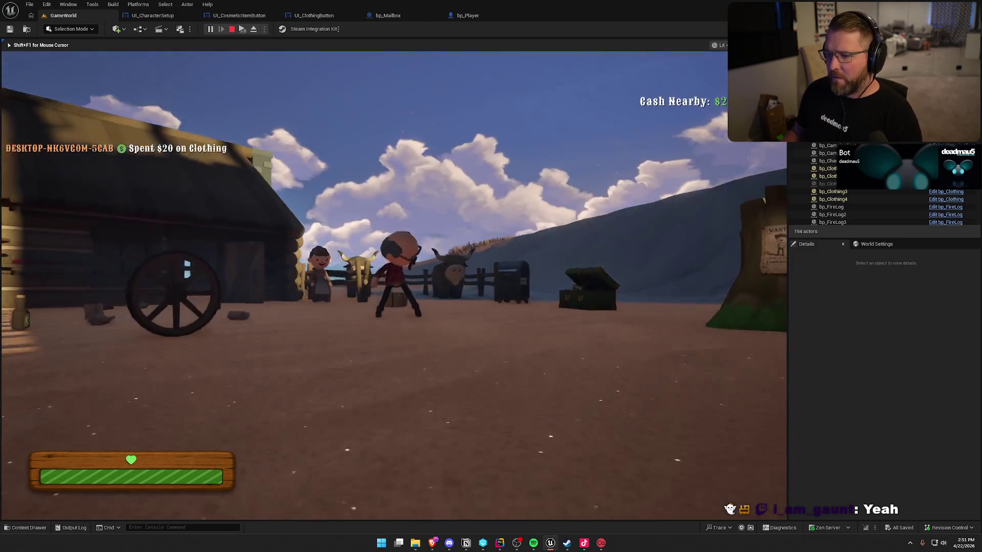
key(w)
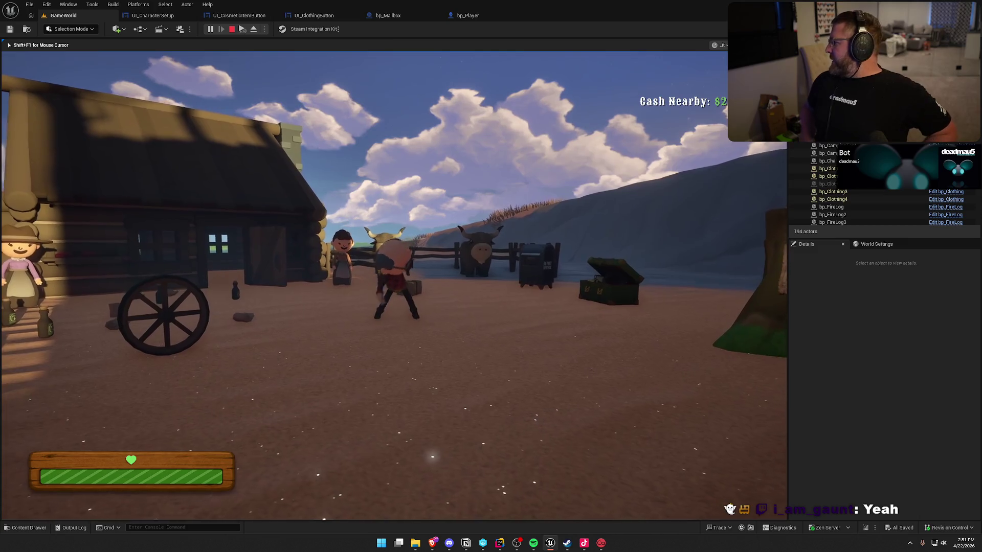
key(s)
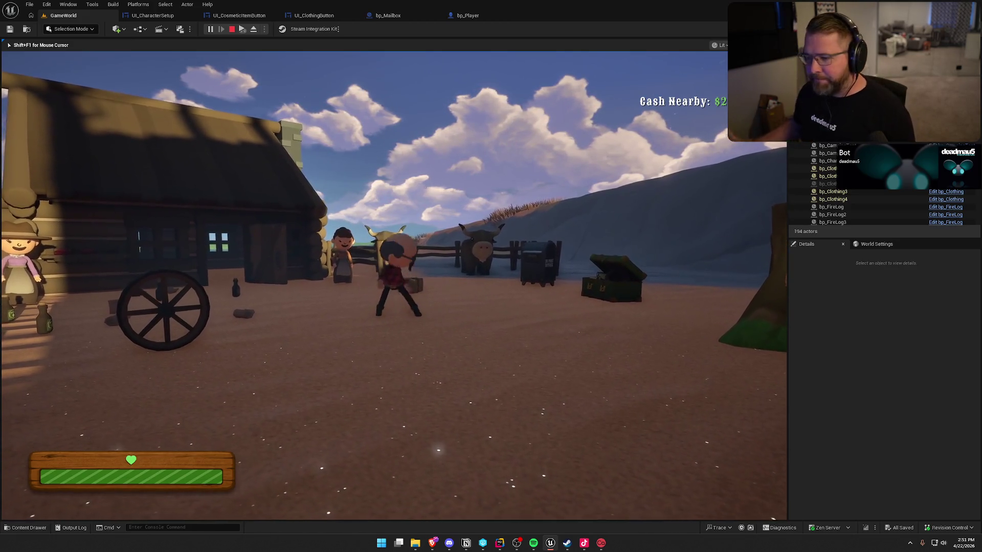
key(w)
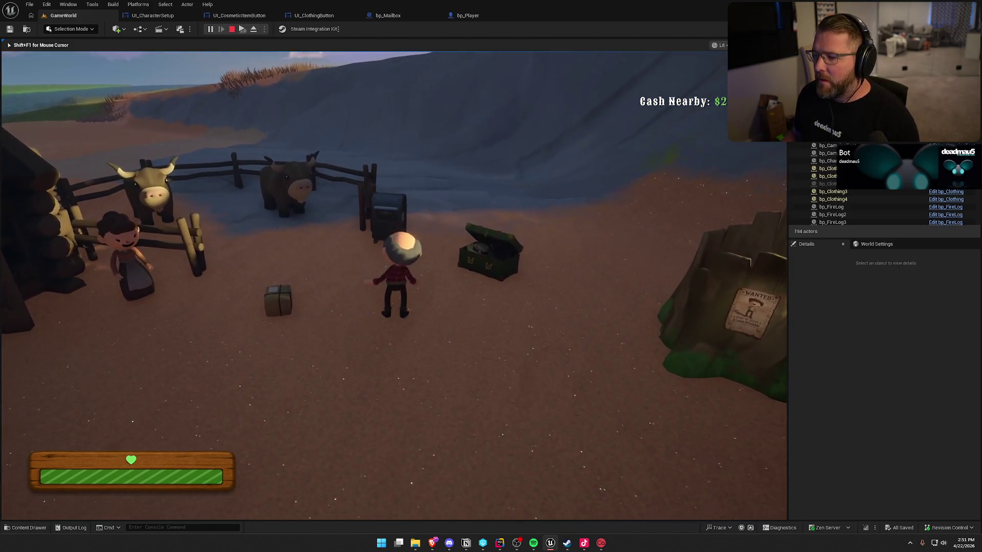
key(e)
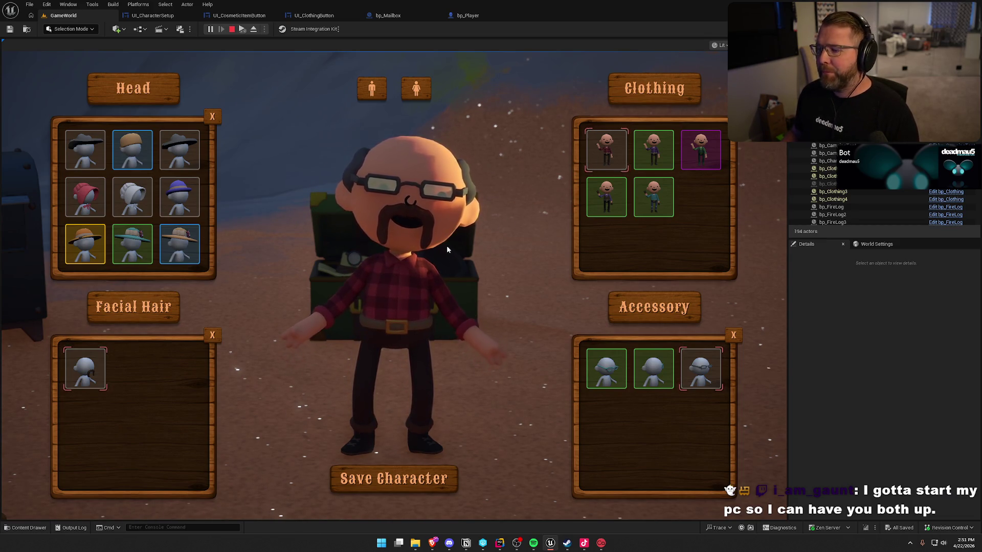
Stop the play session and show the content browser at UI/InGame/Customization
key(Escape)
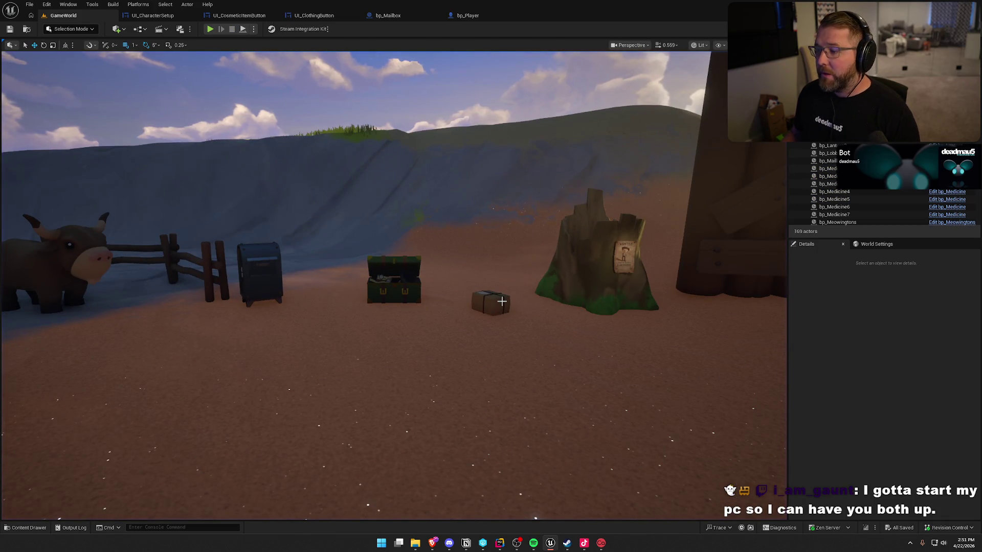
drag(501, 301, 439, 419)
key(ctrl+space)
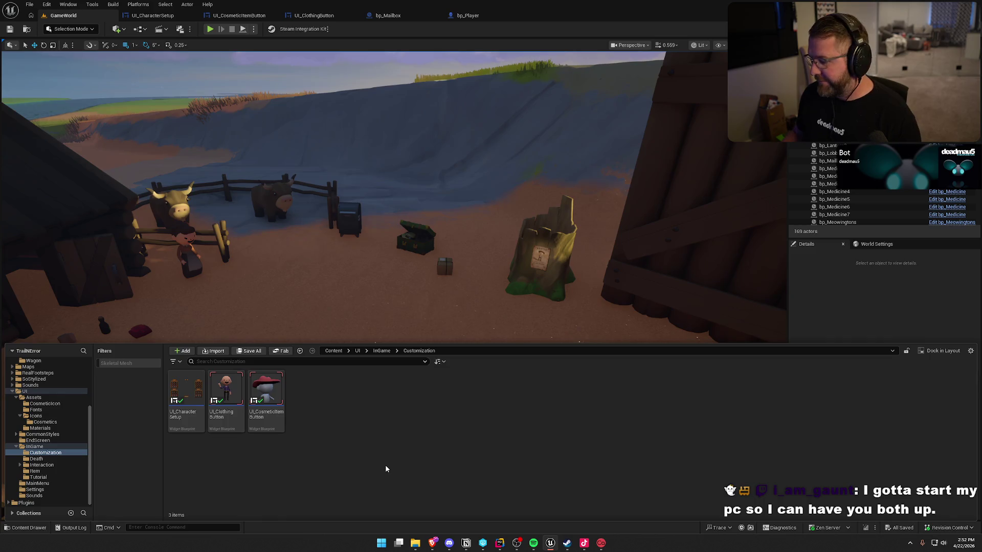
mouse_move(500, 549)
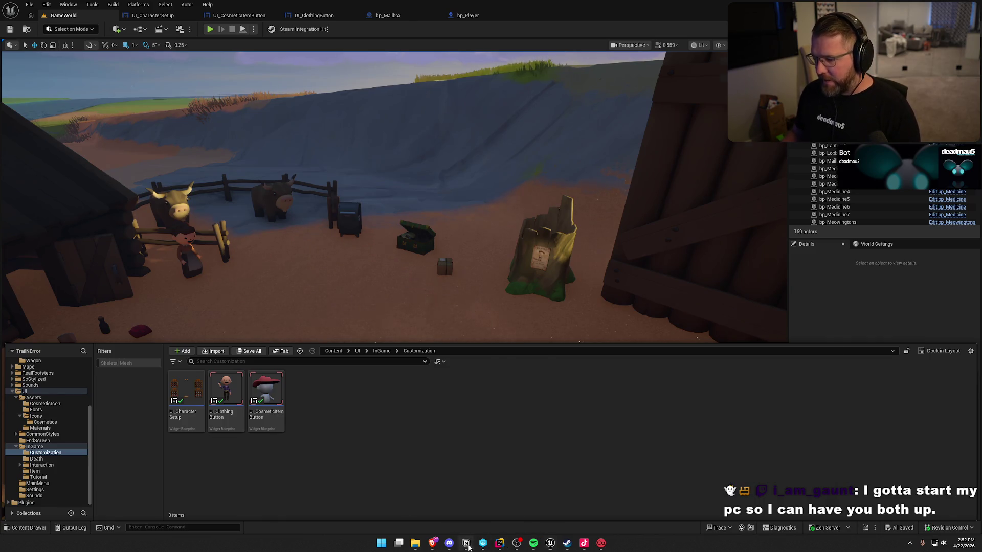
click(466, 544)
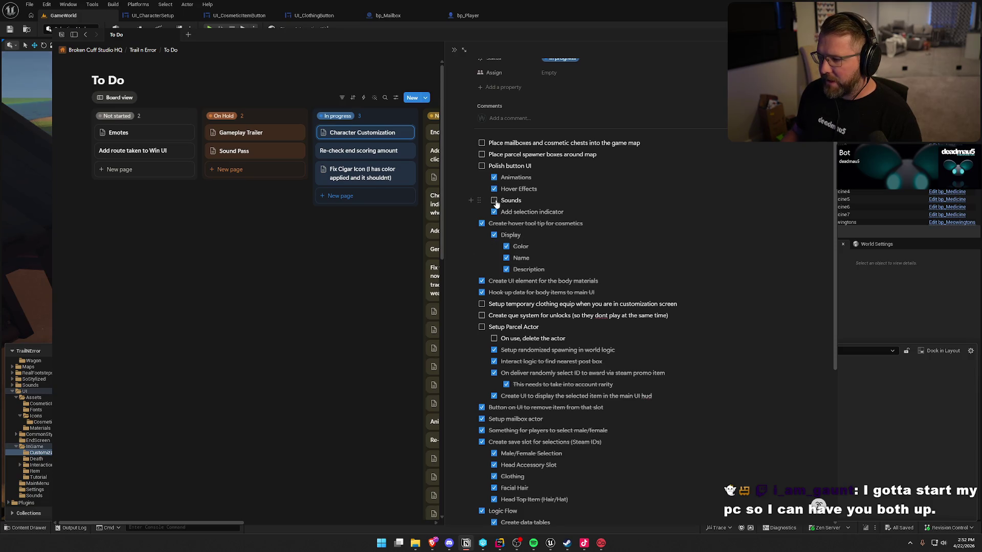
click(879, 420)
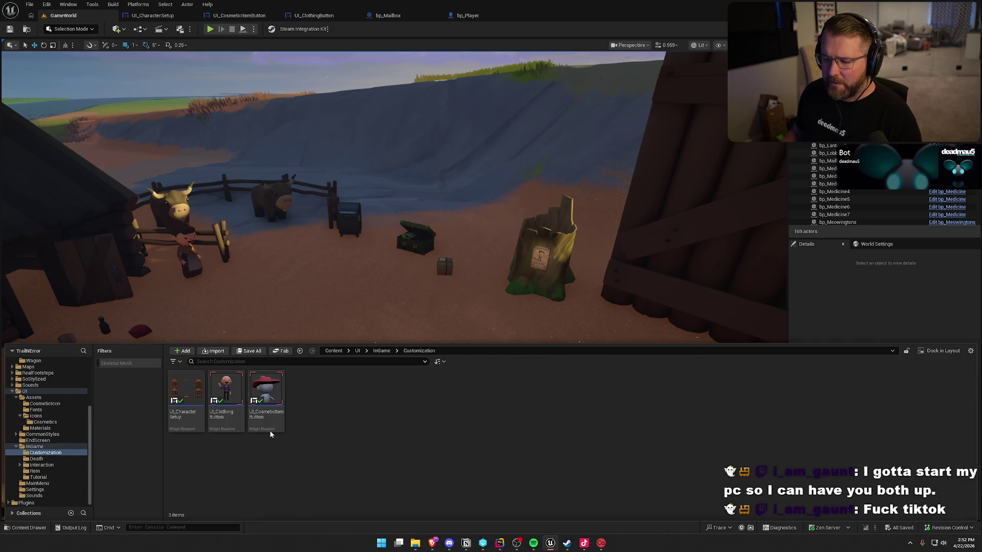
In UI_ClothingButton, add a Play Sound 2D node with the Hover sound after Play Animation Forward
click(278, 413)
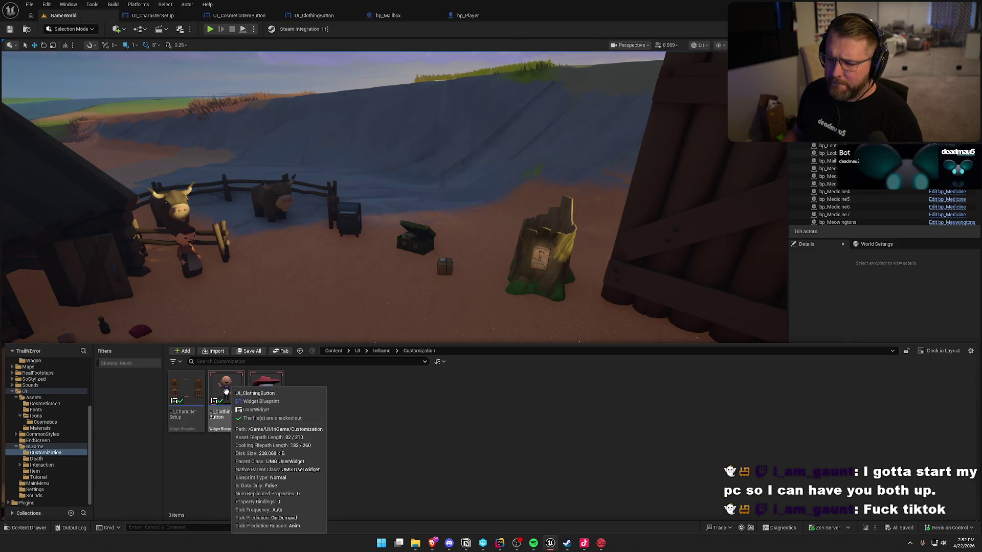
double_click(226, 392)
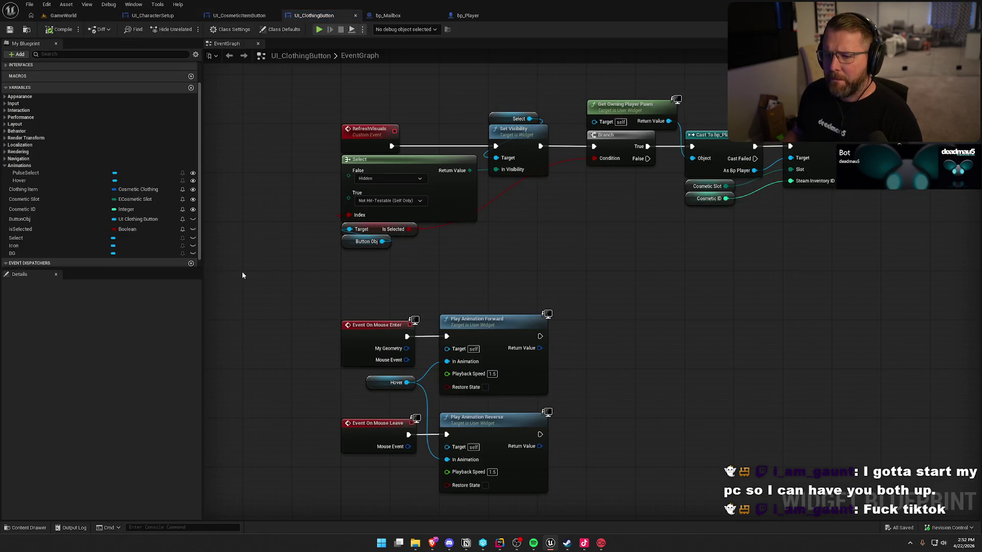
drag(290, 335, 335, 268)
drag(489, 185, 540, 182)
text(play sound 2d)
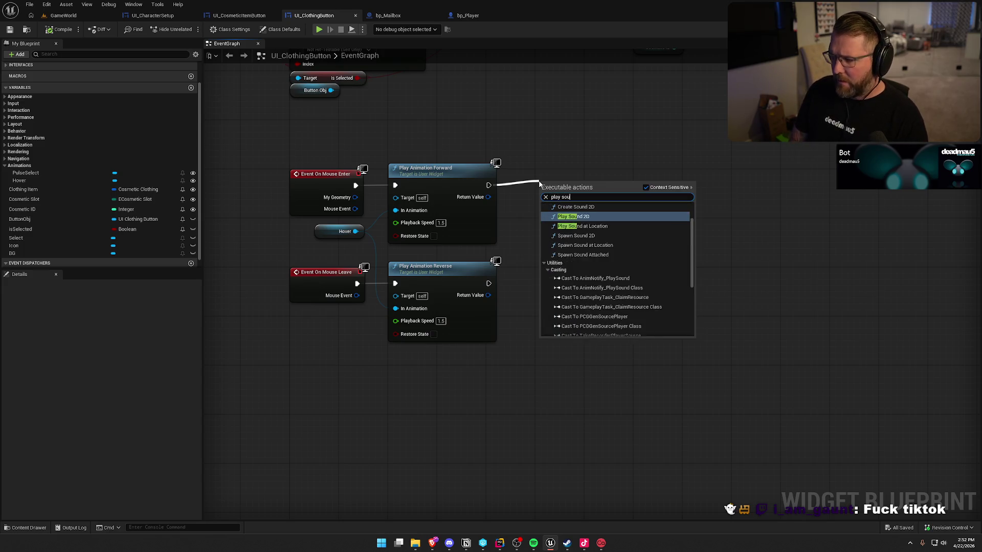
key(Return)
drag(565, 180, 580, 176)
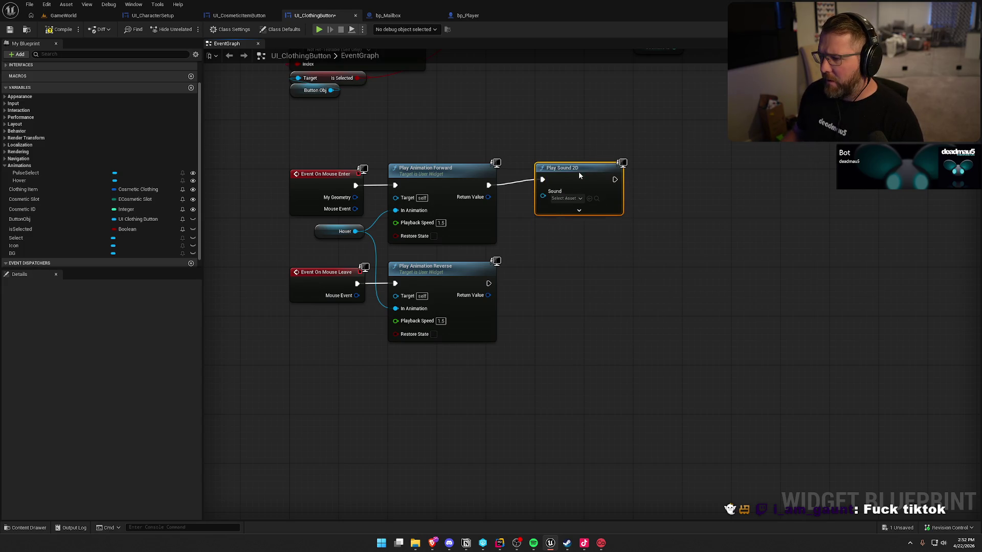
click(566, 204)
text(hover)
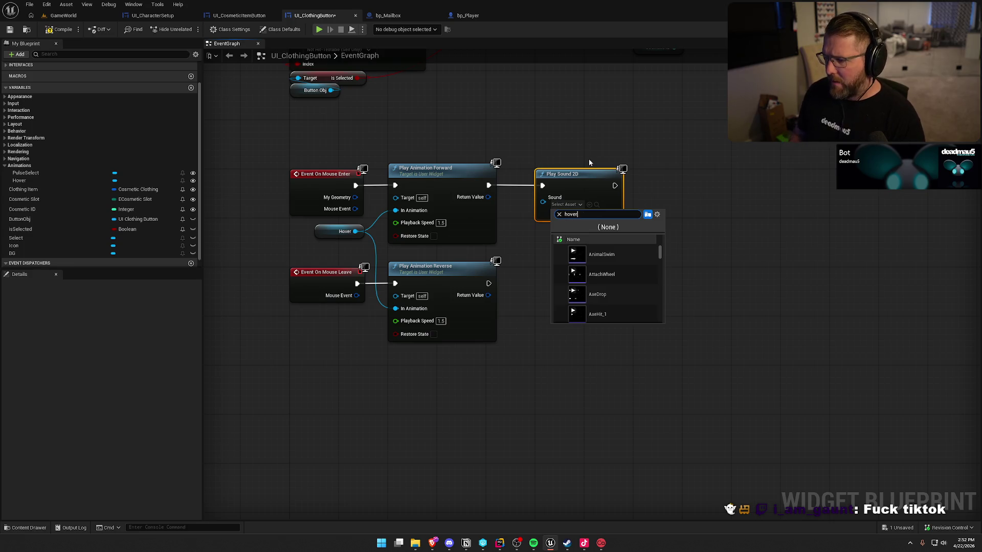
click(598, 256)
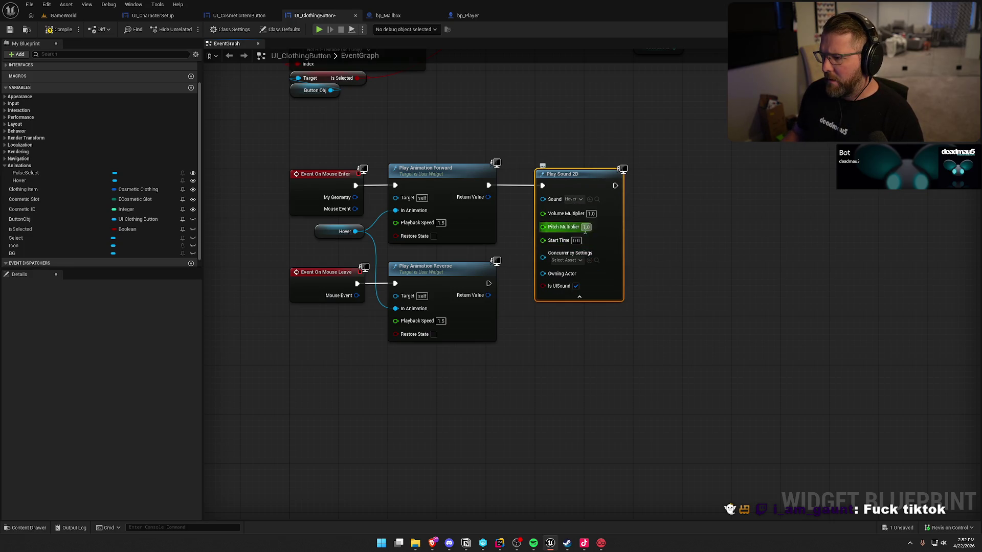
click(579, 297)
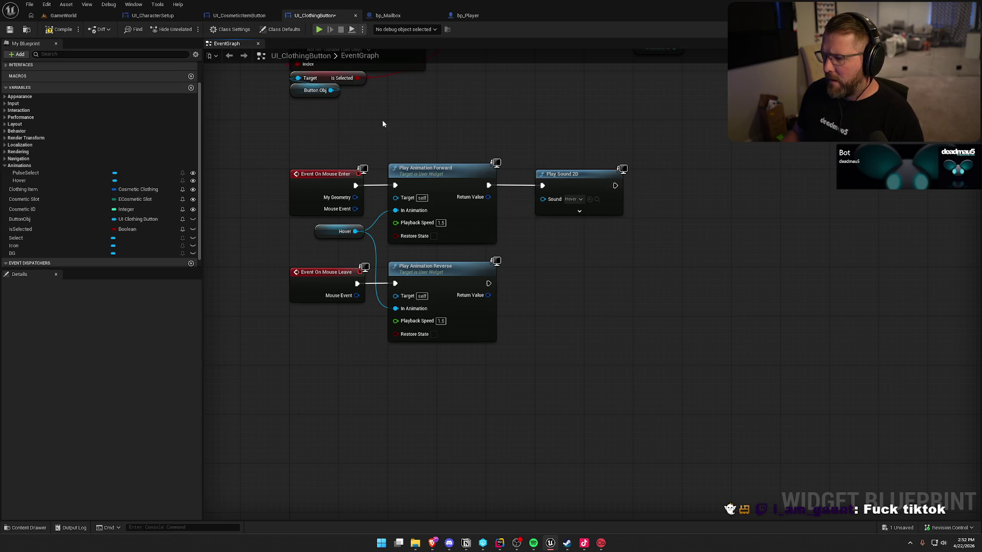
Paste the Play Sound 2D node into UI_CosmeticItemButton's graph, then play GameWorld
click(62, 19)
click(247, 18)
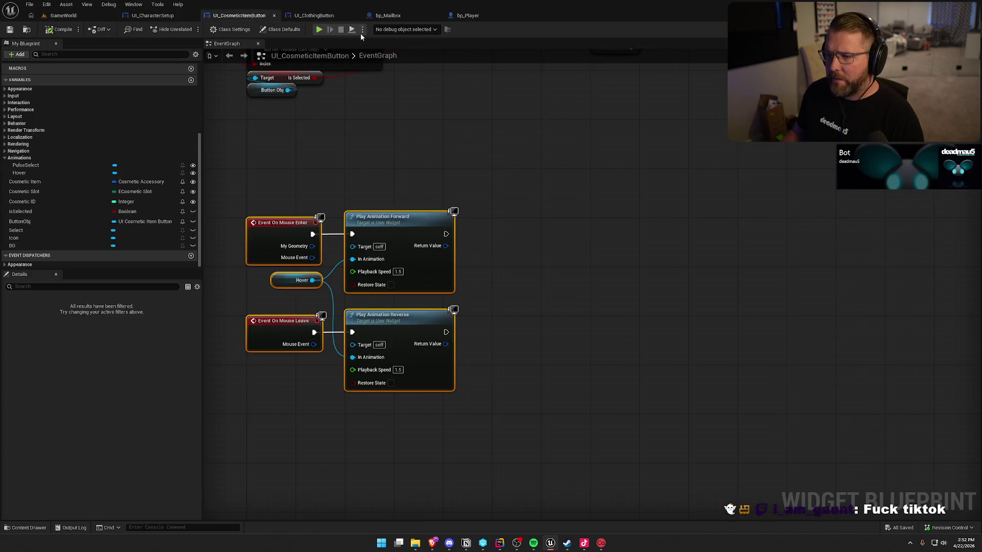
click(318, 16)
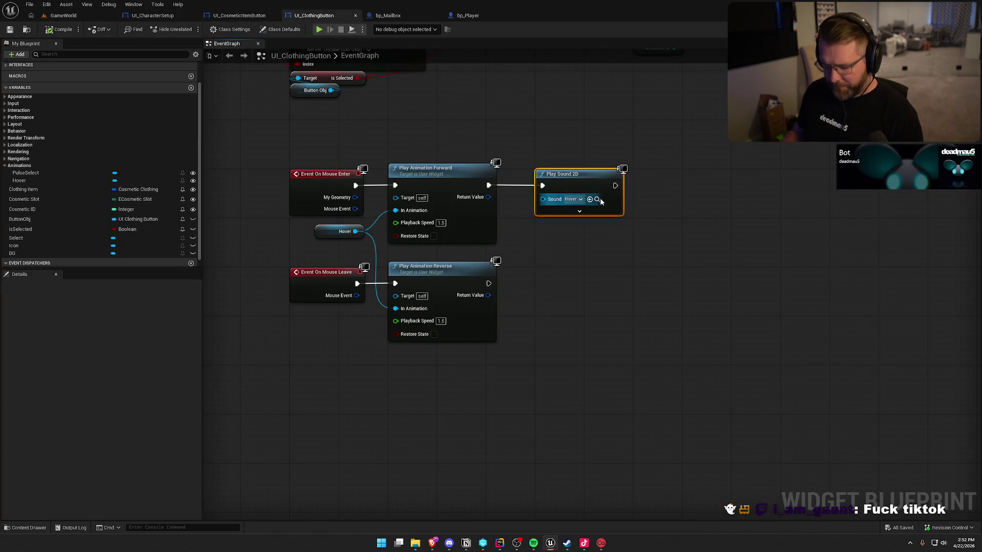
click(239, 15)
key(ctrl+v)
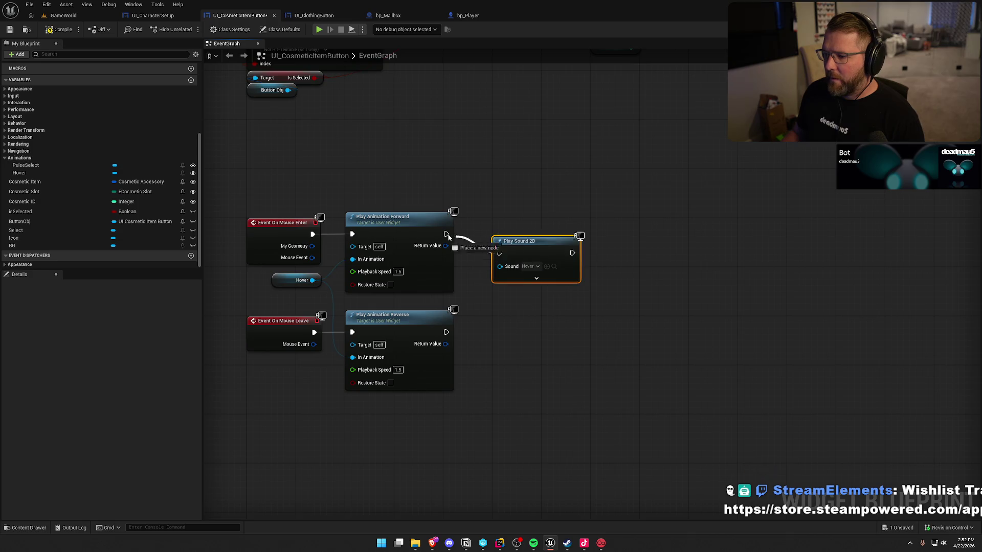
click(60, 18)
key(alt+p)
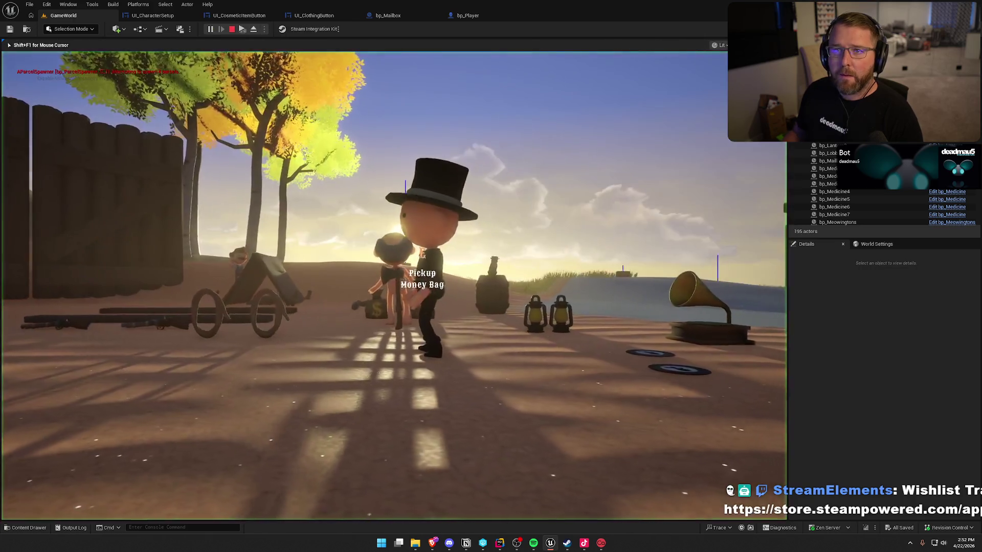
Walk to the chest, put the cowboy hat on the character and return to gameplay
key(w)
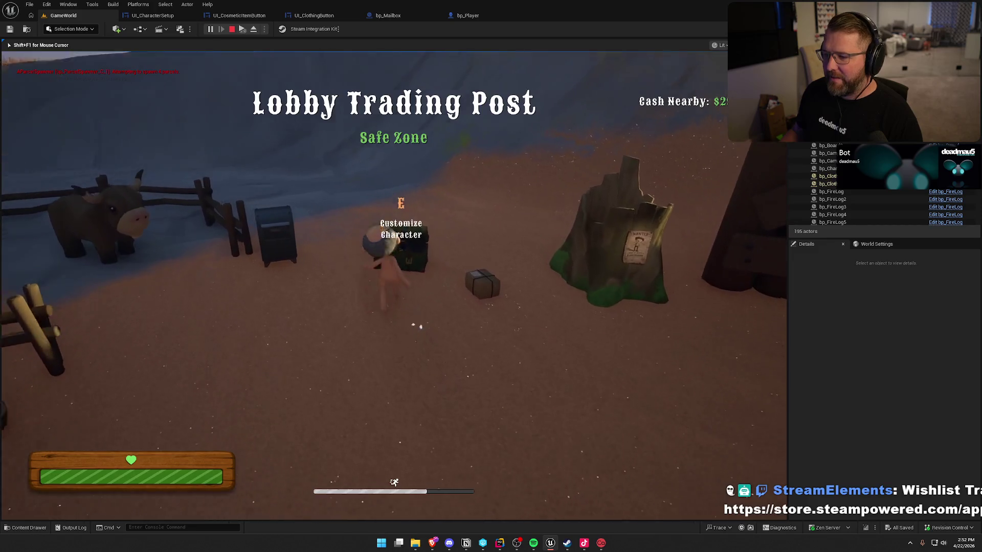
key(e)
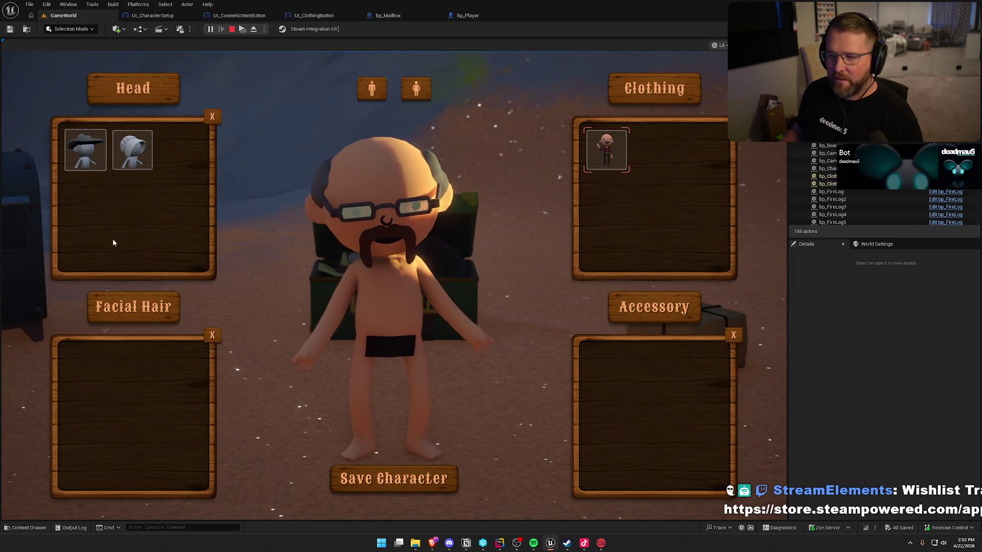
click(85, 149)
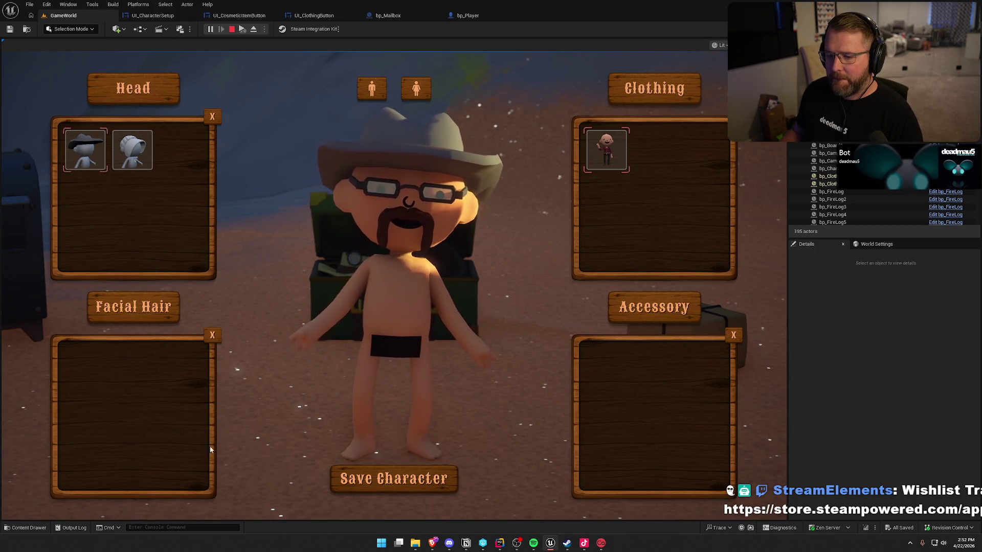
key(Escape)
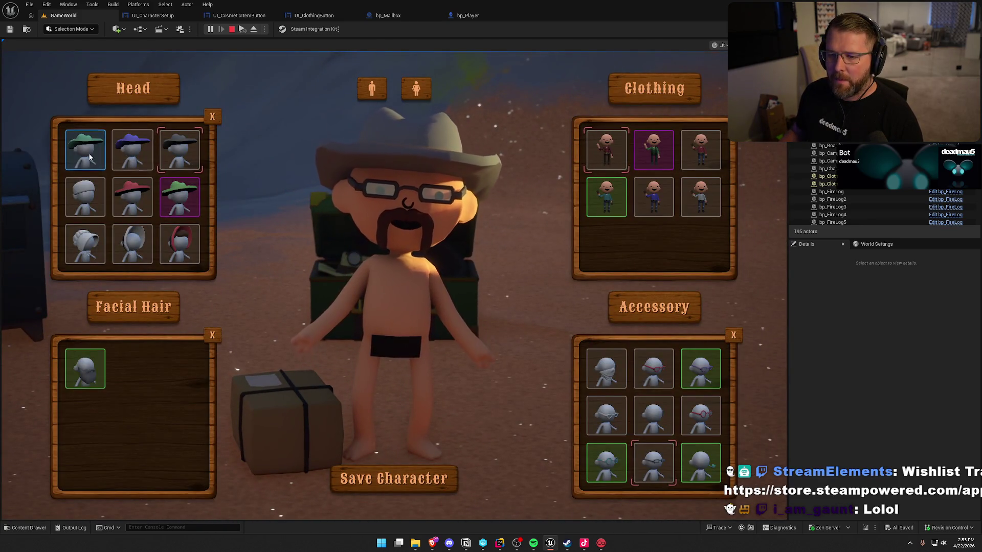
Try green and captain's hats, settle on the white top hat with round glasses, and save
click(86, 151)
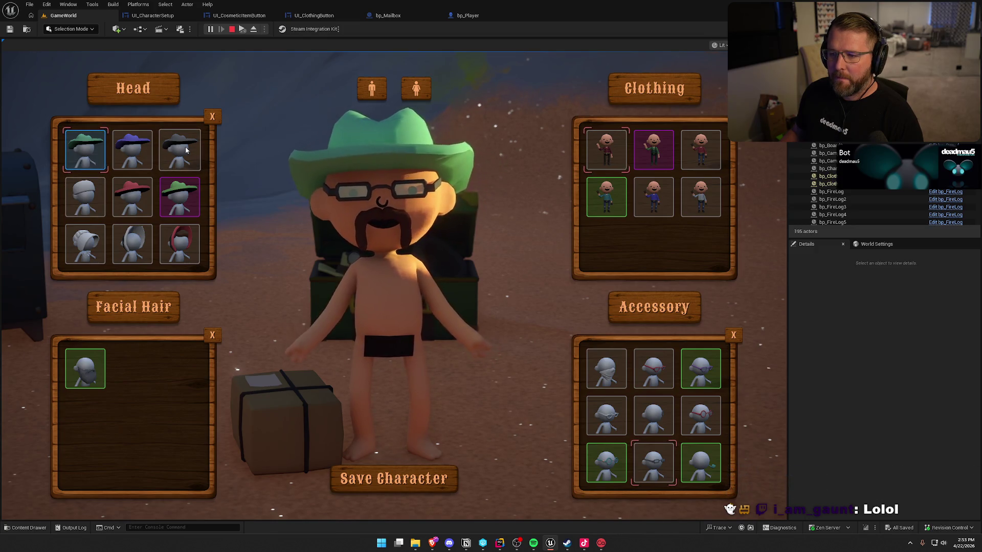
scroll(189, 187, down, 3)
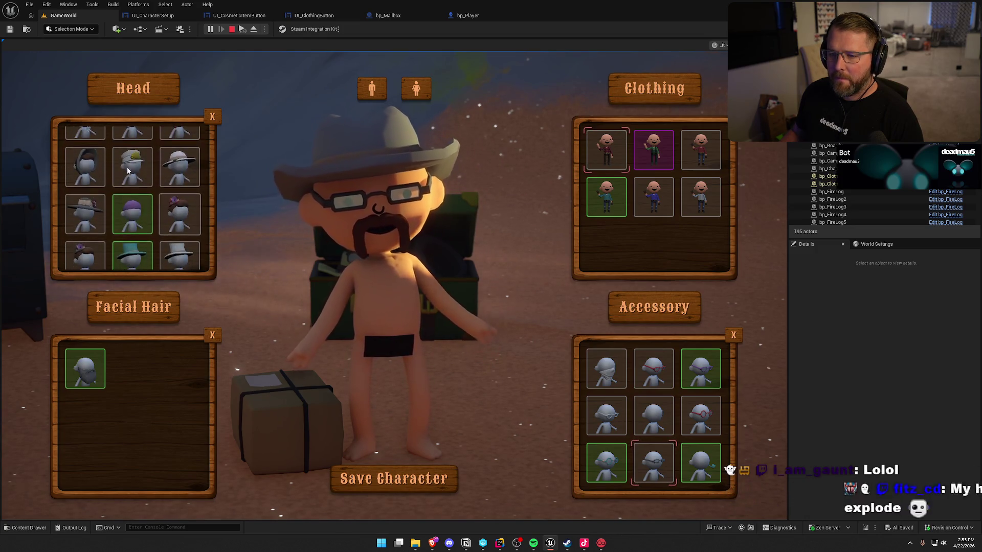
click(131, 173)
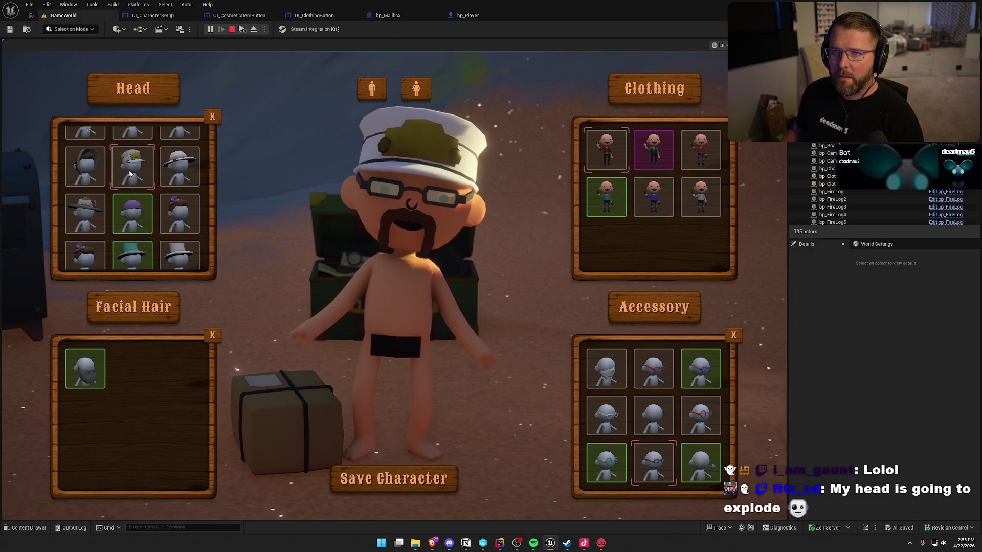
scroll(131, 173, down, 1)
scroll(130, 172, down, 2)
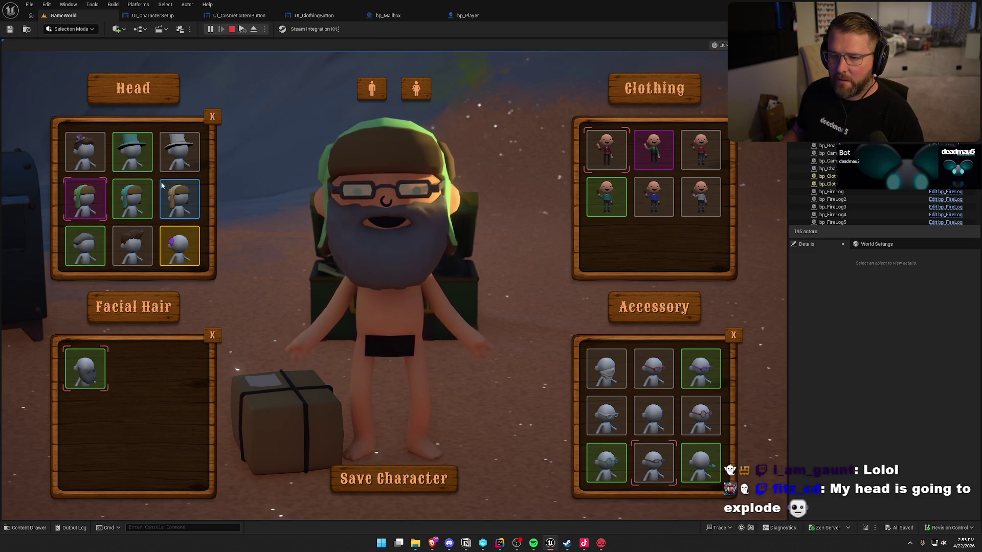
scroll(181, 180, up, 1)
click(181, 180)
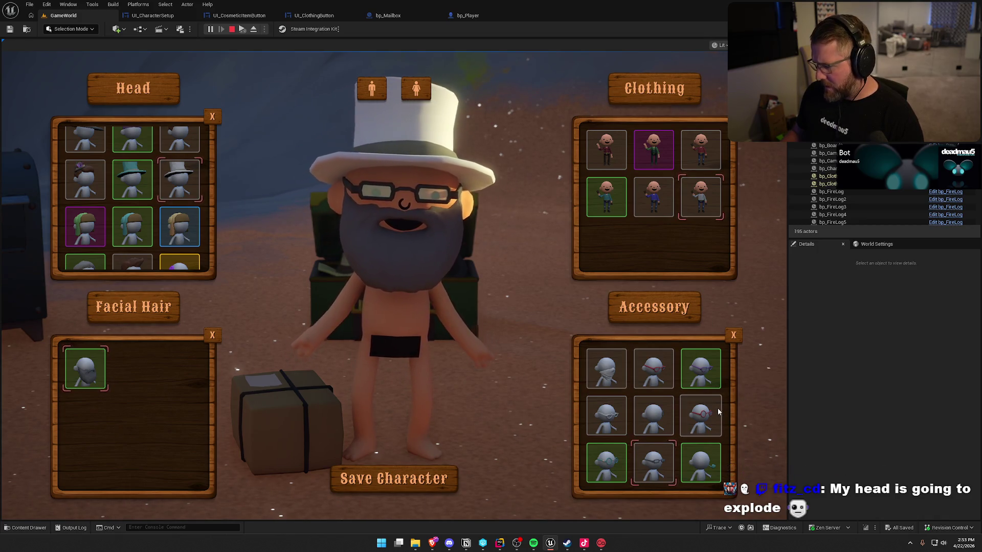
click(614, 424)
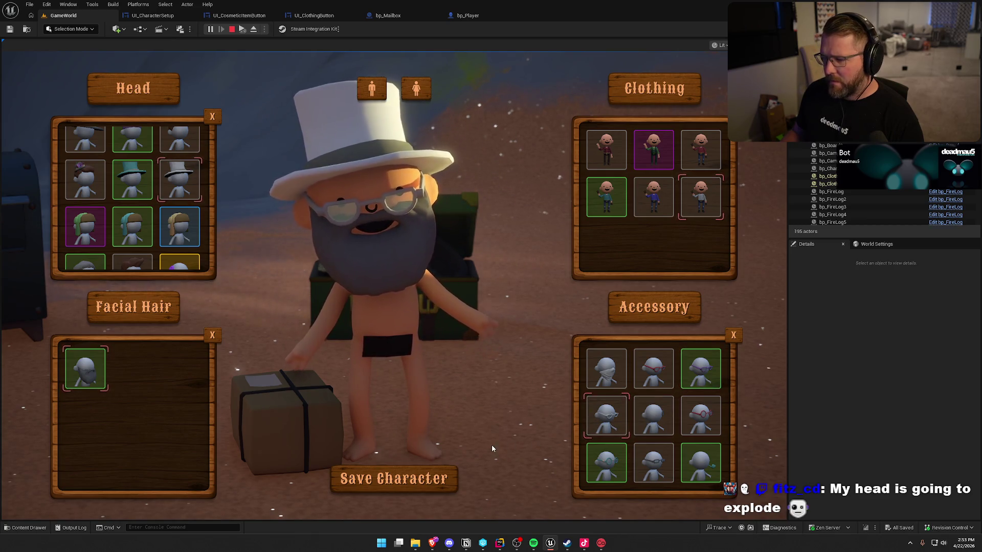
click(454, 469)
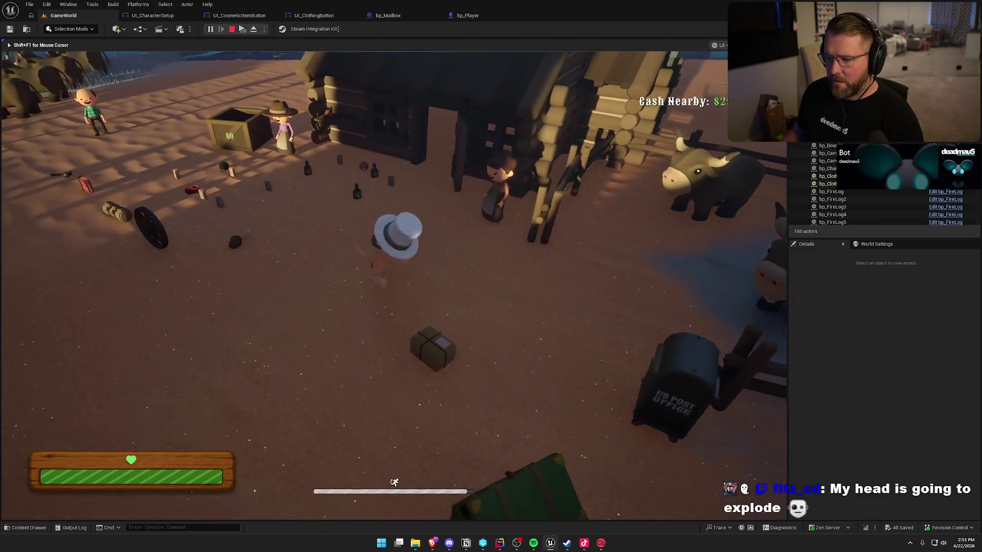
Run the character across the camp, past the barn and up the hillside, then turn around
key(w)
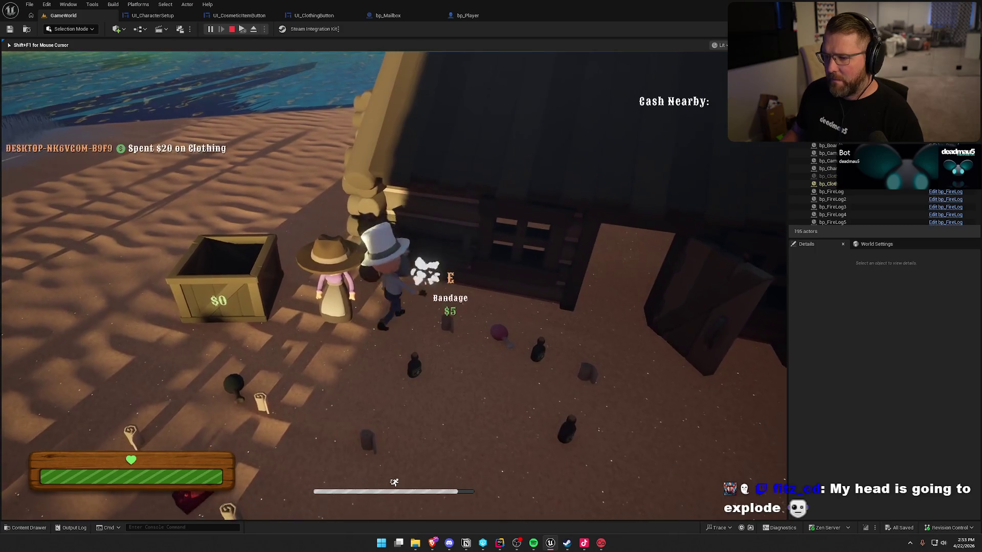
key(w)
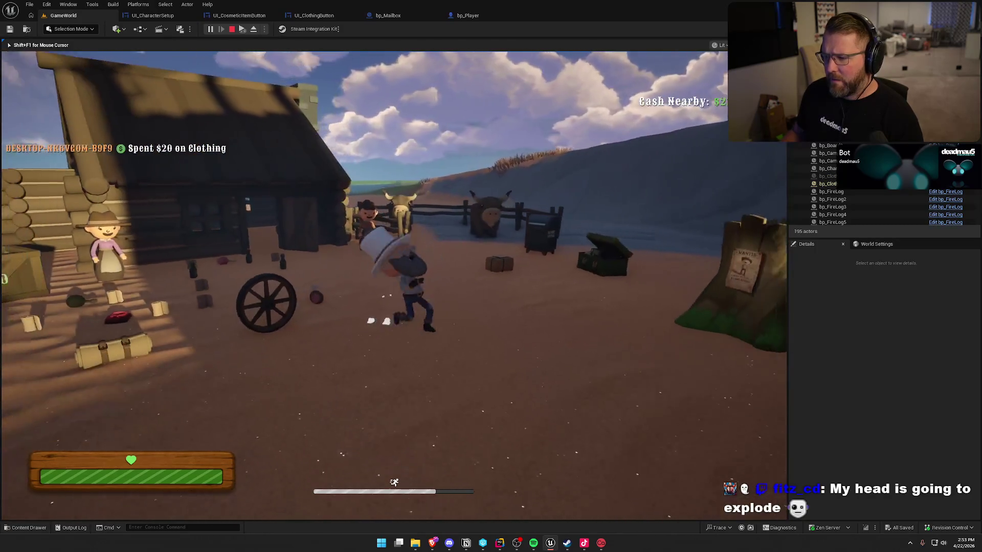
key(w)
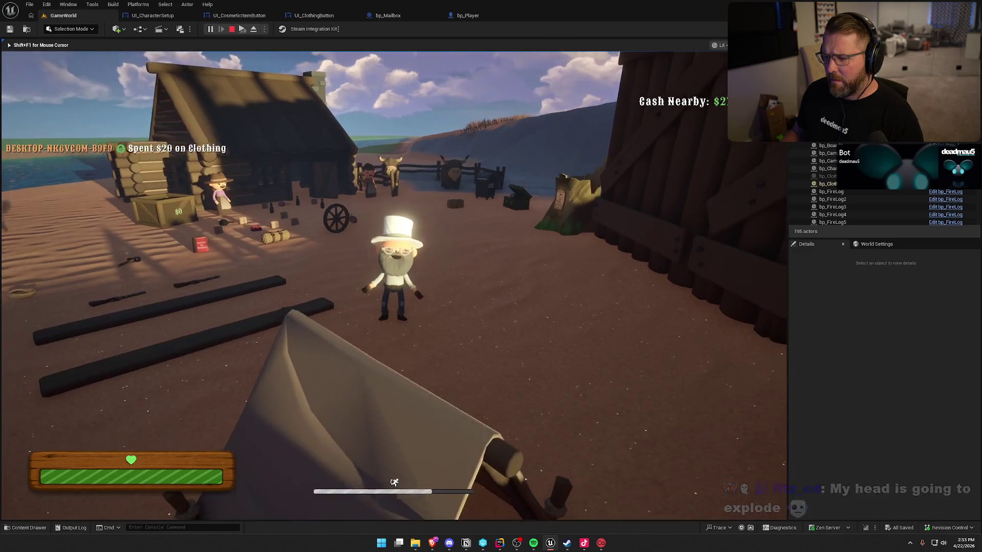
key(w)
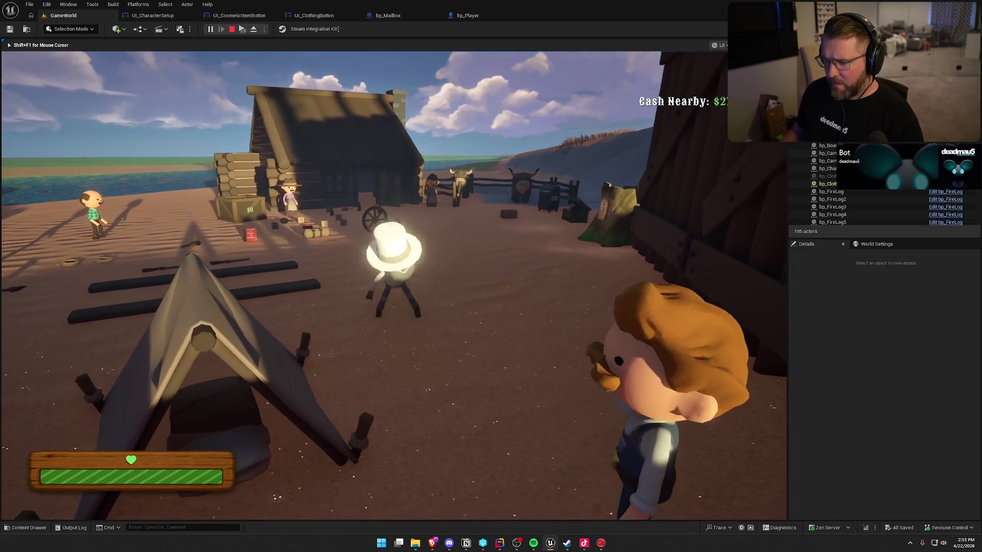
key(w)
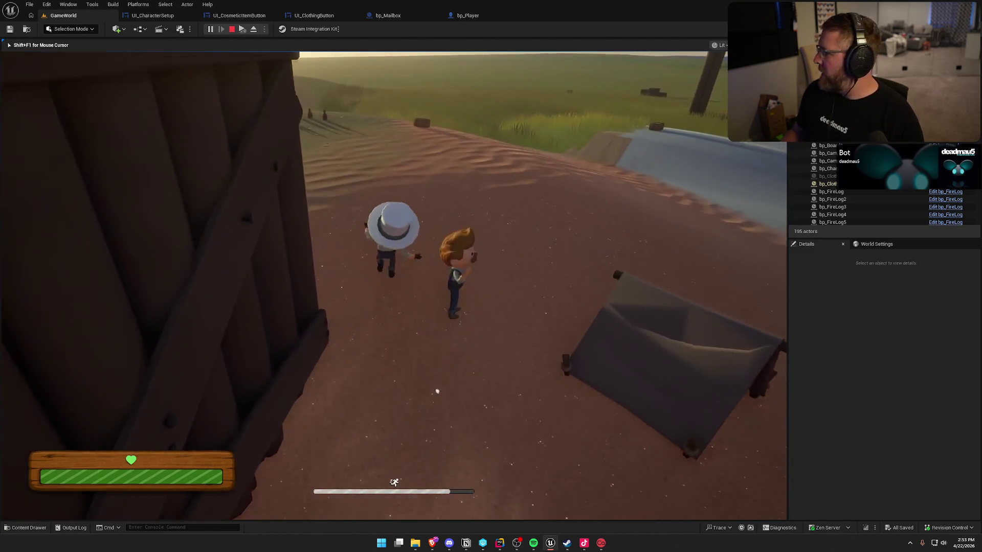
key(w)
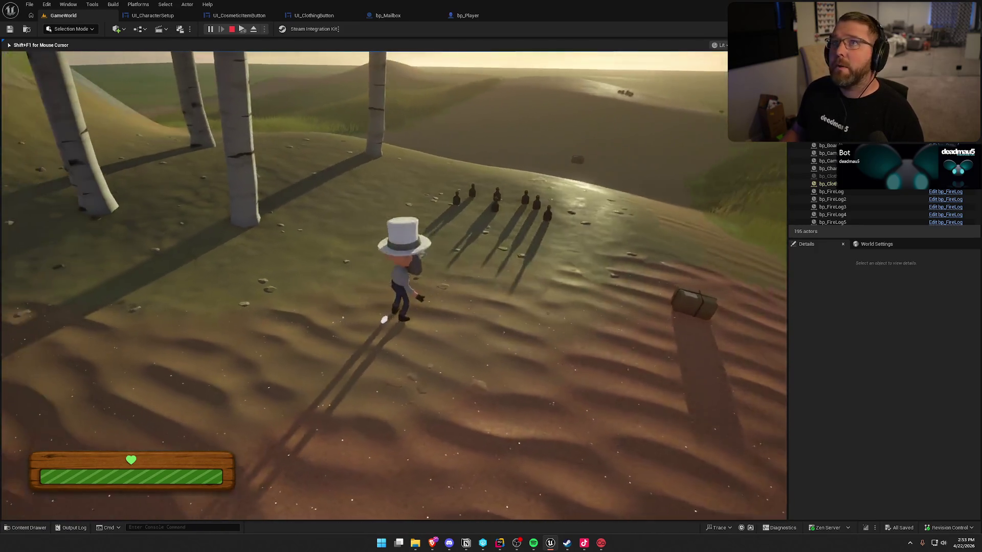
key(s)
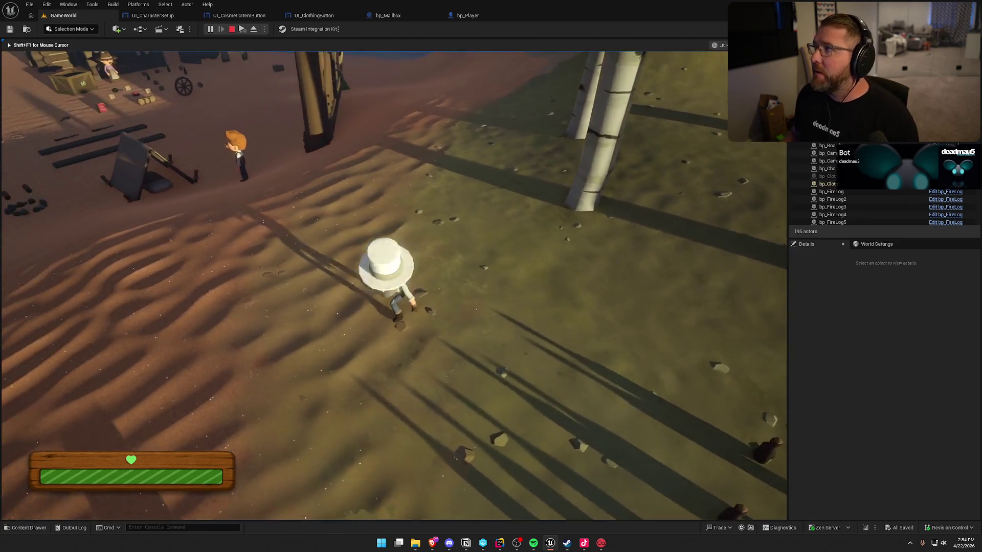
Sprint back to the mailbox, open Customize Character there, then stop the play session
key(shift+w)
key(w)
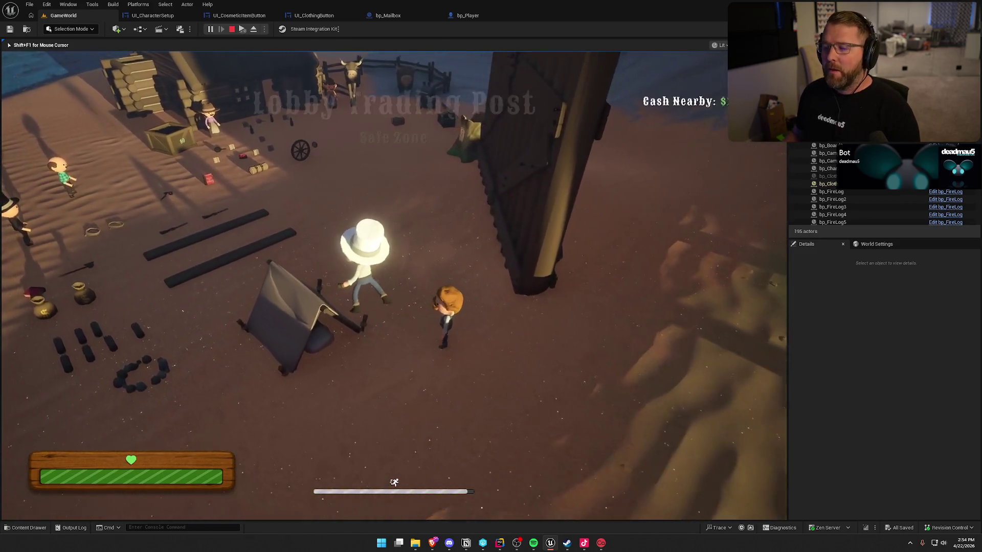
key(shift+w)
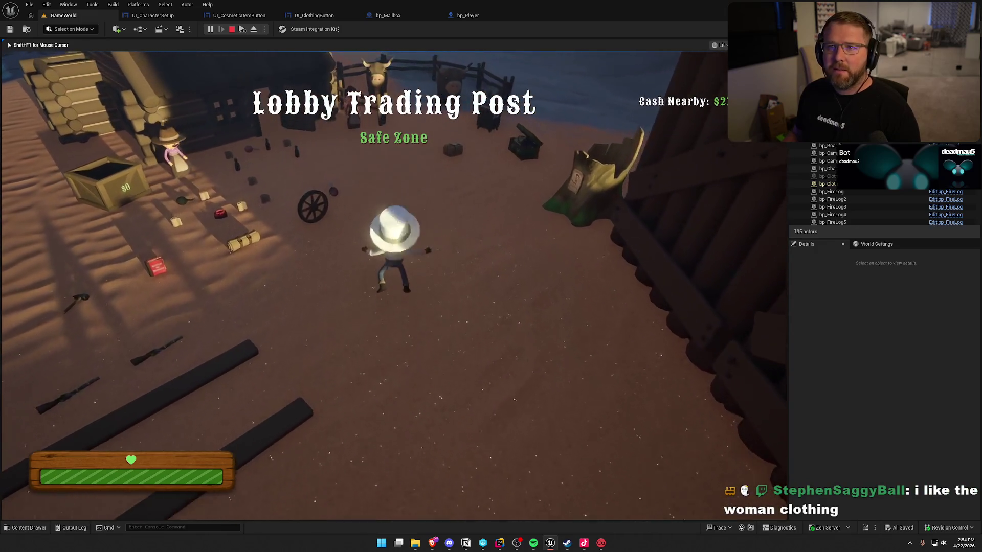
key(shift+w)
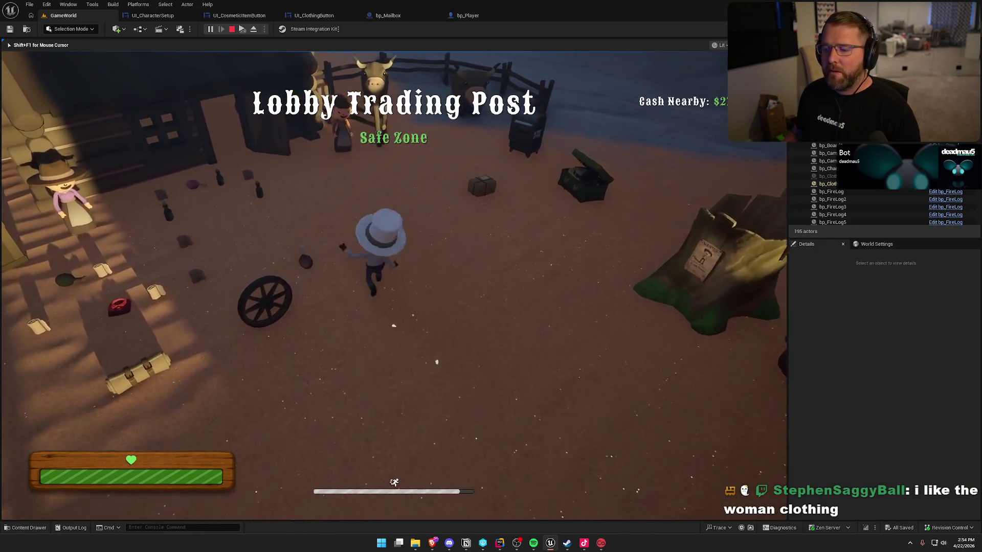
key(w)
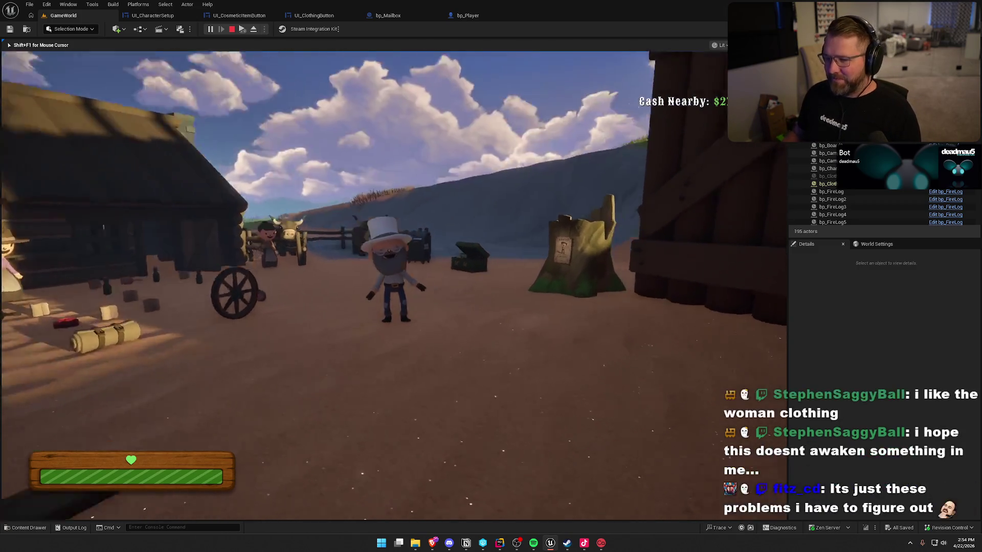
key(shift+w)
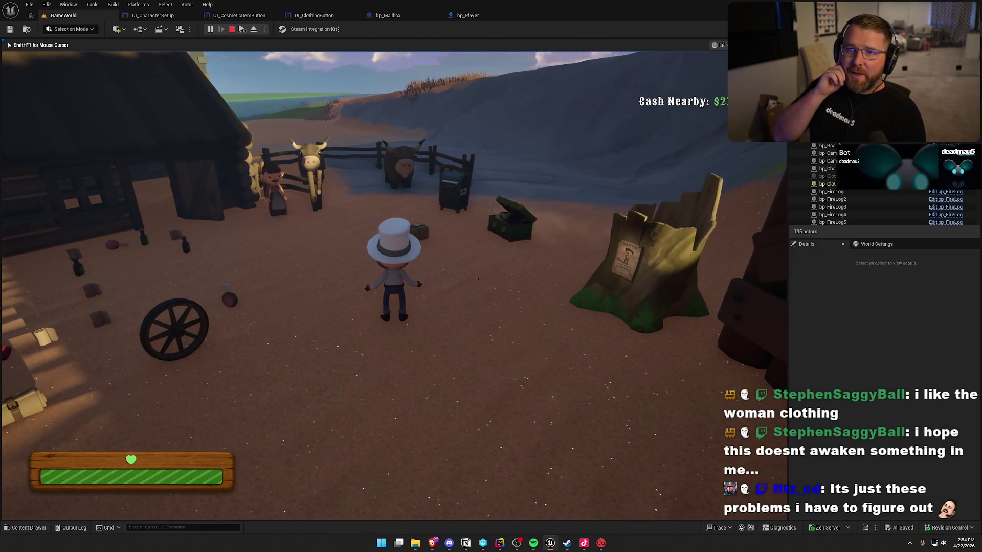
key(s)
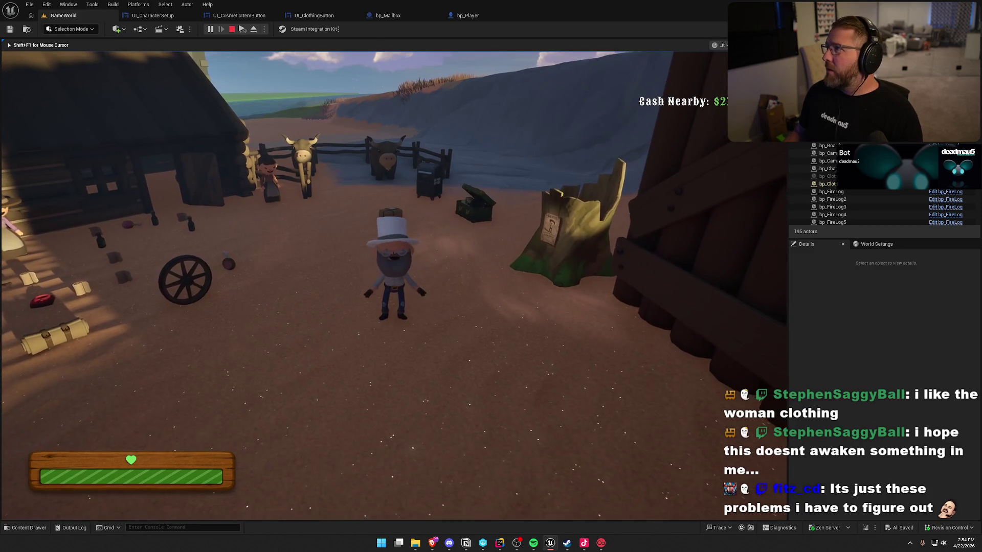
key(w)
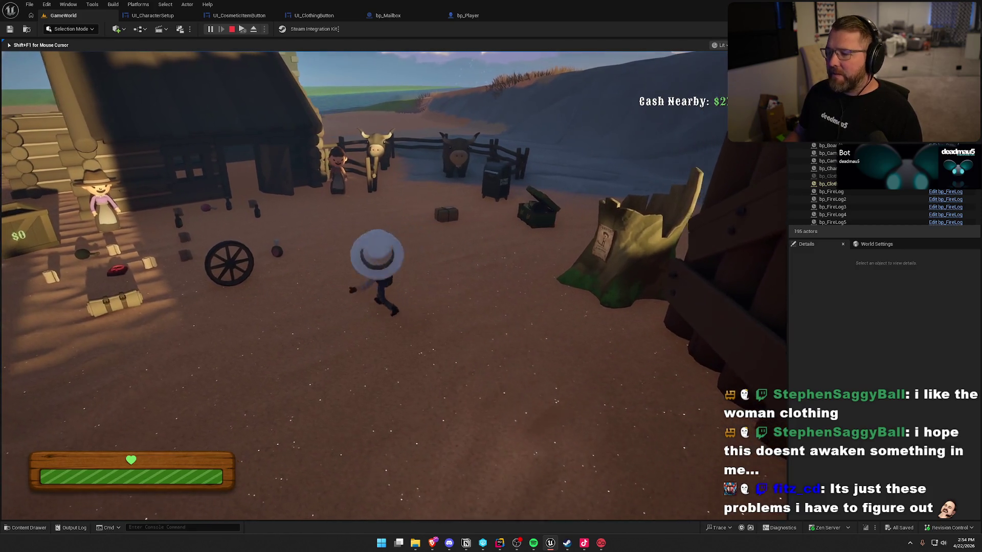
key(shift)
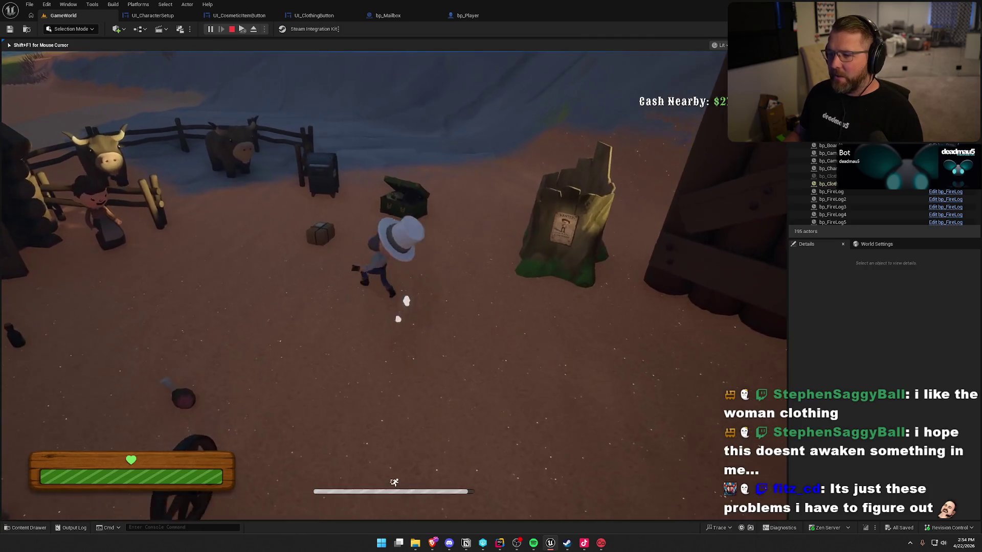
key(e)
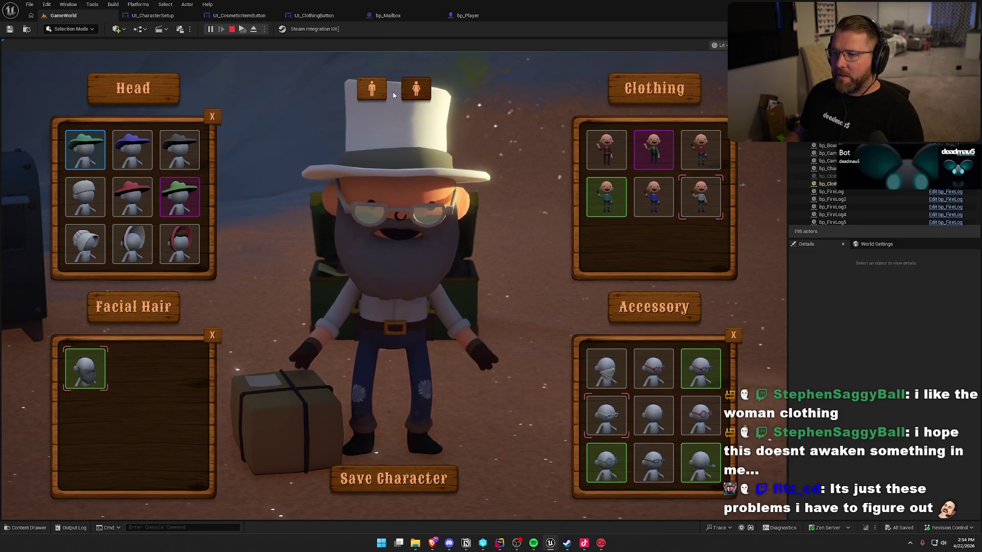
key(Escape)
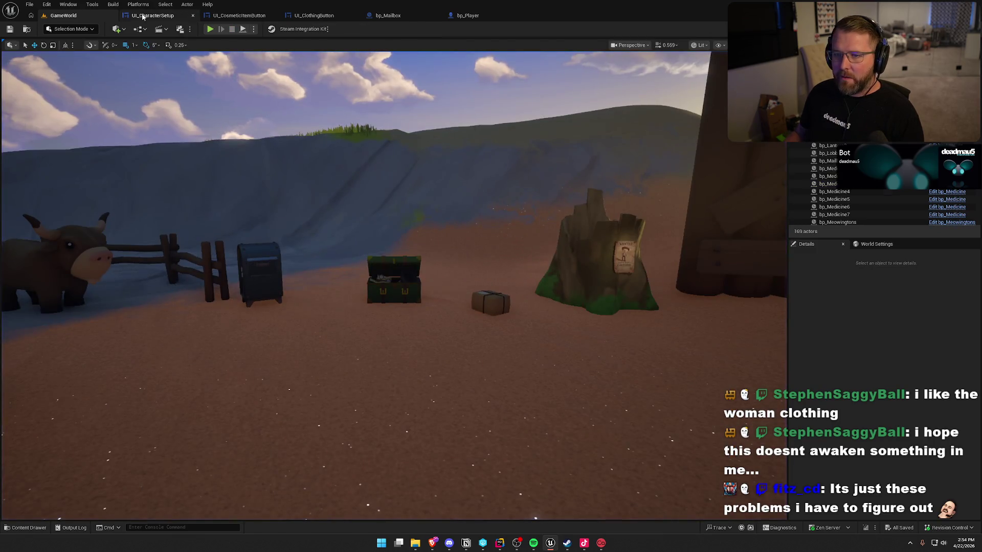
Set Hovered Sound to Hover and Clicked Sound to Click on both MaleBtn and FemaleBtn in UI_CharacterSetup
click(152, 16)
scroll(444, 165, up, 4)
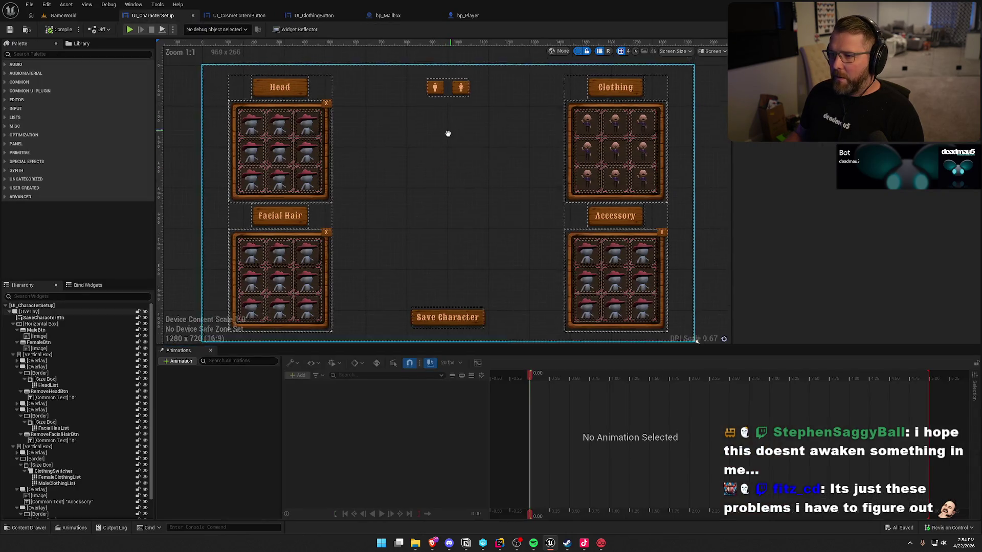
click(211, 351)
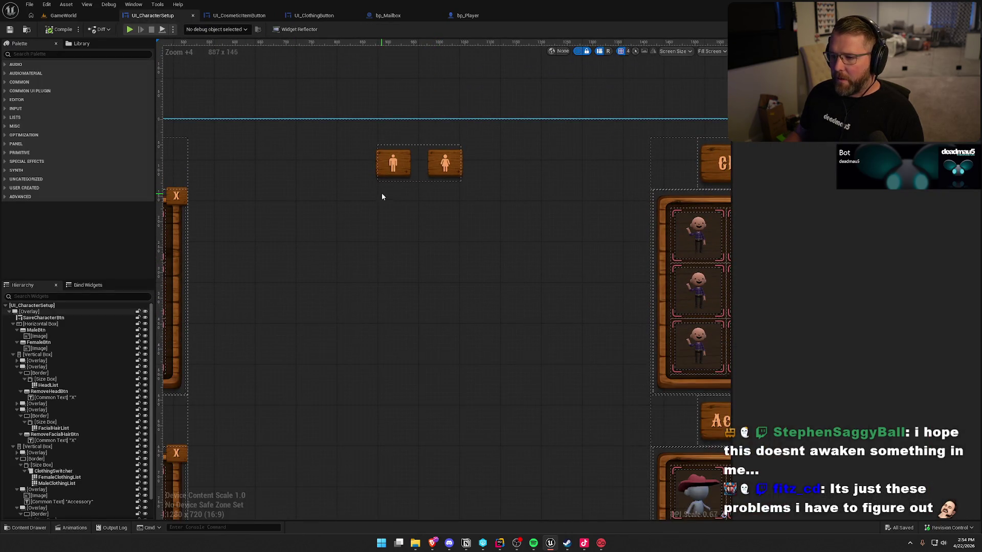
click(404, 173)
ctrl+click(448, 176)
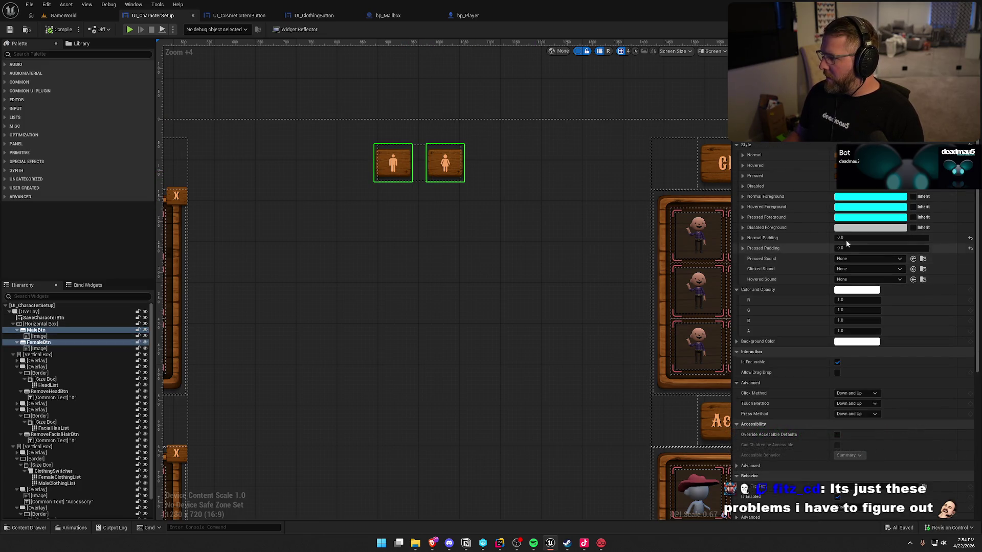
click(872, 279)
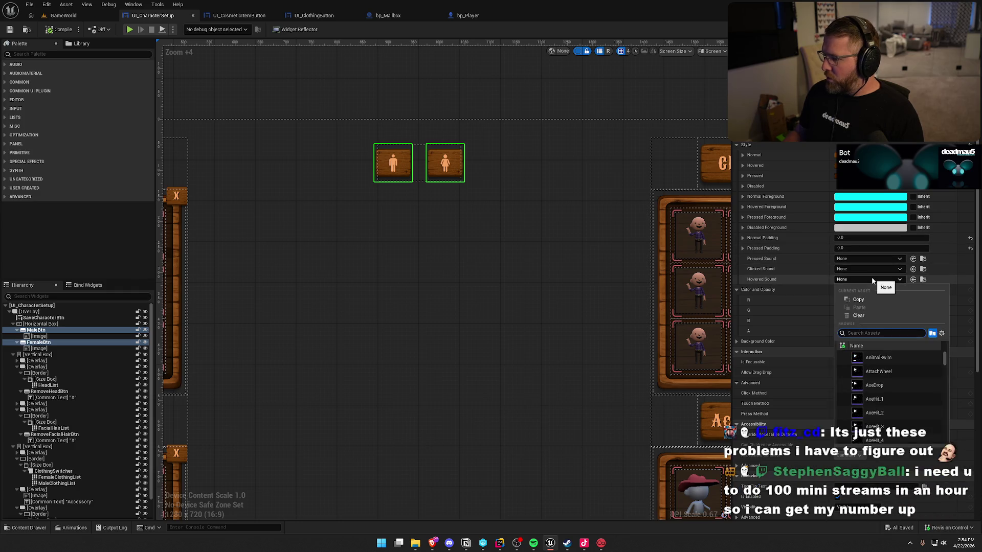
click(888, 358)
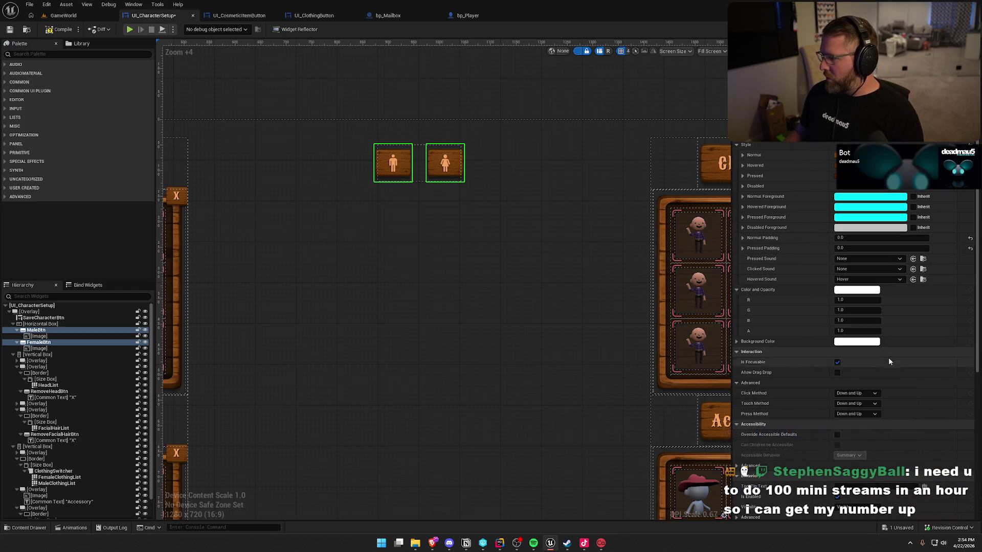
click(863, 268)
text(click)
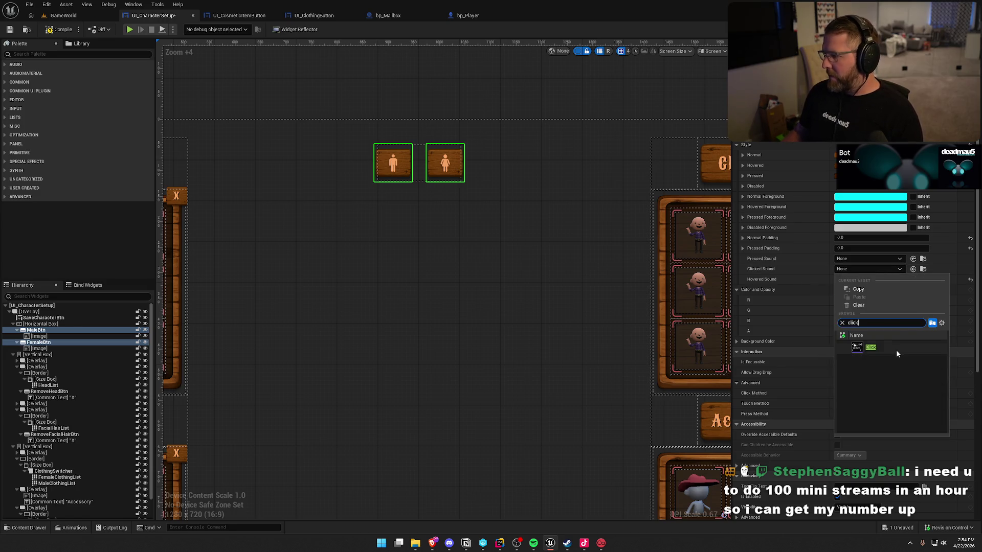
click(896, 350)
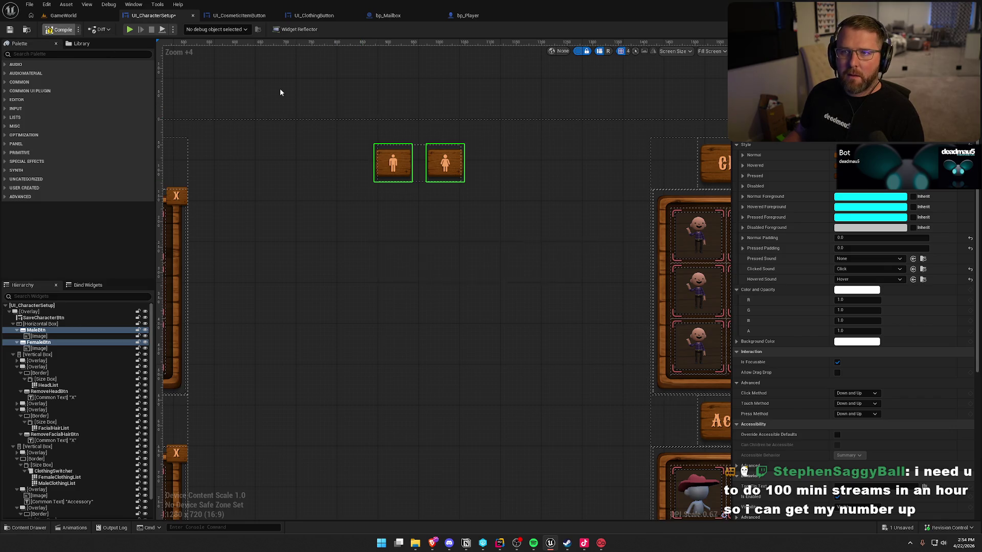
click(63, 15)
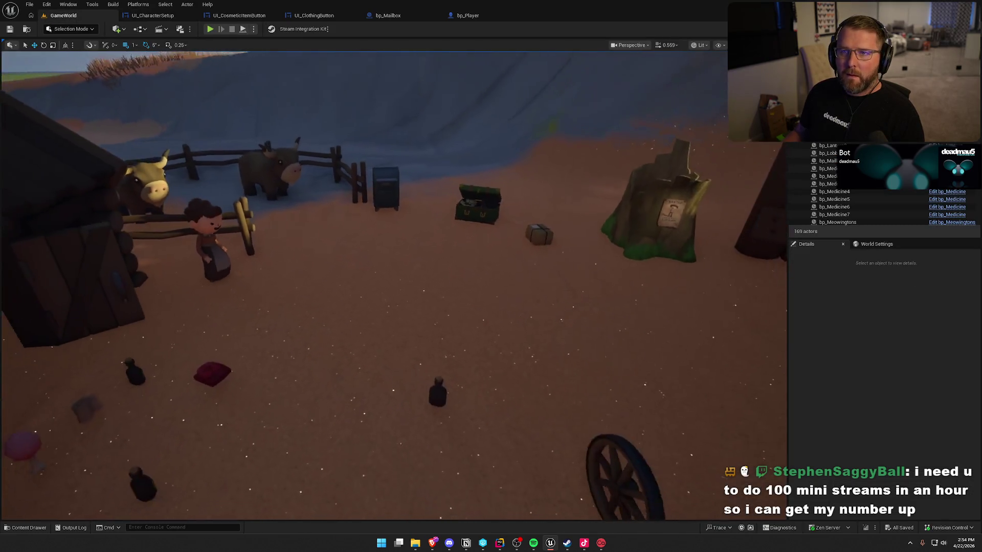
Fly around the GameWorld yard toward the log cabin and corral, then bring up Notion
key(d)
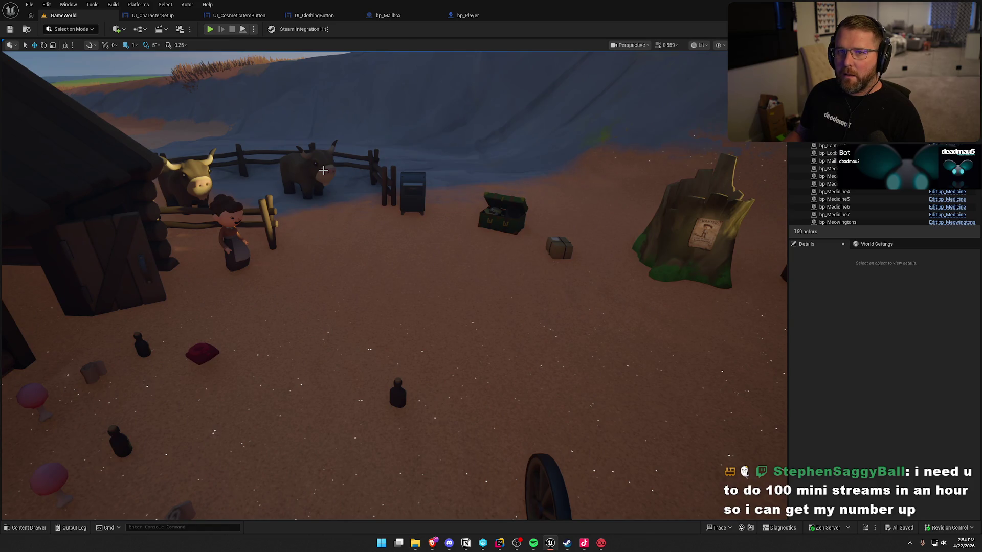
key(s)
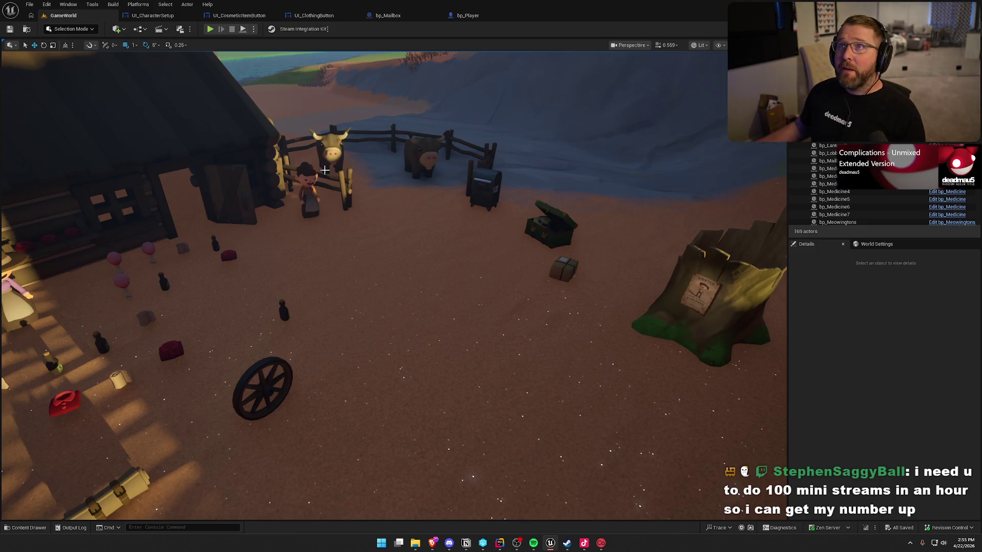
drag(325, 193, 326, 192)
drag(404, 239, 403, 239)
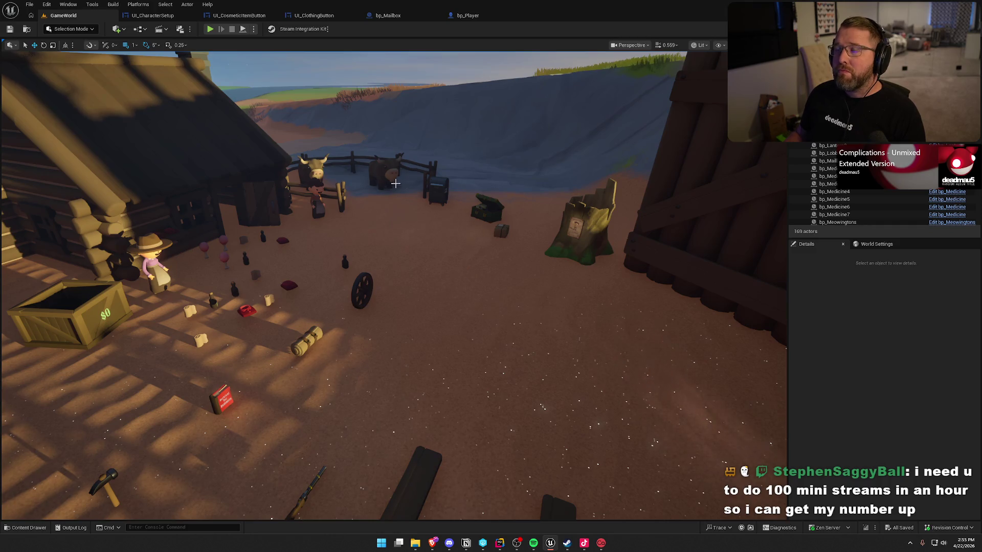
drag(492, 293, 517, 299)
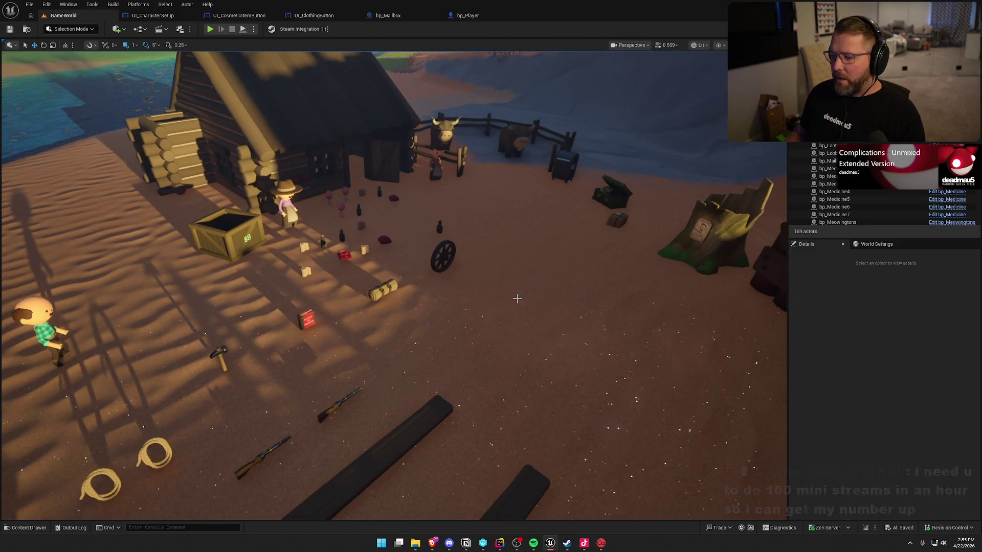
click(466, 544)
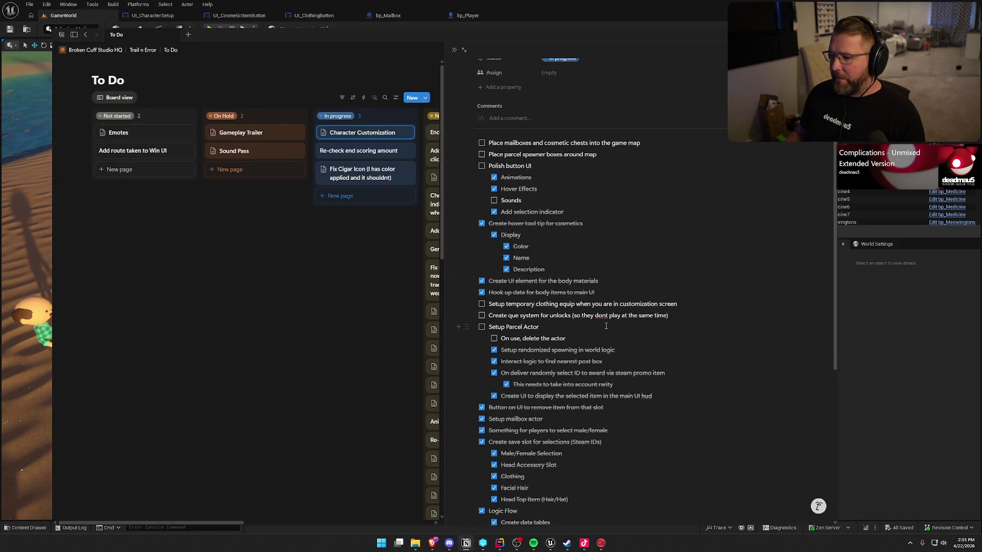
Tick the Sounds checkbox under Polish button UI, then return to Unreal's Content Drawer
click(495, 201)
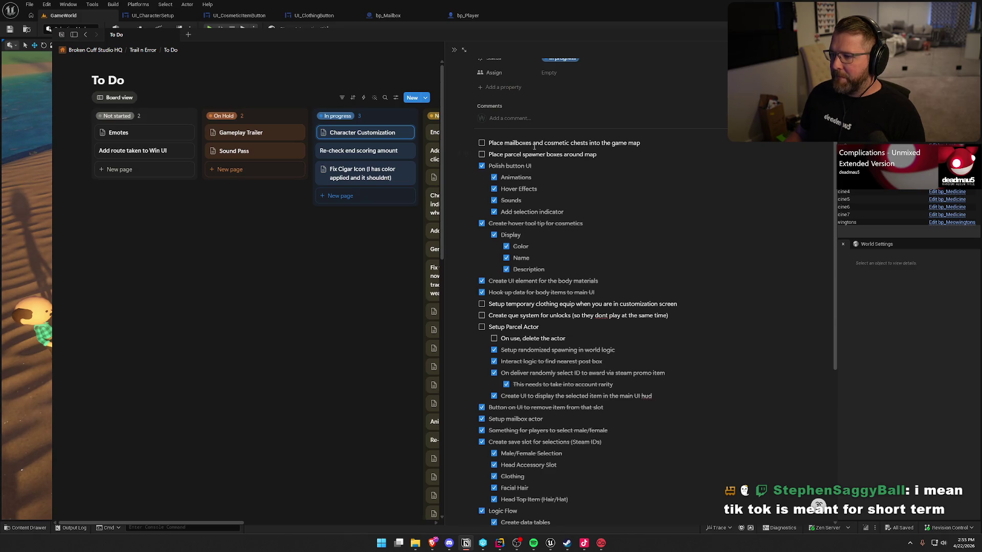
click(915, 328)
key(ctrl+space)
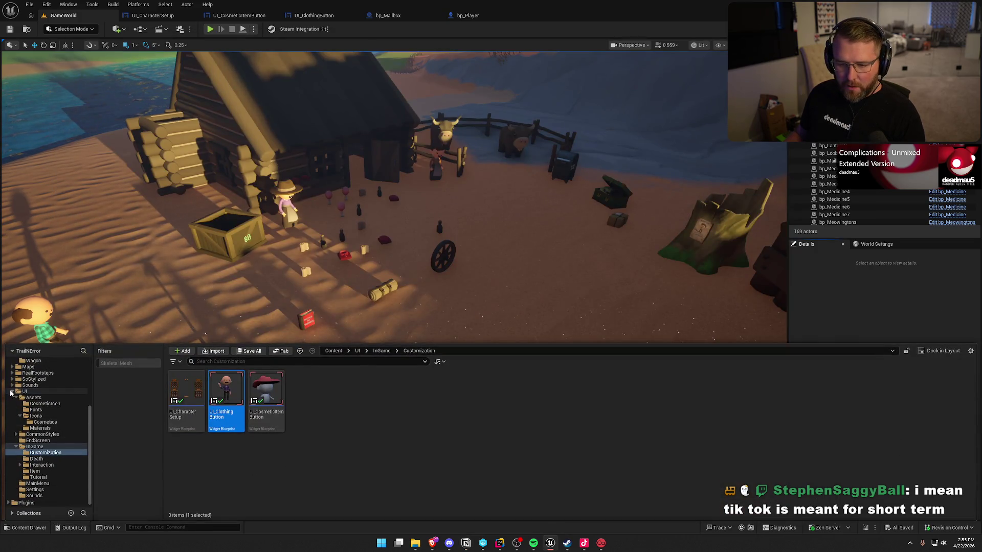
Load the TrailMap level from the Maps folder in the Content Drawer
click(10, 393)
click(29, 381)
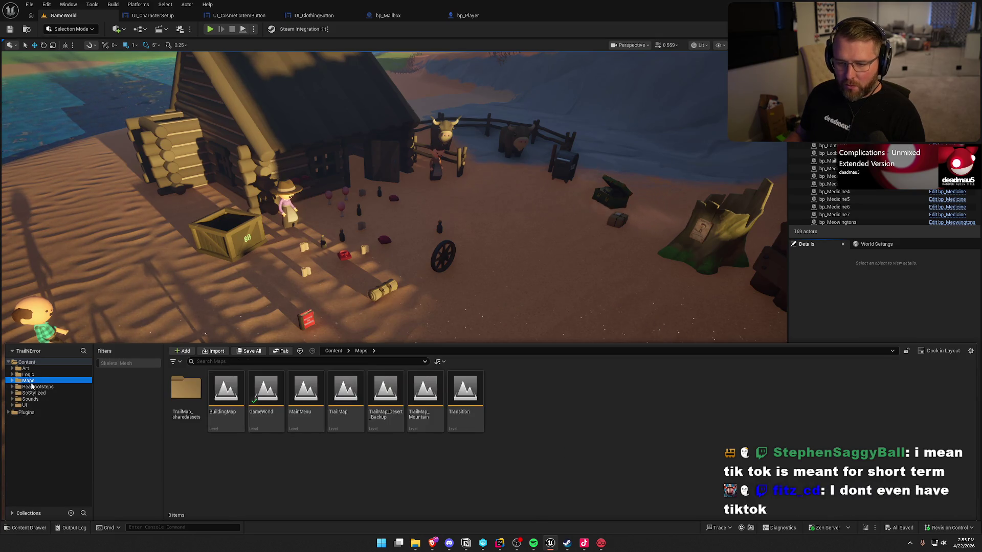
click(347, 392)
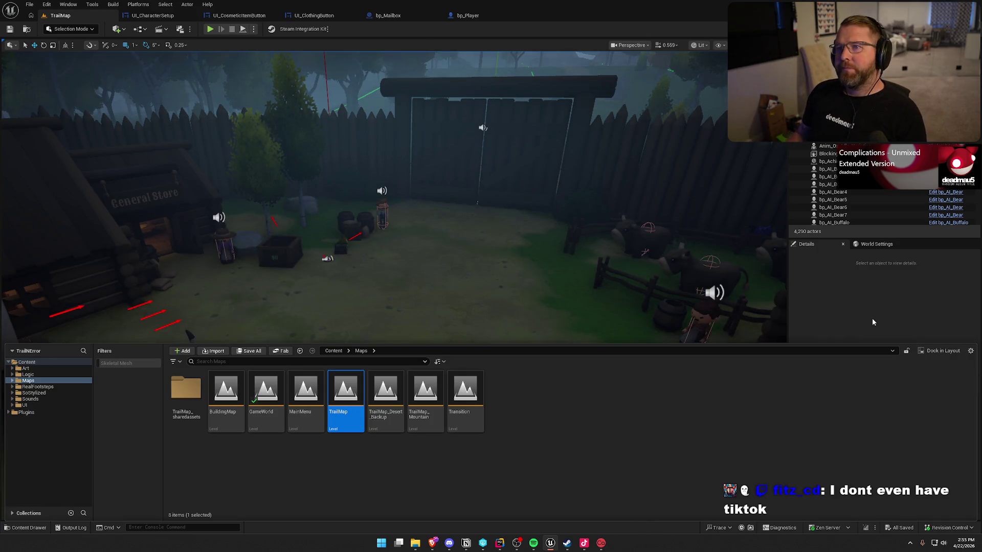
click(869, 308)
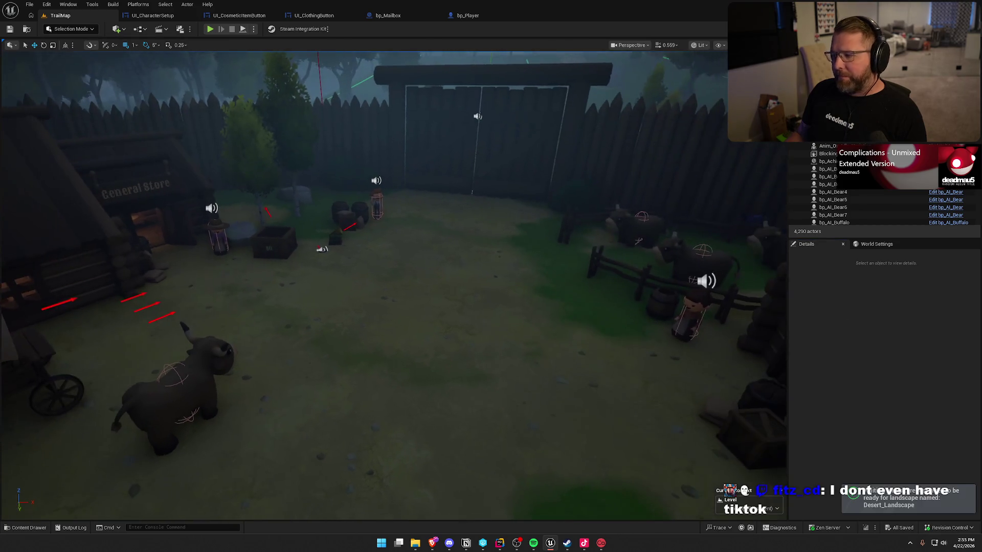
Fly the camera around the TrailMap village over the wagon, pen, birch tree and cabins
key(s)
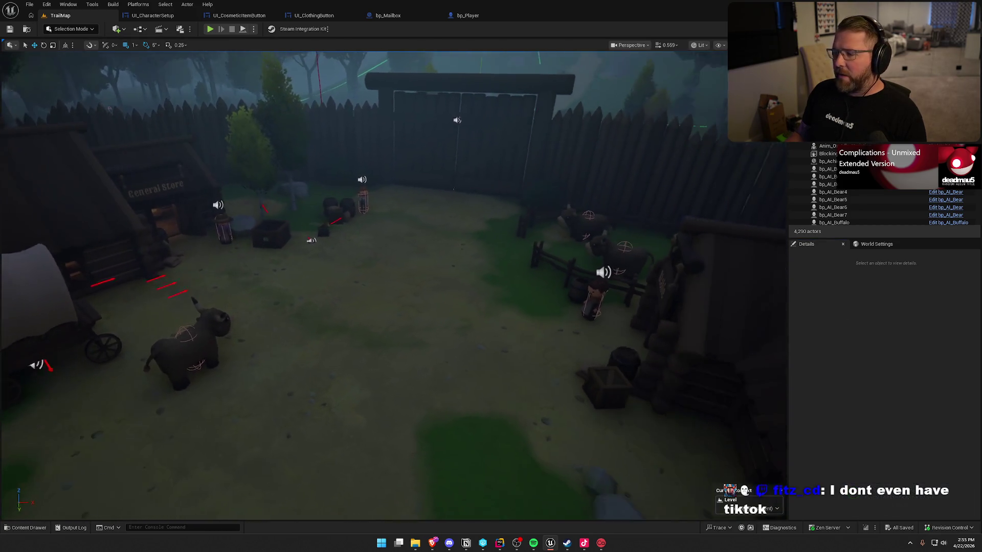
key(s)
key(a)
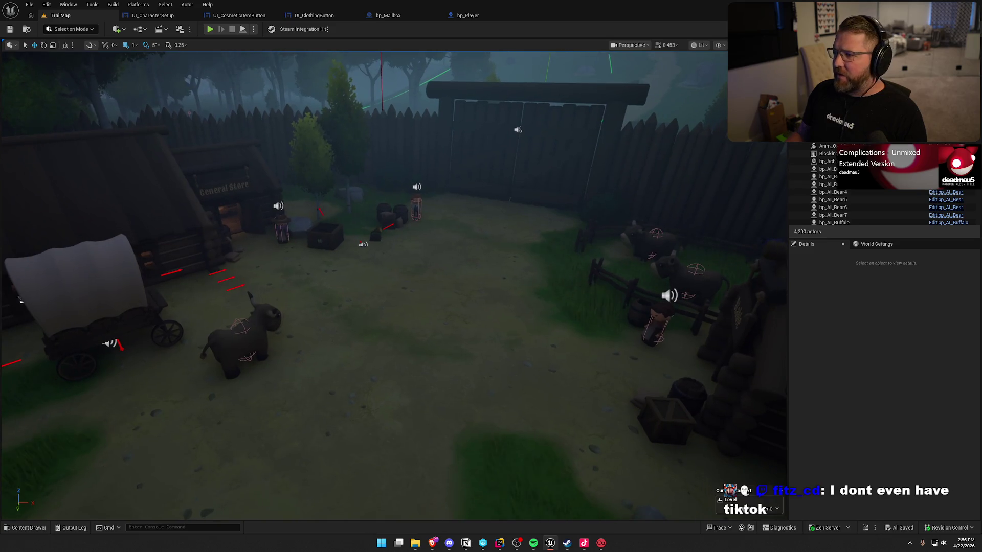
mouse_move(20, 302)
mouse_down()
mouse_move(430, 154)
mouse_move(517, 241)
mouse_move(474, 156)
mouse_move(553, 250)
mouse_move(527, 120)
mouse_up()
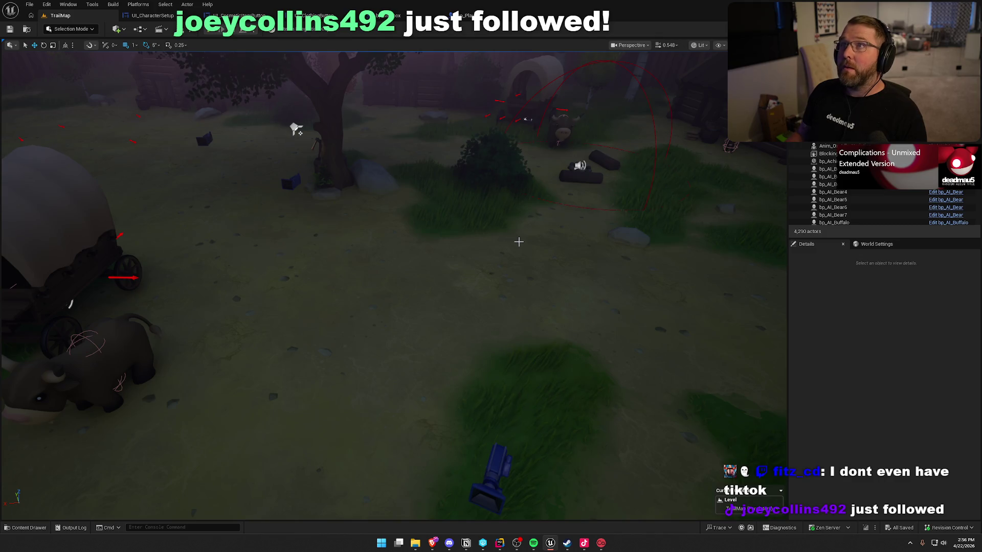
mouse_move(526, 118)
mouse_down()
mouse_move(578, 268)
mouse_move(629, 268)
mouse_move(579, 268)
mouse_move(608, 278)
mouse_move(600, 277)
mouse_up()
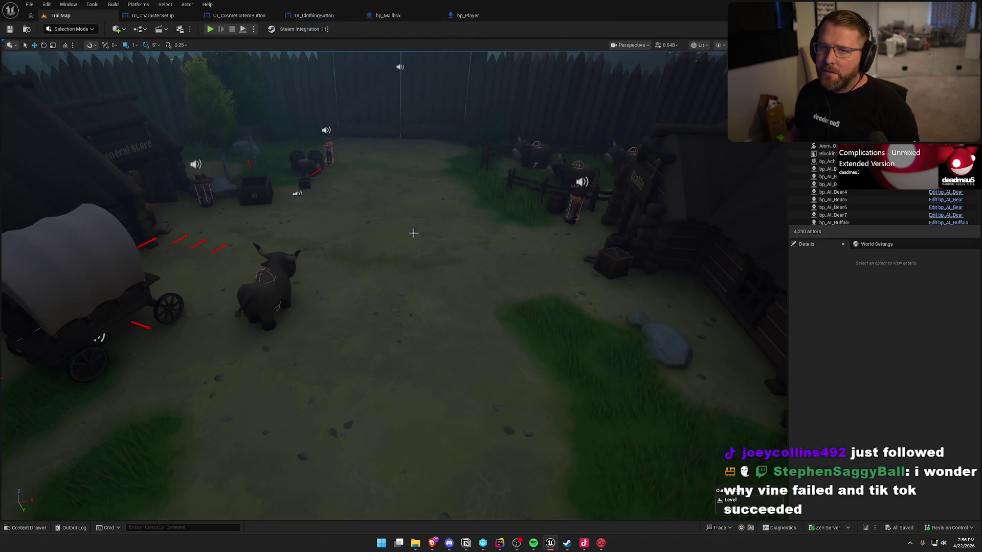
drag(389, 265, 393, 294)
drag(266, 248, 480, 264)
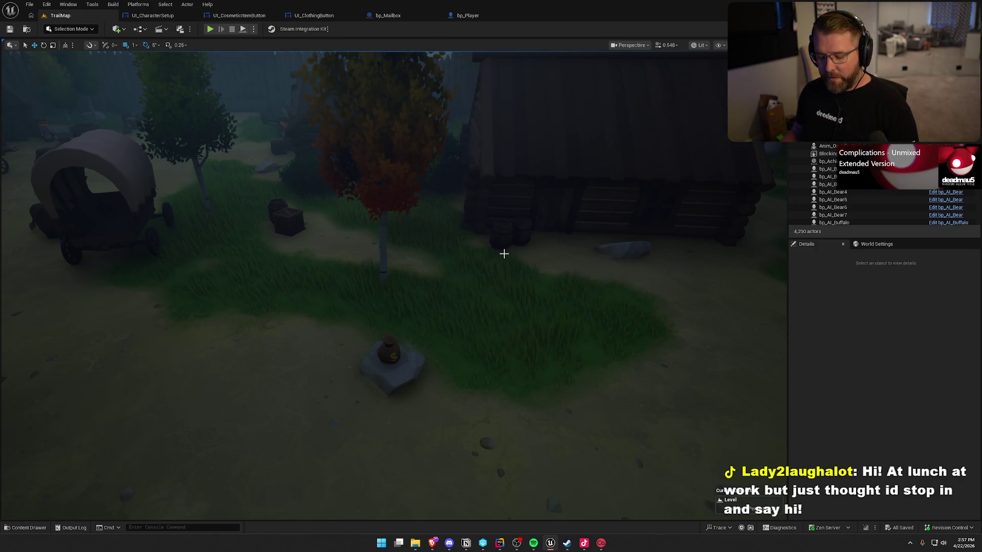
mouse_move(504, 253)
mouse_down()
mouse_move(401, 254)
mouse_move(511, 254)
mouse_move(311, 274)
mouse_up()
Drag bp_CharacterSetup from Logic > Actors into the level beside the rock on the dirt path
key(ctrl+space)
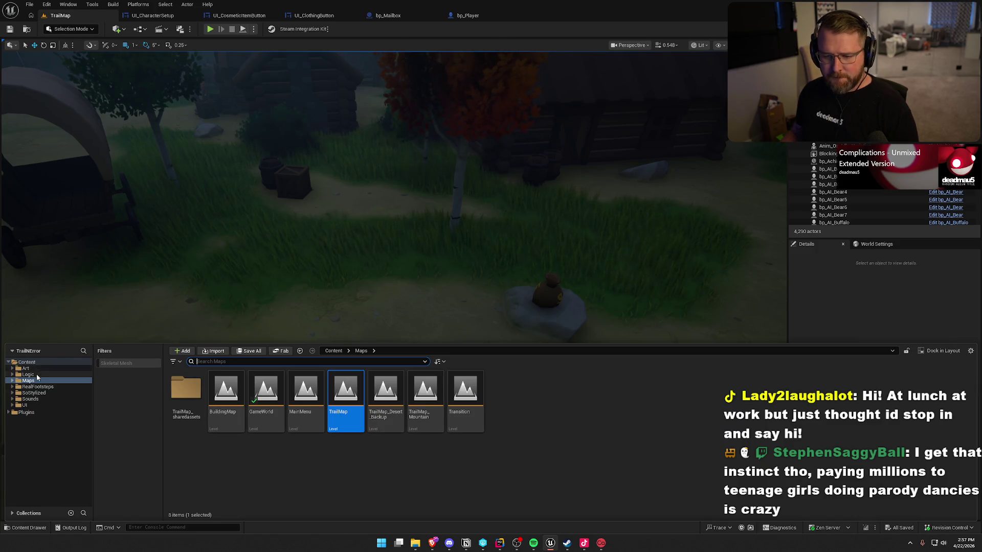
click(36, 375)
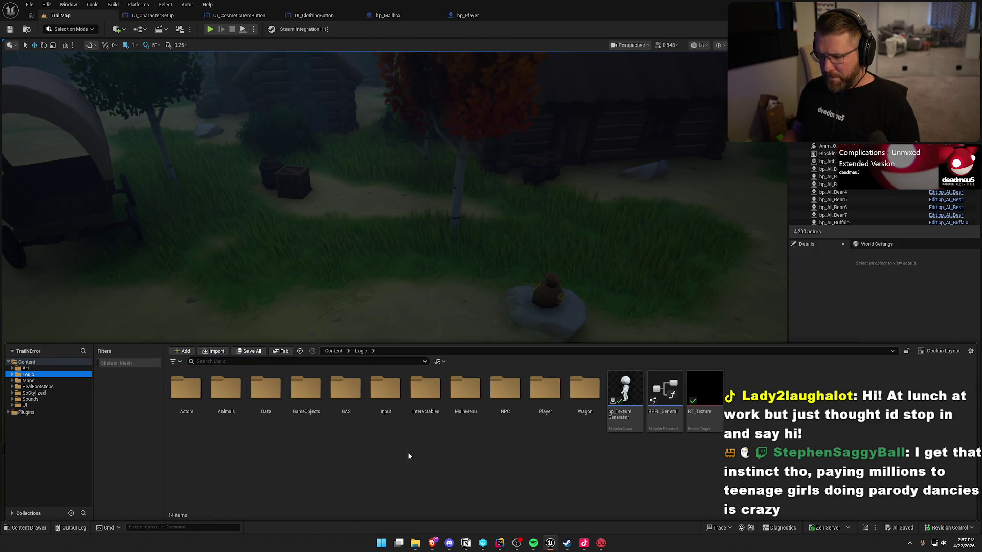
double_click(426, 392)
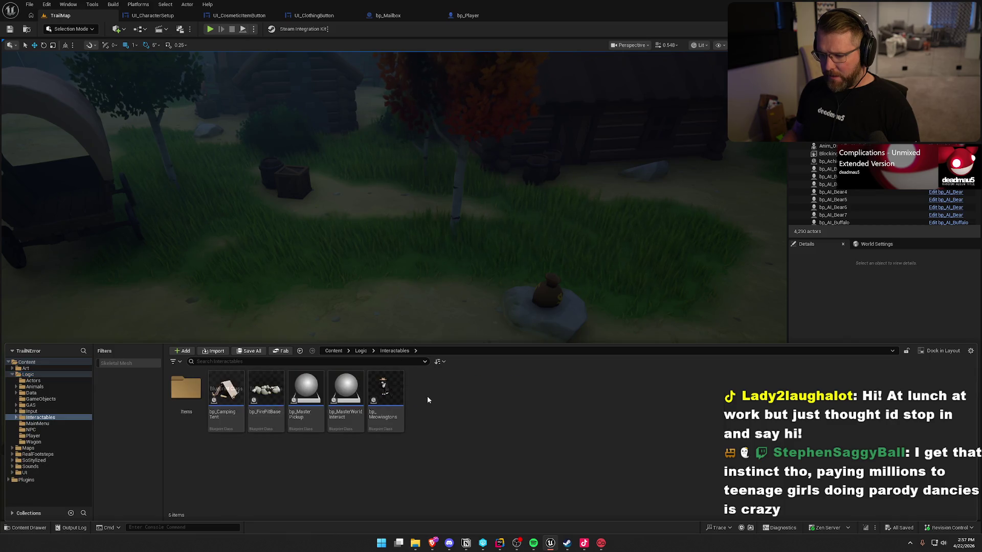
double_click(190, 394)
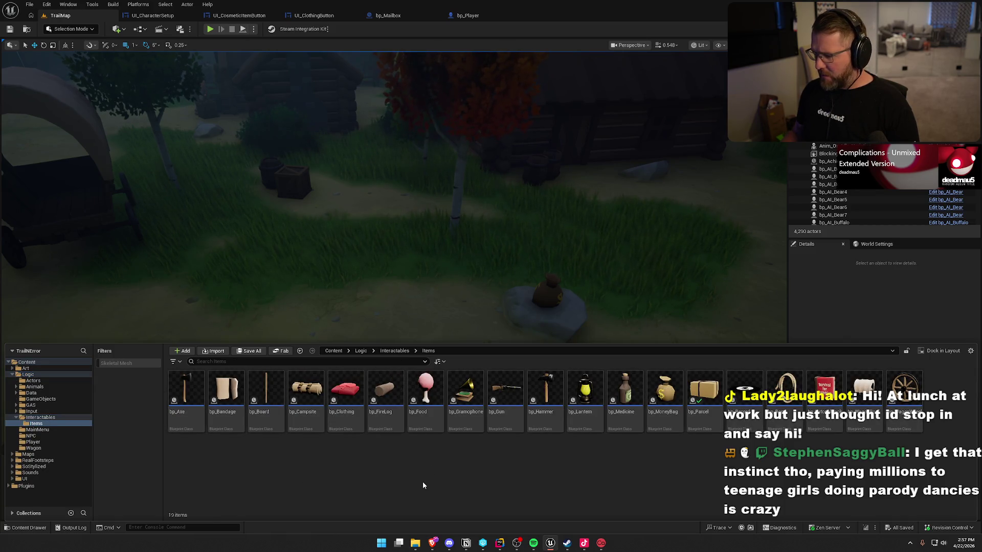
click(40, 418)
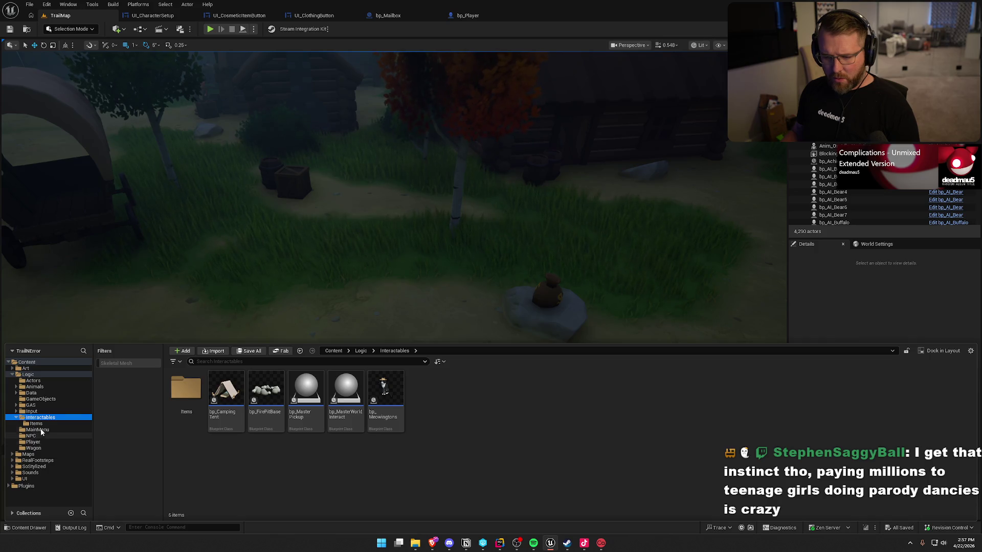
click(34, 381)
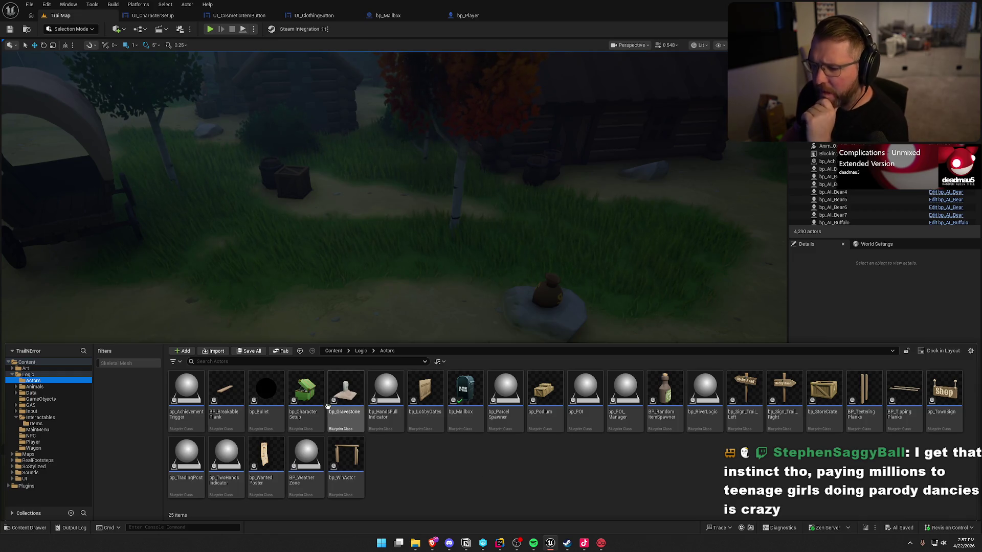
mouse_move(306, 391)
mouse_down()
mouse_move(394, 270)
mouse_move(435, 301)
mouse_up()
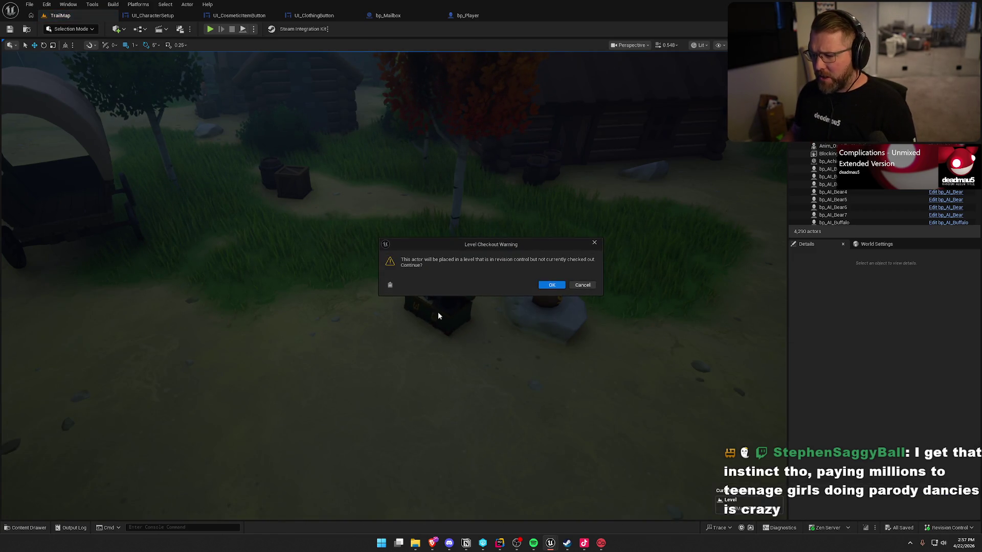
Confirm the checkout warning and rotate the new chest to about -50 degrees
click(564, 287)
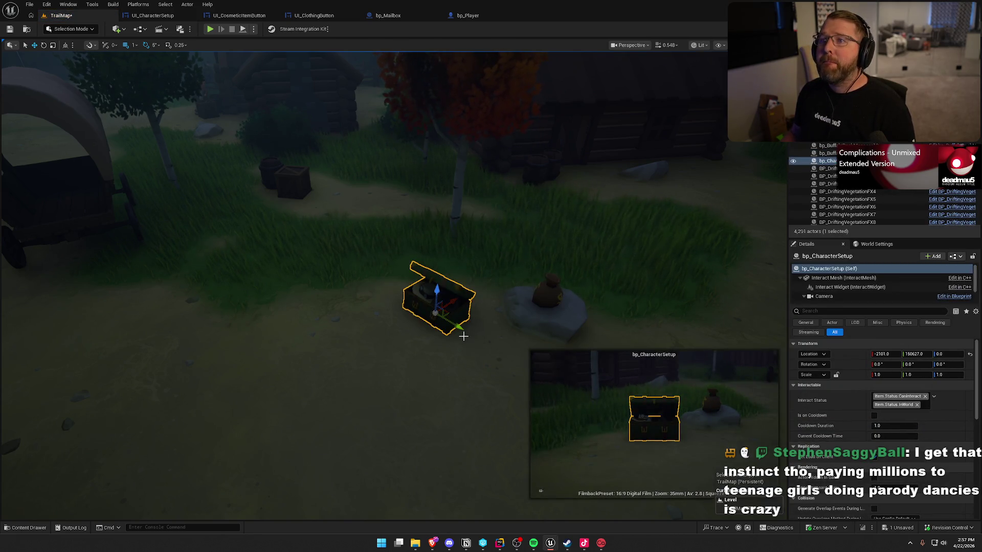
drag(463, 336, 494, 286)
key(e)
mouse_move(425, 241)
mouse_down()
mouse_move(407, 263)
mouse_move(389, 204)
mouse_move(394, 265)
mouse_move(424, 266)
mouse_move(500, 309)
mouse_up()
key(w)
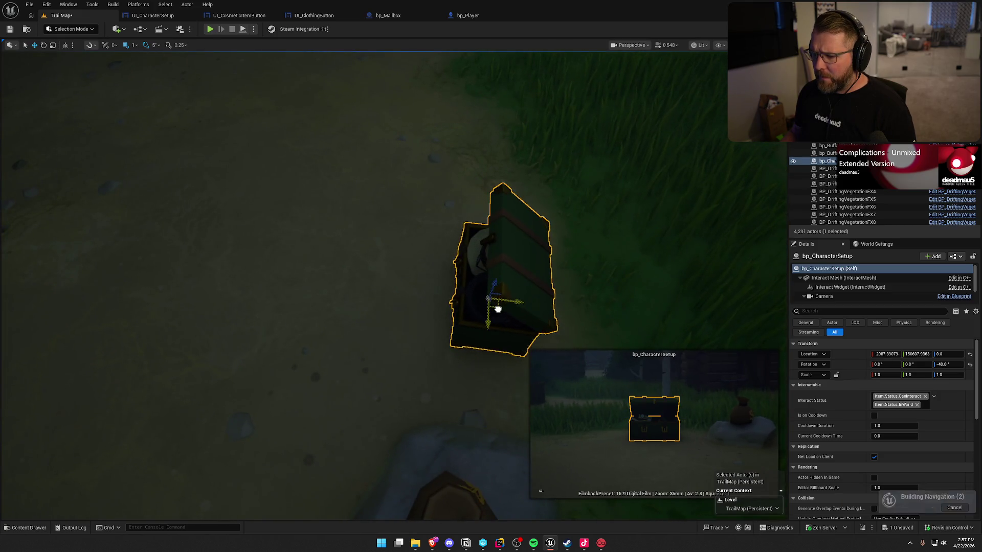
mouse_move(418, 266)
mouse_down()
mouse_move(455, 285)
mouse_move(384, 261)
mouse_move(430, 270)
mouse_move(285, 264)
mouse_move(274, 265)
mouse_move(273, 296)
mouse_move(294, 255)
mouse_move(294, 184)
mouse_move(287, 286)
mouse_move(358, 276)
mouse_up()
Duplicate the chest into second and third copies to the left, turning the third one
key(Escape)
click(383, 261)
key(e)
click(294, 289)
click(641, 263)
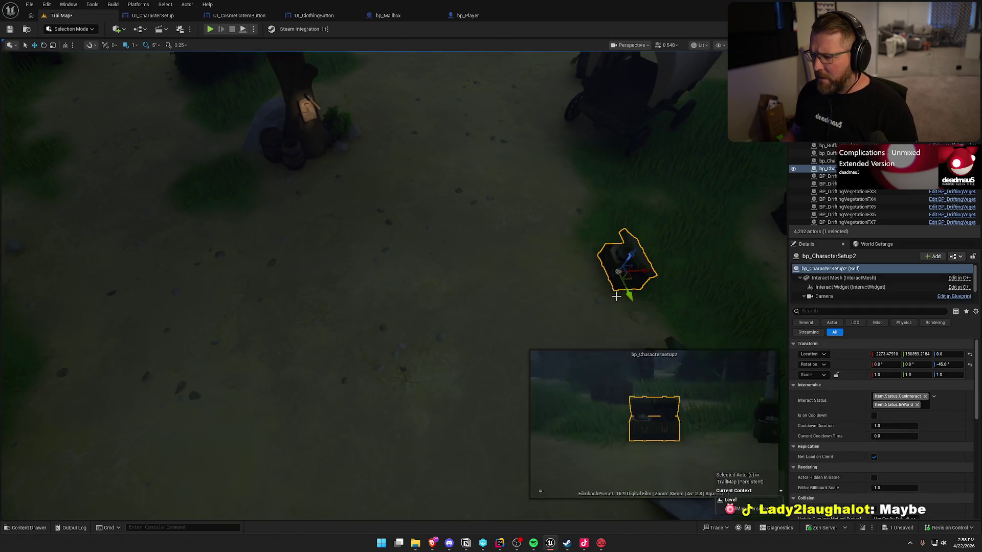
mouse_move(630, 279)
mouse_down()
mouse_move(197, 214)
mouse_move(223, 202)
mouse_up()
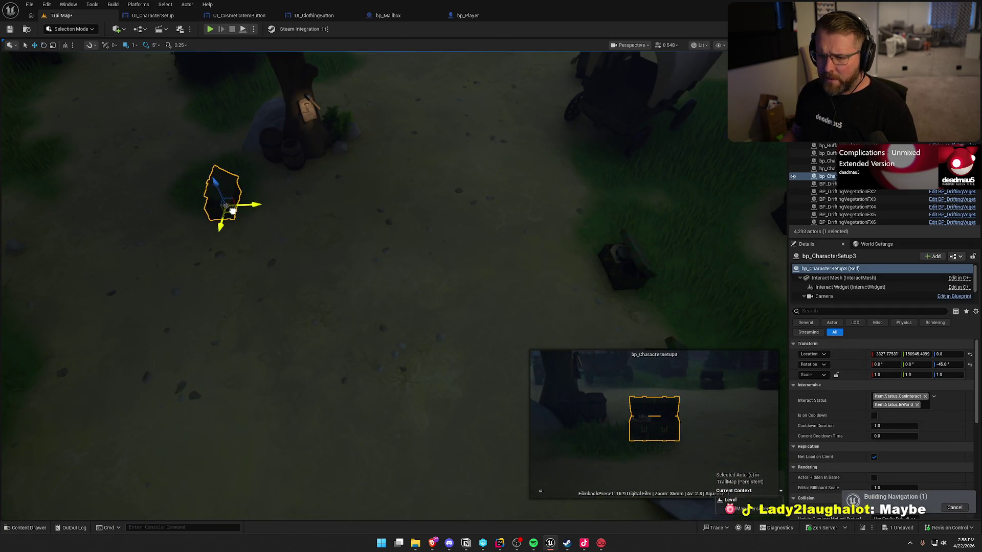
key(e)
mouse_move(236, 238)
mouse_down()
mouse_move(269, 201)
mouse_move(225, 171)
mouse_move(225, 148)
mouse_up()
key(w)
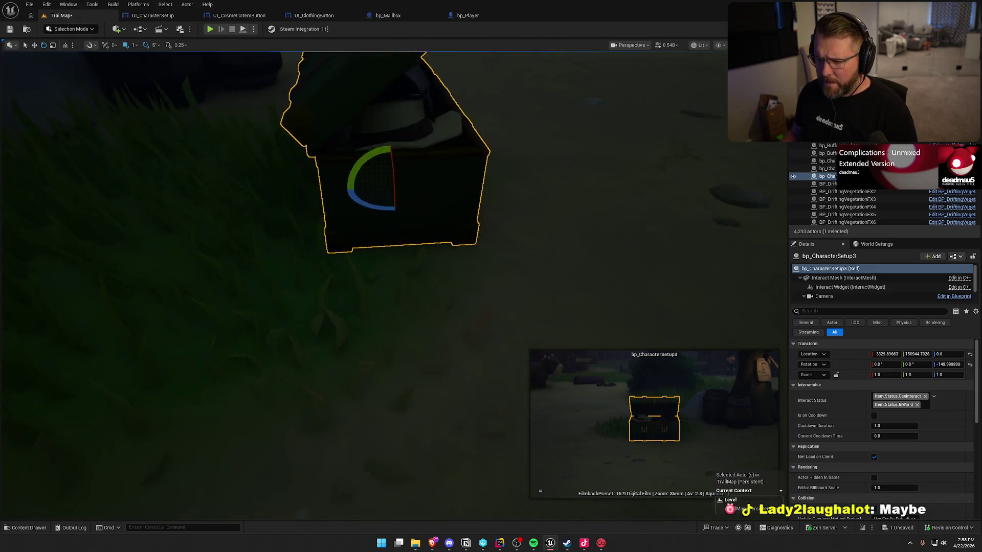
key(Escape)
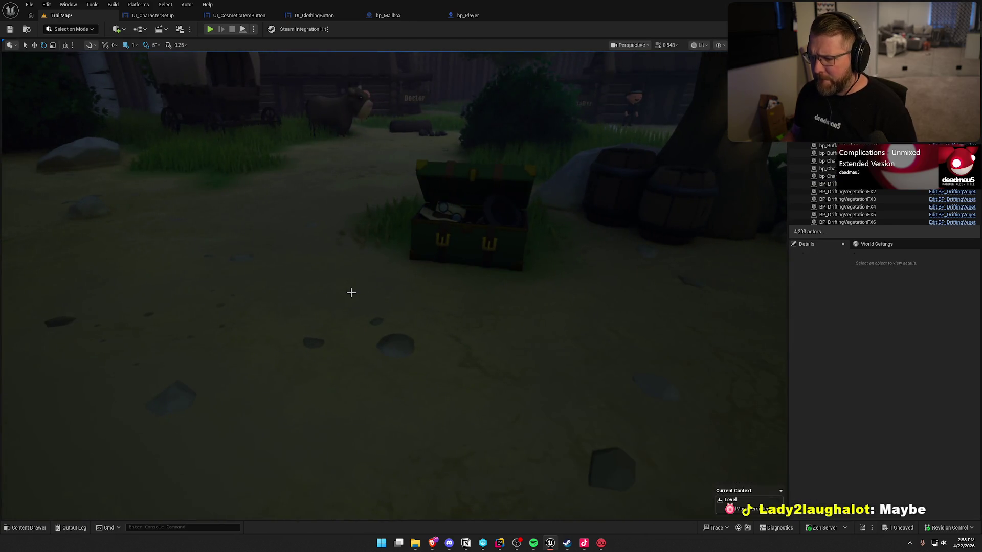
Duplicate the third chest into a fourth one across the camp
drag(351, 292, 365, 312)
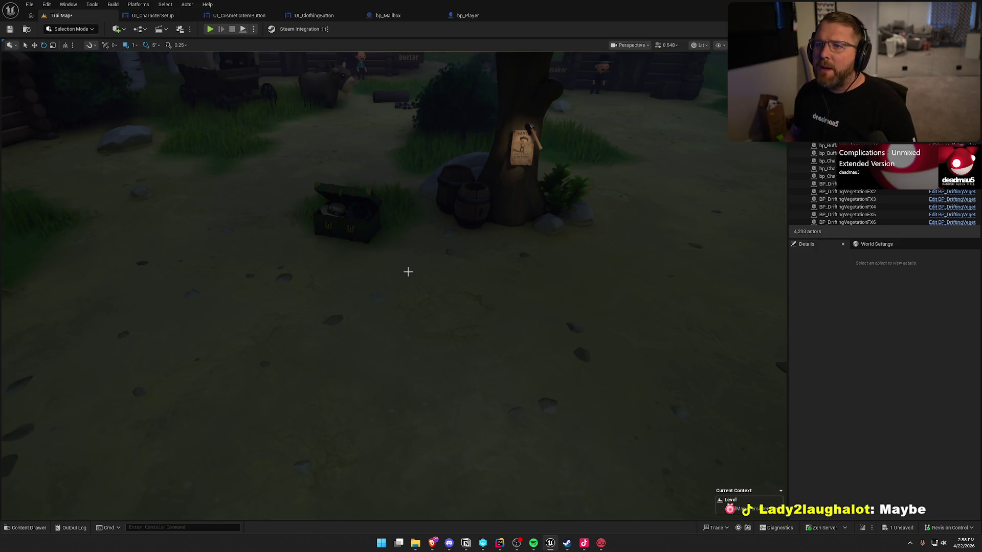
drag(408, 271, 433, 242)
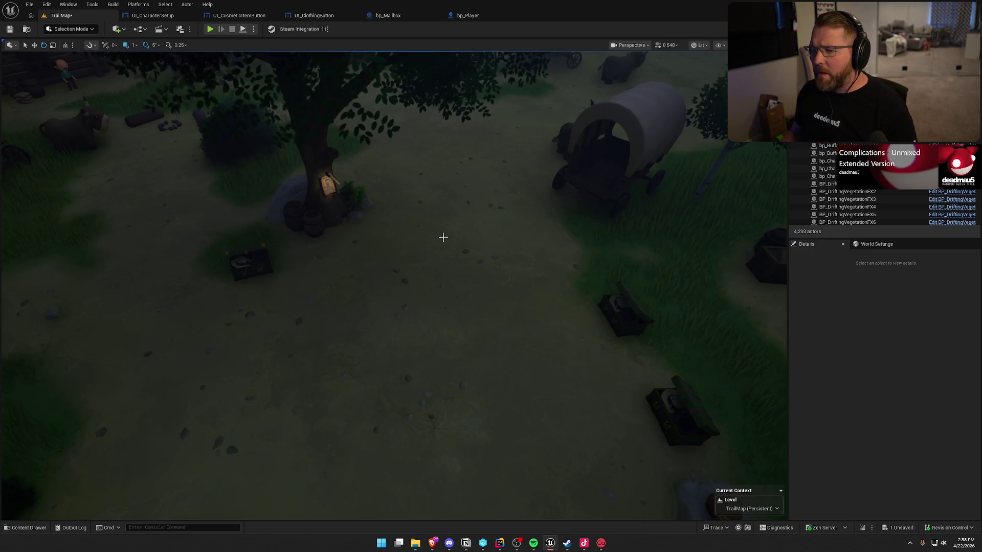
mouse_move(443, 237)
mouse_down()
mouse_move(433, 247)
mouse_move(662, 300)
mouse_move(345, 214)
mouse_move(296, 221)
mouse_move(327, 214)
mouse_move(340, 197)
mouse_up()
click(662, 300)
key(e)
key(w)
scroll(338, 212, up, 5)
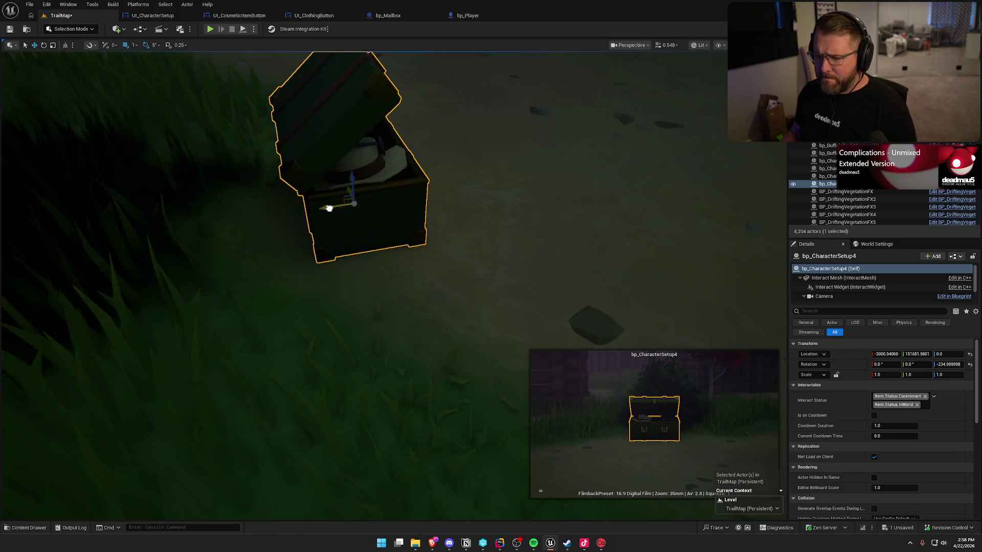
Save the level, which brings up the TrailMap checkout request
key(Escape)
scroll(328, 206, down, 8)
scroll(461, 241, down, 3)
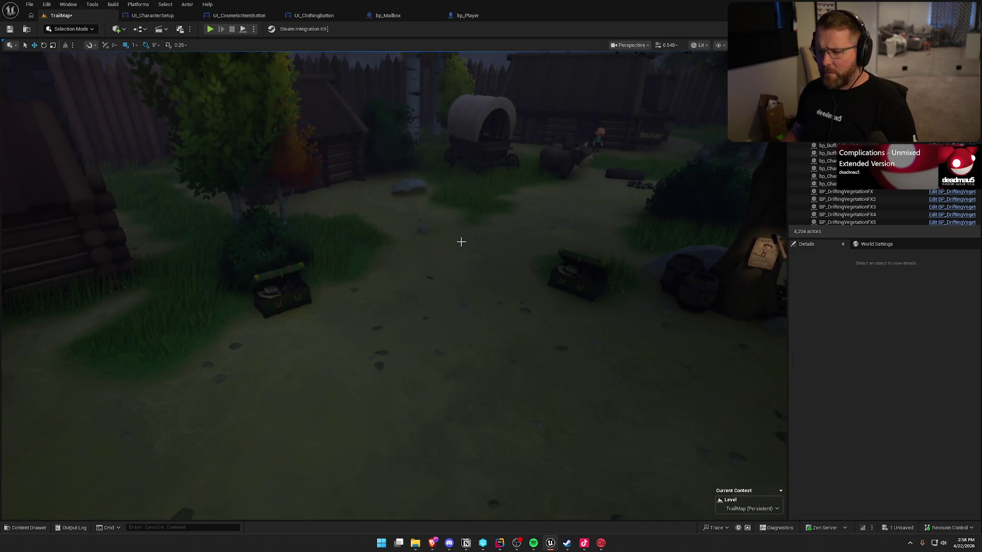
key(ctrl+s)
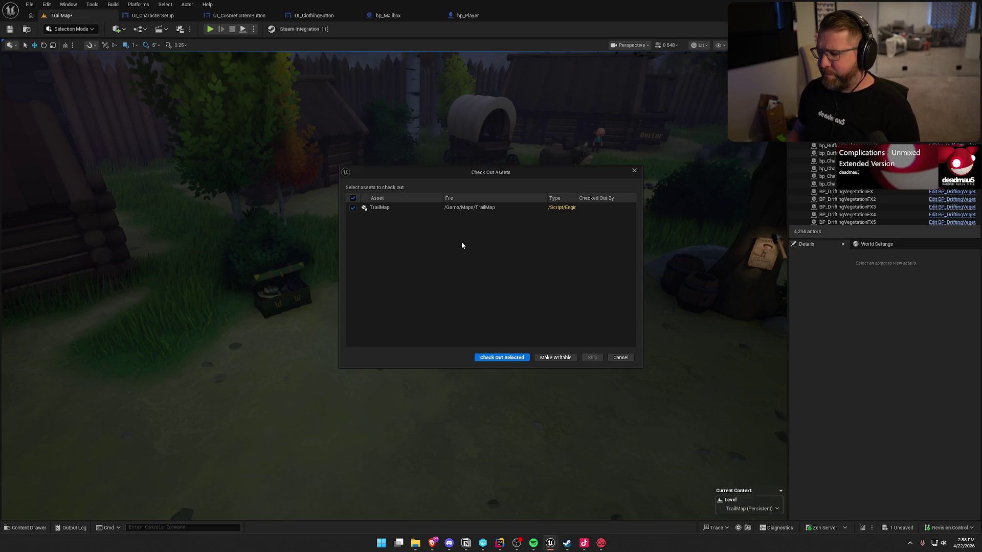
Check out TrailMap from revision control and fly the view to the General Store yard
click(503, 358)
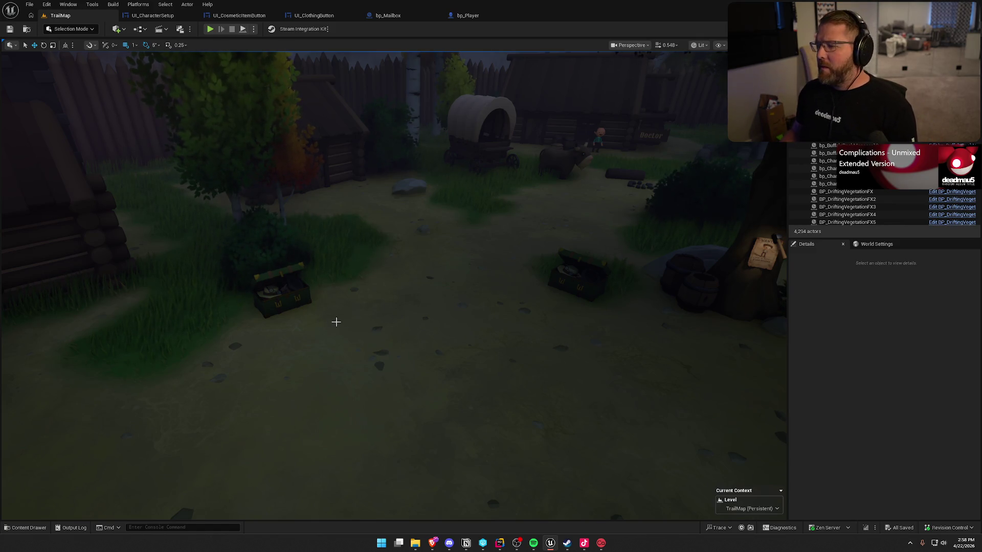
drag(336, 322, 285, 363)
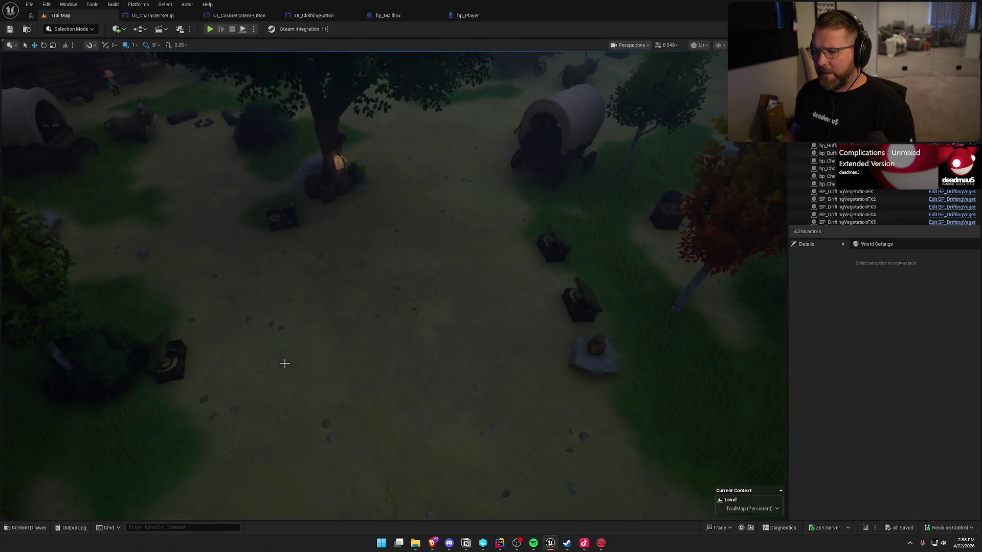
mouse_move(509, 316)
mouse_down()
mouse_move(519, 311)
mouse_move(509, 295)
mouse_move(481, 312)
mouse_move(689, 491)
mouse_move(476, 302)
mouse_move(504, 309)
mouse_move(480, 291)
mouse_up()
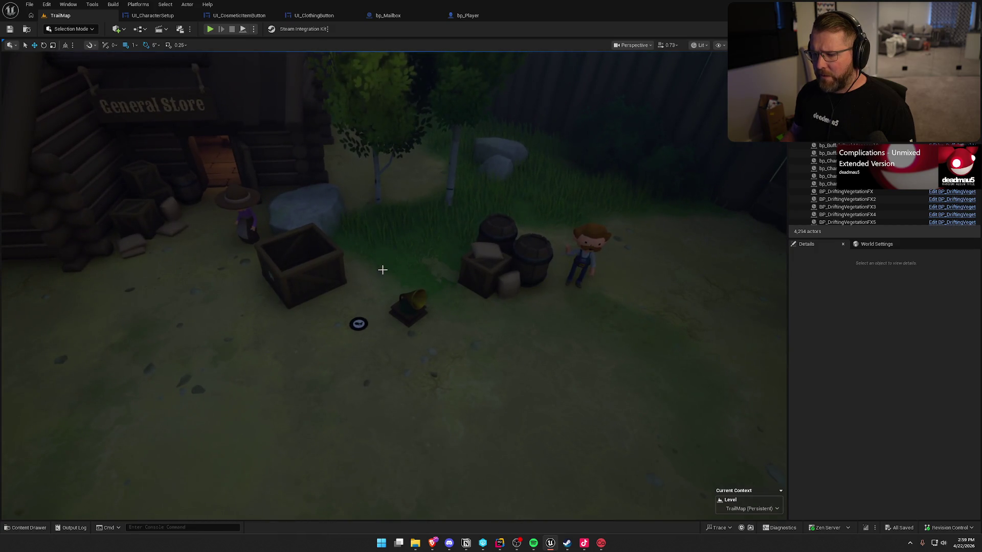
Place a bp_Mailbox beside the General Store crates, turned to face the path
key(ctrl+space)
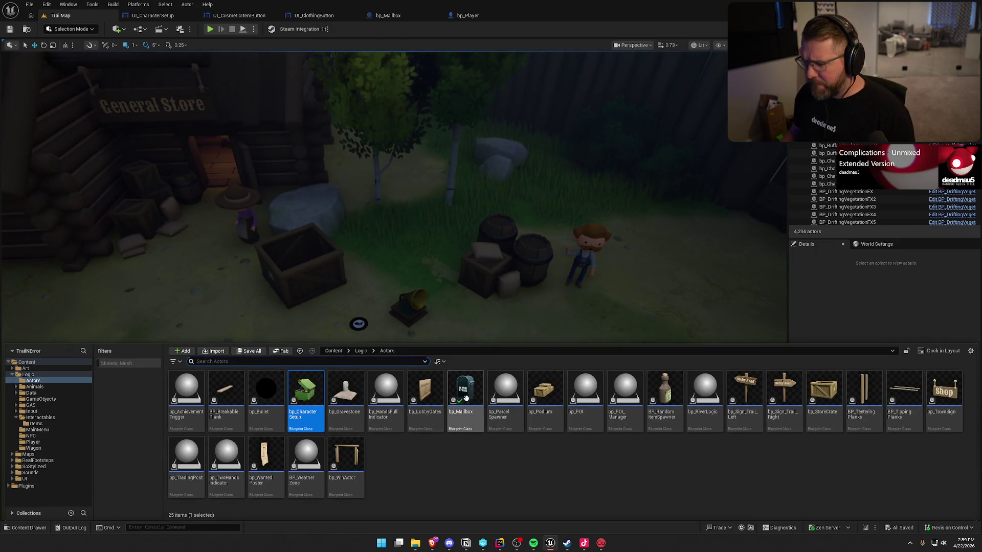
mouse_move(465, 390)
mouse_down()
mouse_move(424, 265)
mouse_move(404, 271)
mouse_up()
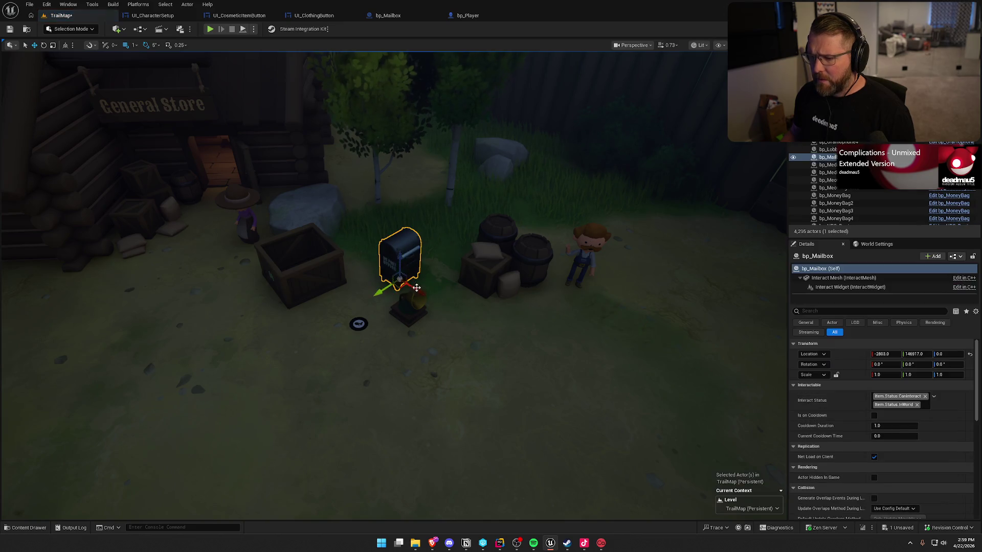
key(e)
drag(404, 307, 402, 309)
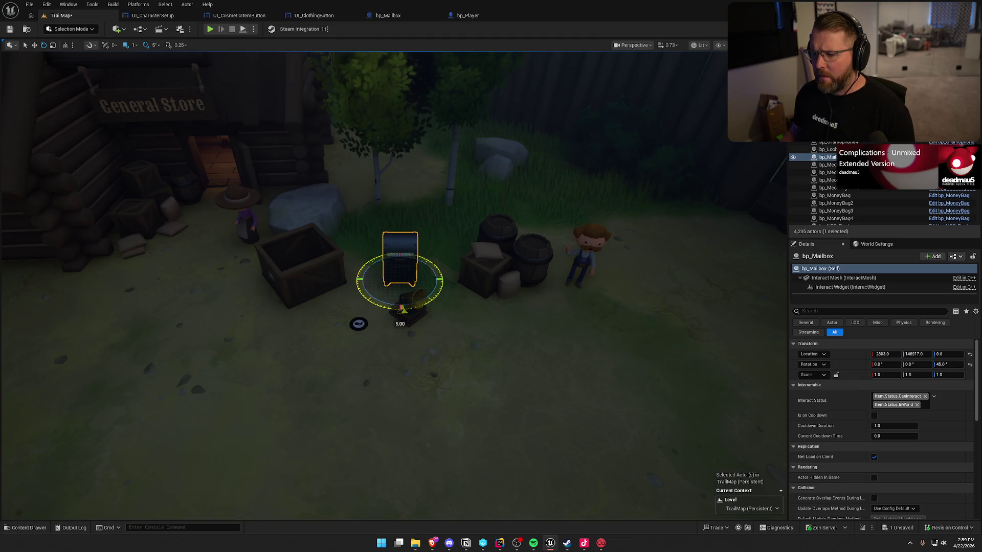
Shift the gramophone and record right toward the crates and save TrailMap
click(404, 312)
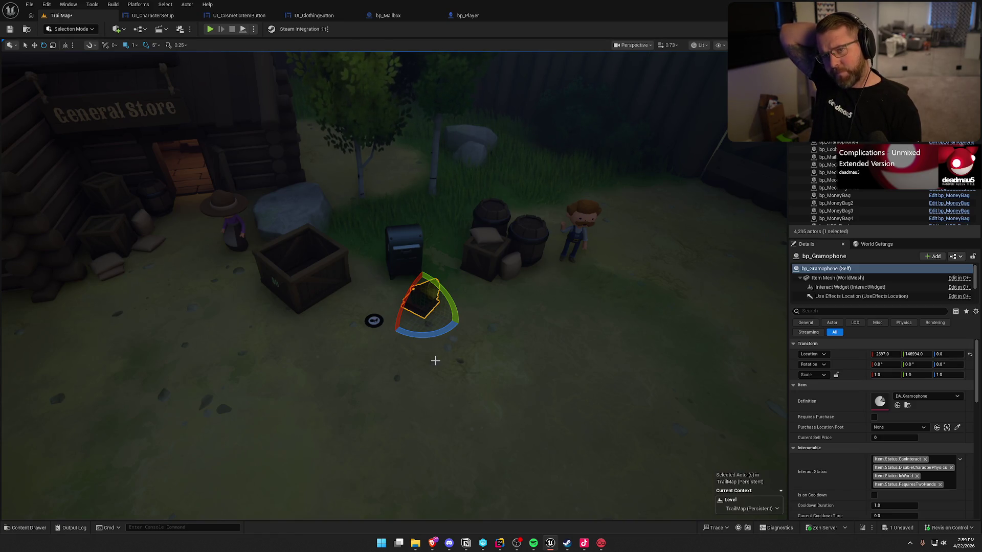
drag(447, 351, 381, 287)
key(w)
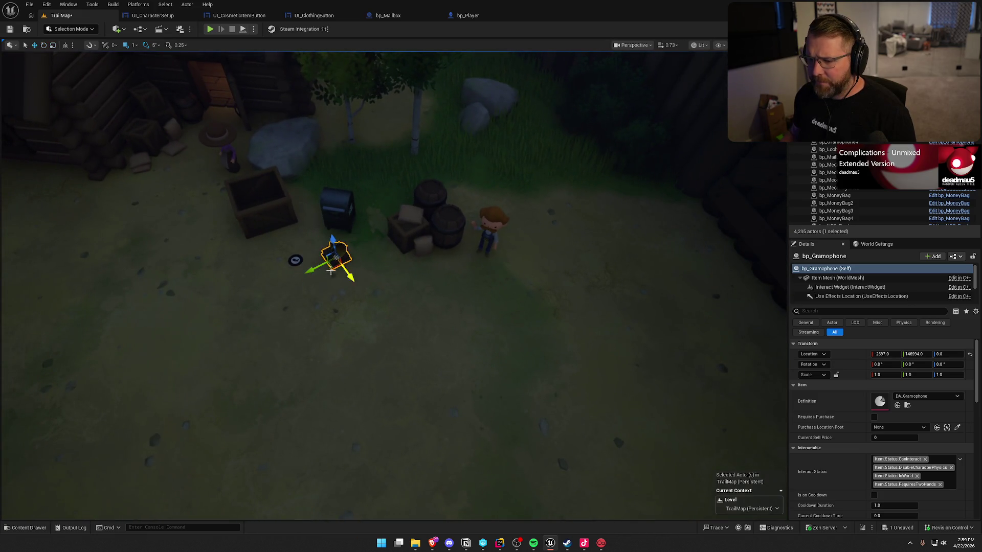
drag(332, 268, 380, 264)
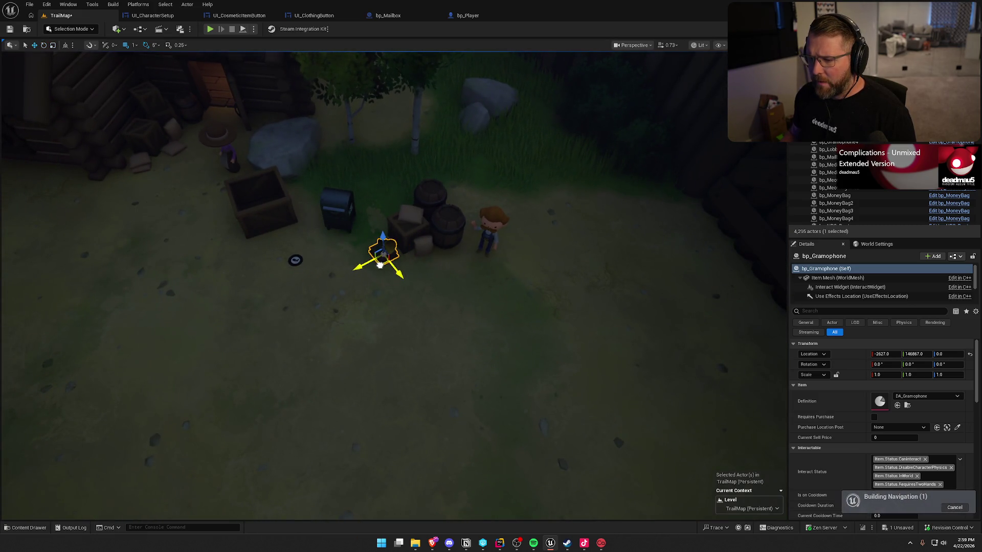
click(298, 263)
drag(319, 264, 425, 270)
click(477, 318)
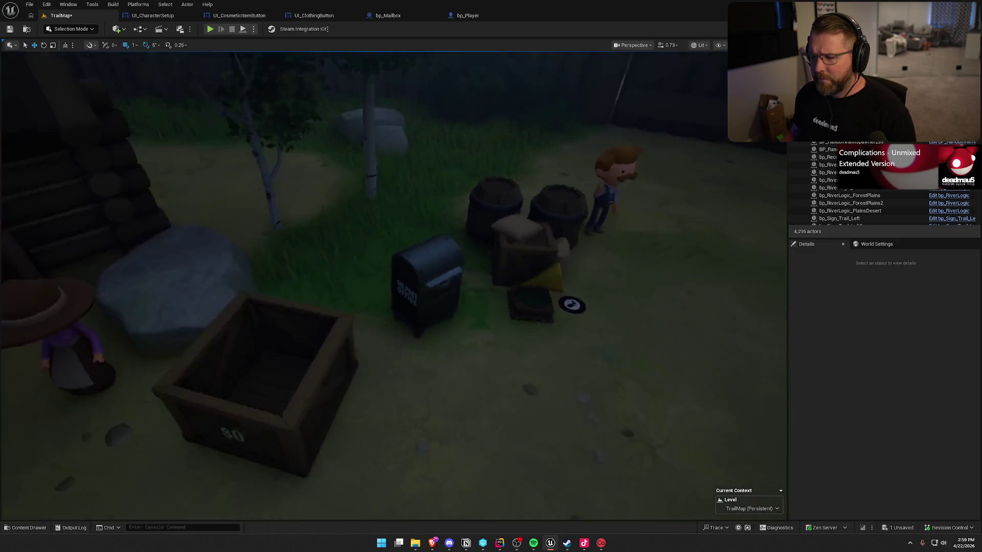
key(ctrl+s)
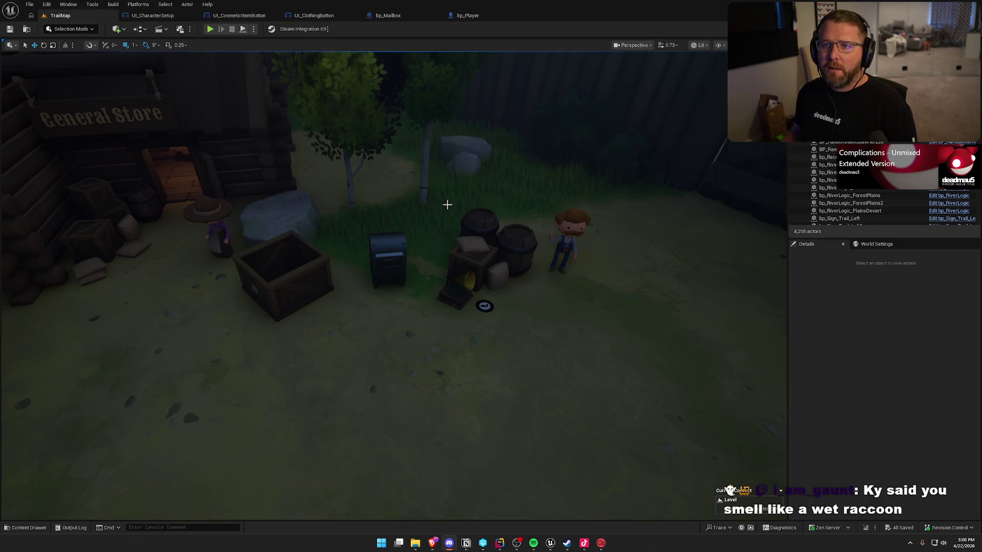
Fly the camera past the cows to the wooded trail and reopen the Logic/Actors assets
mouse_move(447, 205)
mouse_down()
mouse_move(447, 225)
mouse_move(532, 225)
mouse_up()
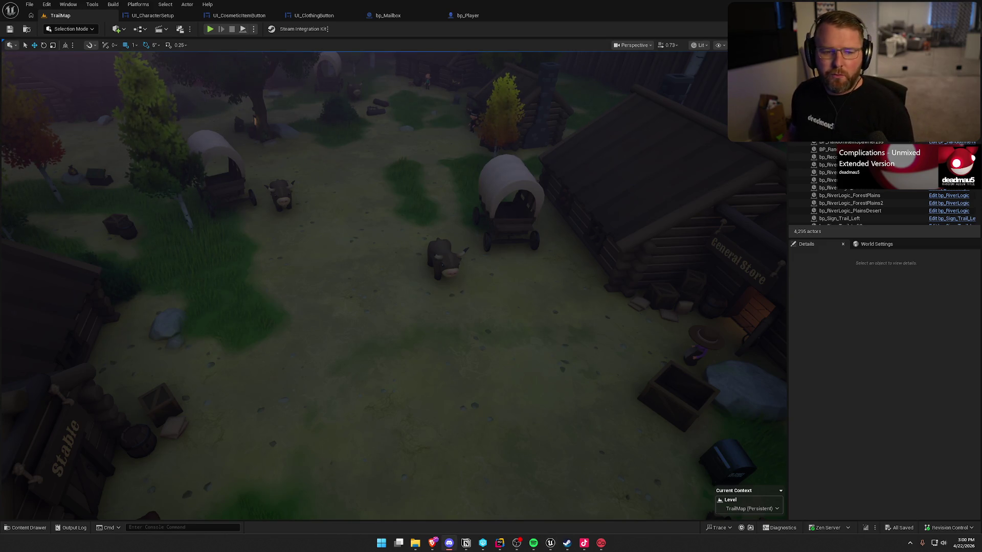
drag(393, 377, 237, 450)
scroll(237, 449, up, 5)
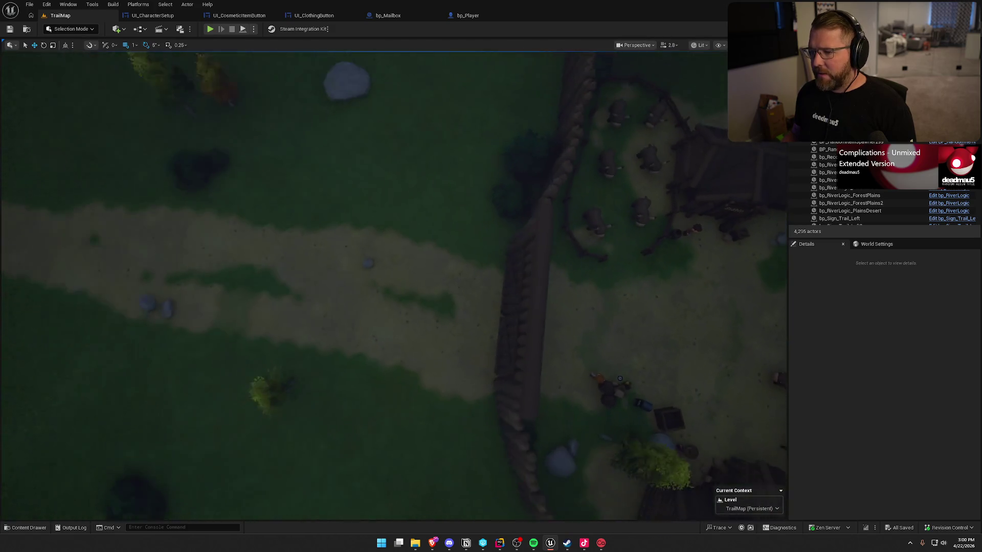
mouse_move(471, 309)
mouse_down()
mouse_move(471, 294)
mouse_move(471, 309)
mouse_up()
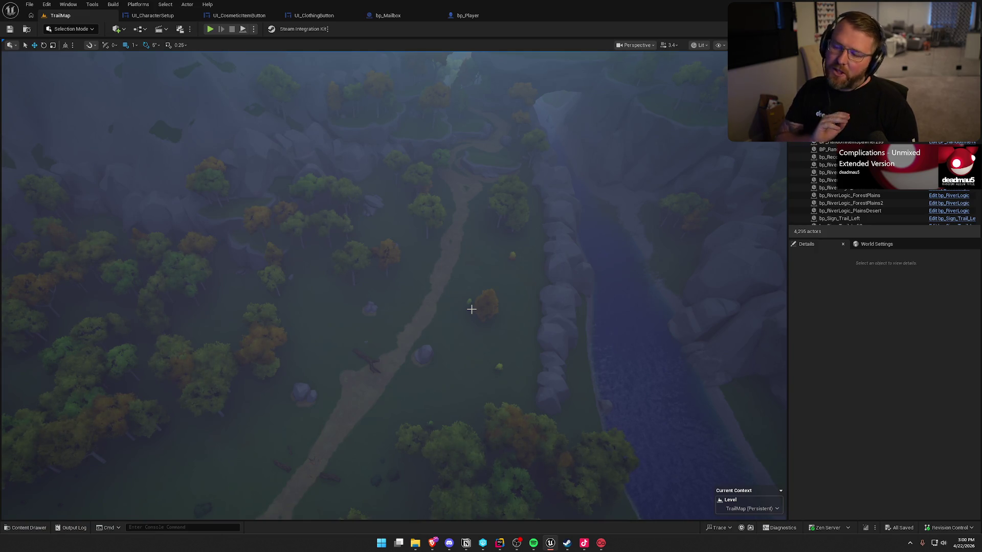
drag(473, 307, 268, 308)
key(ctrl+space)
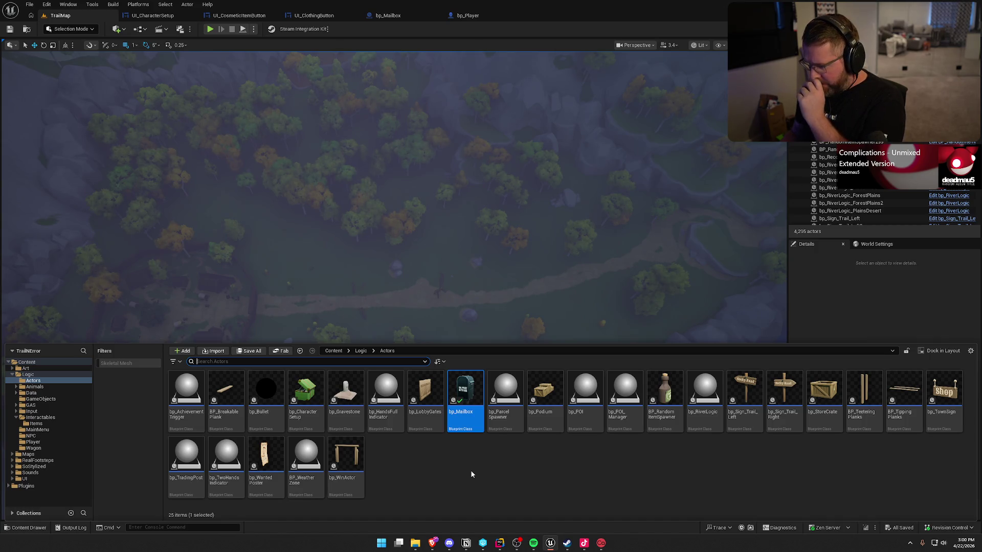
Place a parcel spawner on the forest trail, rotated to 30 degrees
mouse_move(505, 394)
mouse_down()
mouse_move(475, 389)
mouse_move(390, 291)
mouse_move(392, 306)
mouse_up()
scroll(442, 347, up, 5)
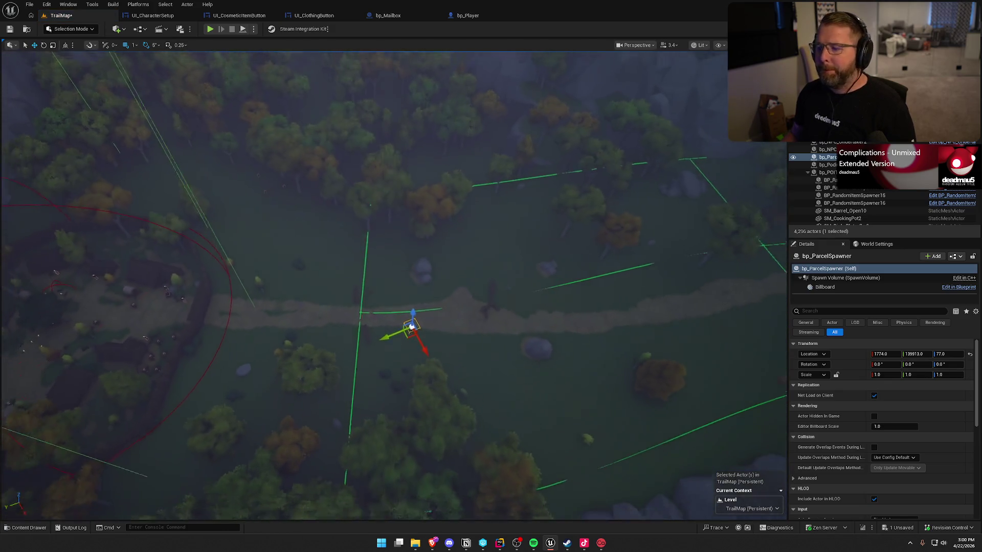
key(e)
drag(389, 319, 395, 319)
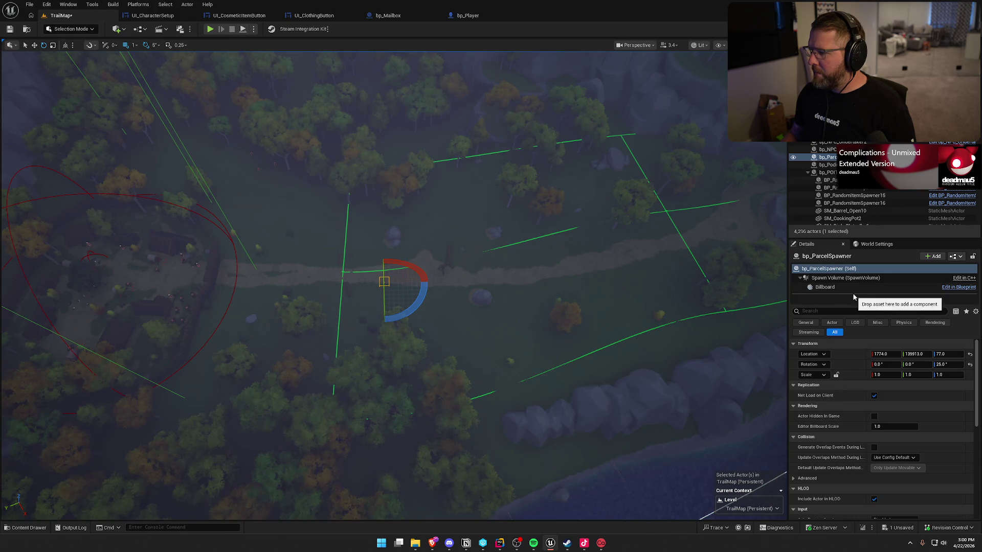
Select the spawn volume and roughly resize it along X and Y in unlit view
mouse_move(852, 303)
mouse_down()
mouse_move(852, 335)
mouse_move(852, 320)
mouse_up()
click(844, 278)
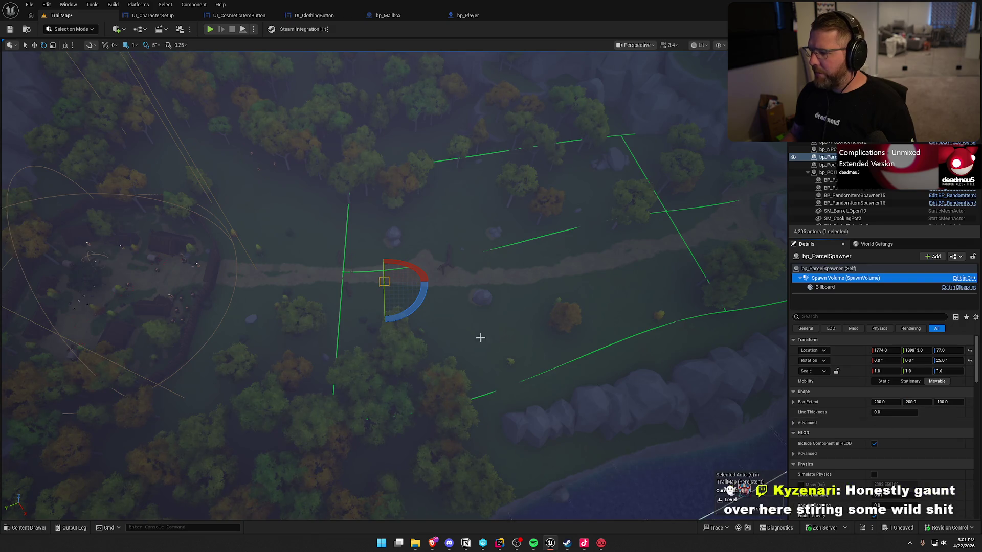
drag(479, 338, 485, 321)
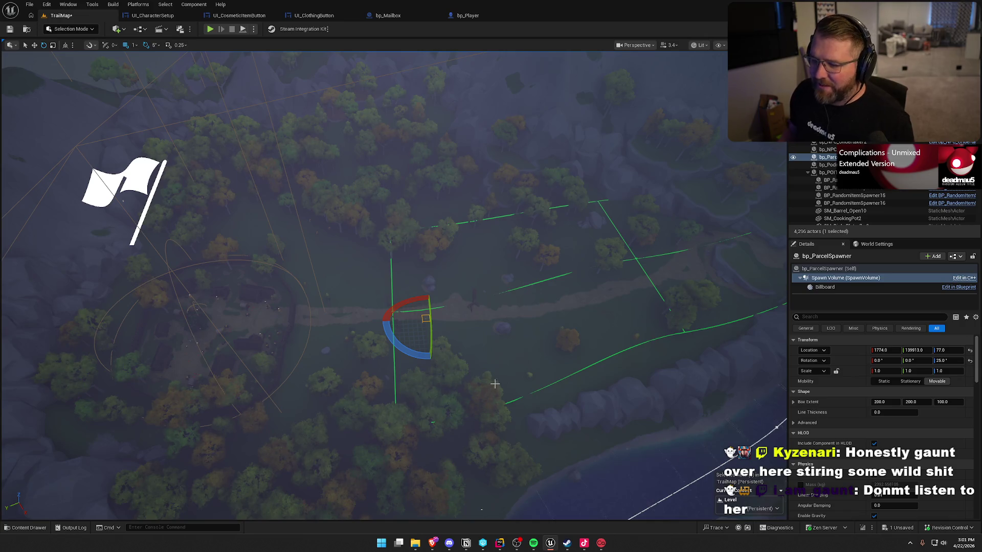
click(880, 402)
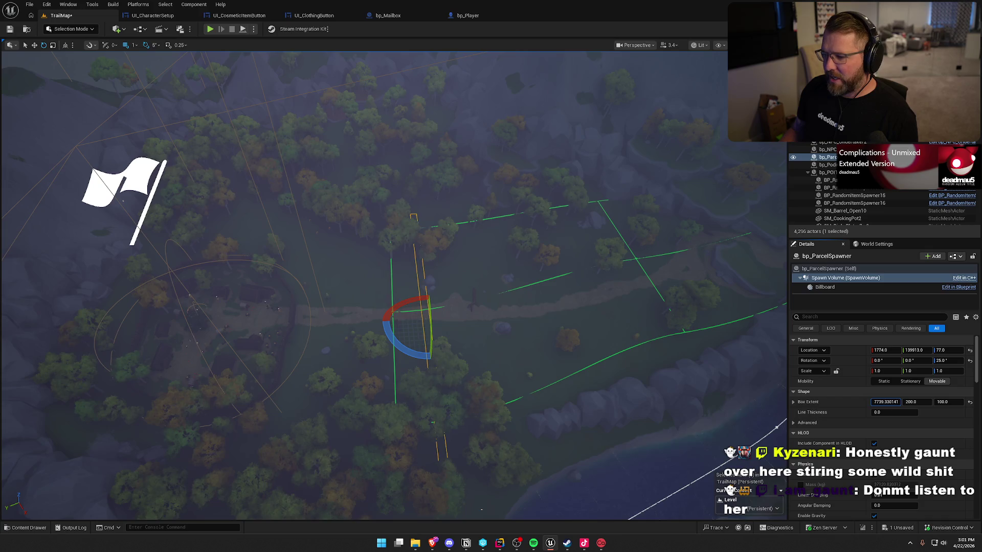
drag(886, 402, 864, 402)
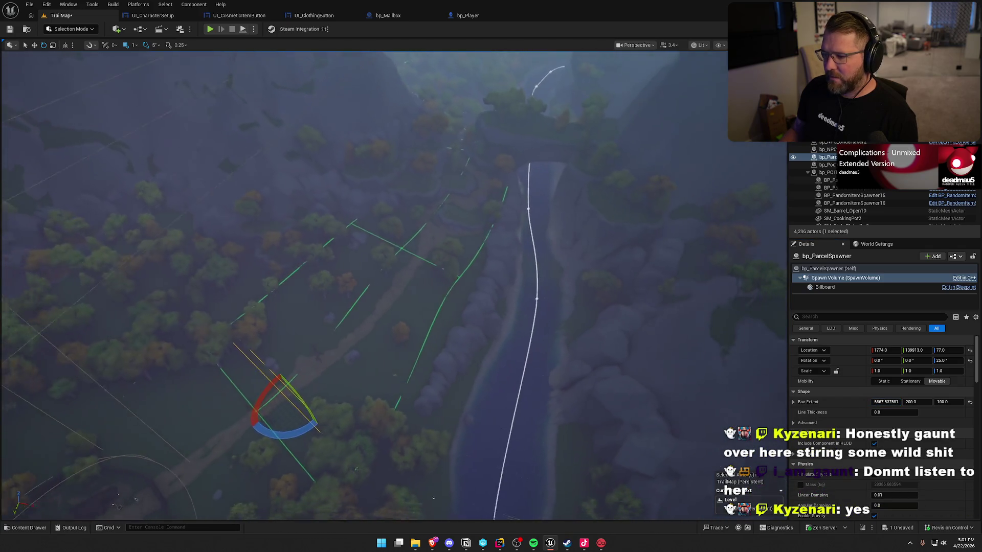
scroll(365, 286, up, 3)
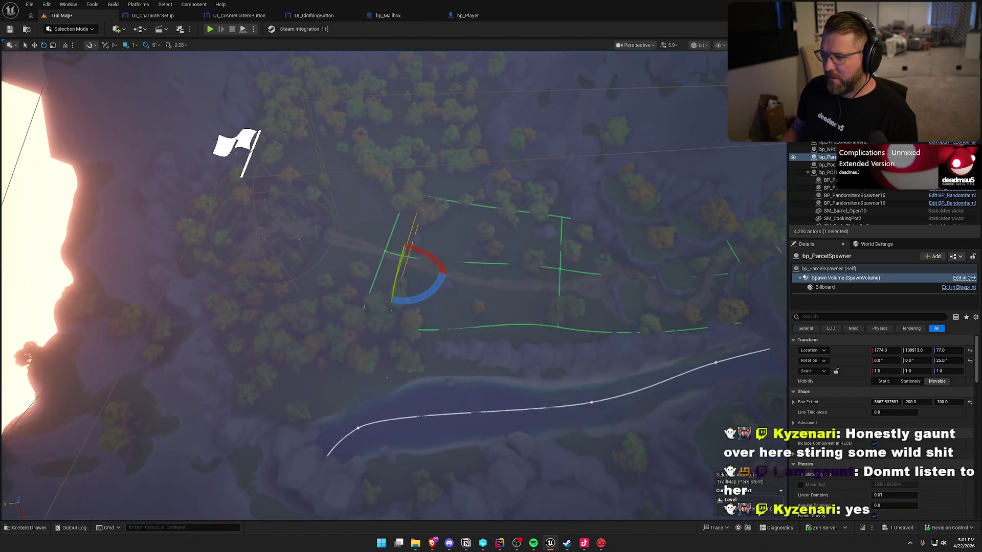
key(alt+3)
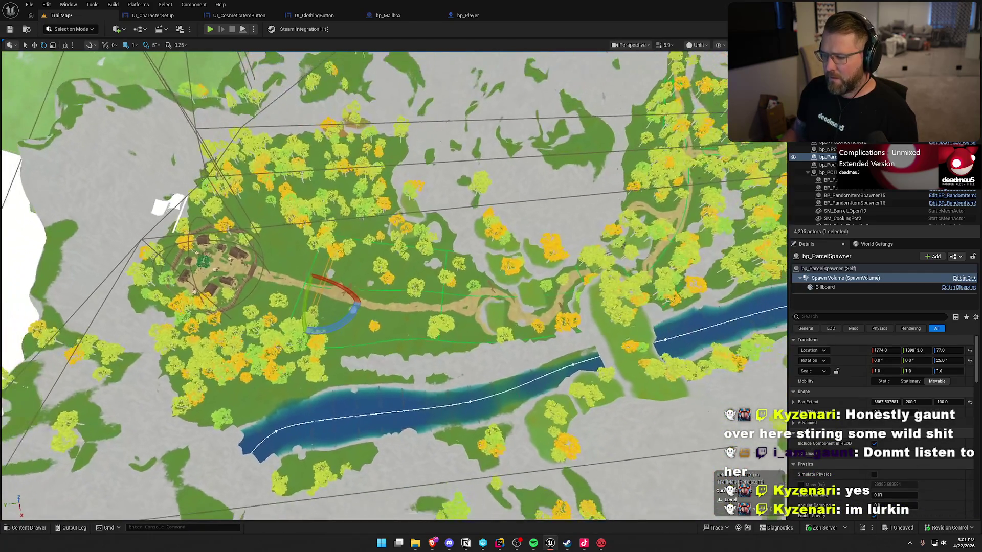
drag(671, 411, 671, 411)
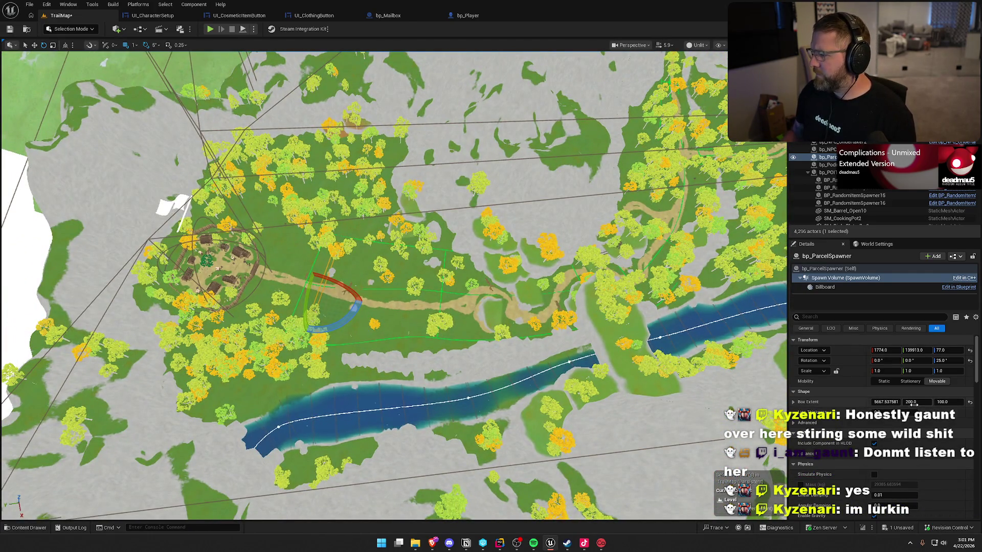
drag(917, 402, 916, 402)
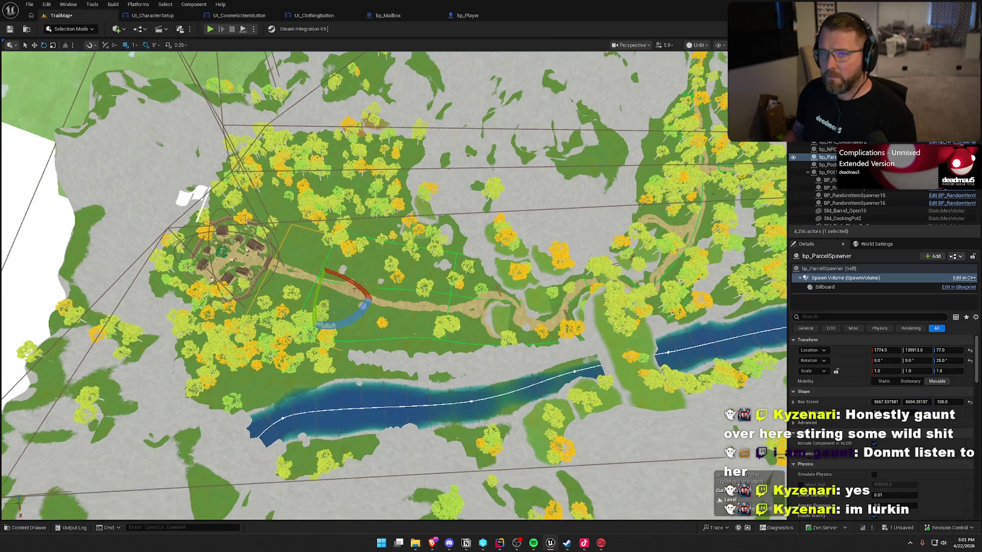
drag(512, 307, 511, 307)
drag(307, 348, 307, 347)
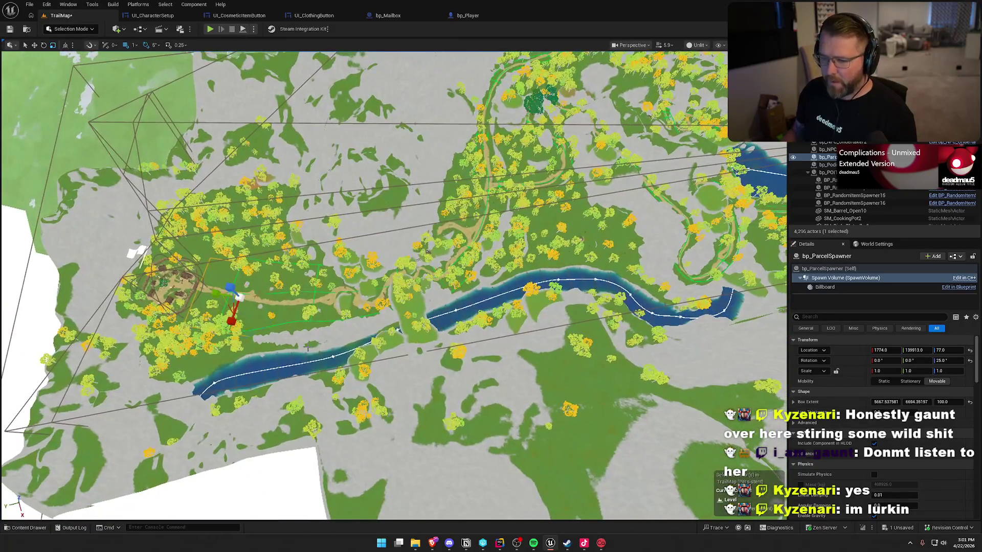
Move the spawner east to the river, zero its rotation and raise it
click(829, 269)
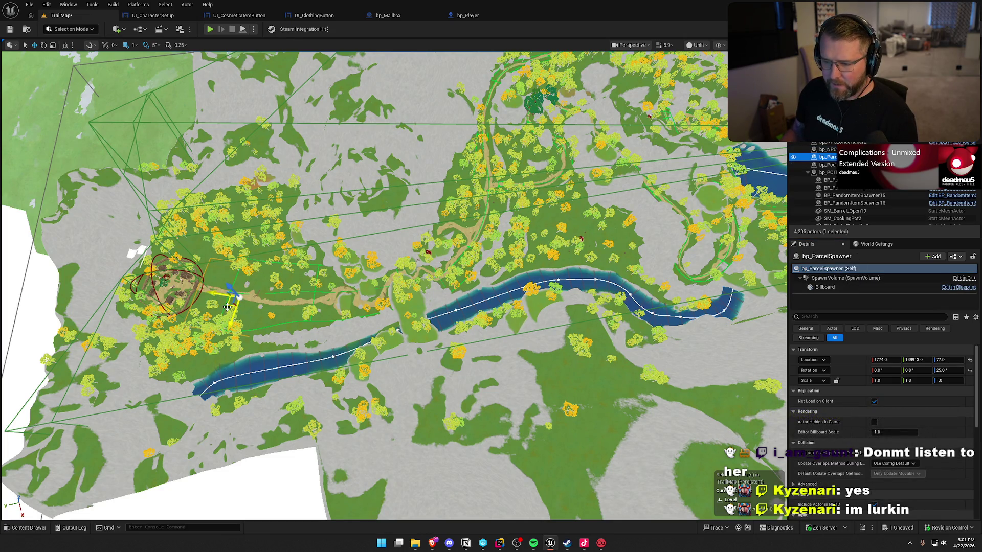
mouse_move(227, 306)
mouse_down()
mouse_move(450, 301)
mouse_move(414, 304)
mouse_move(432, 314)
mouse_up()
key(w)
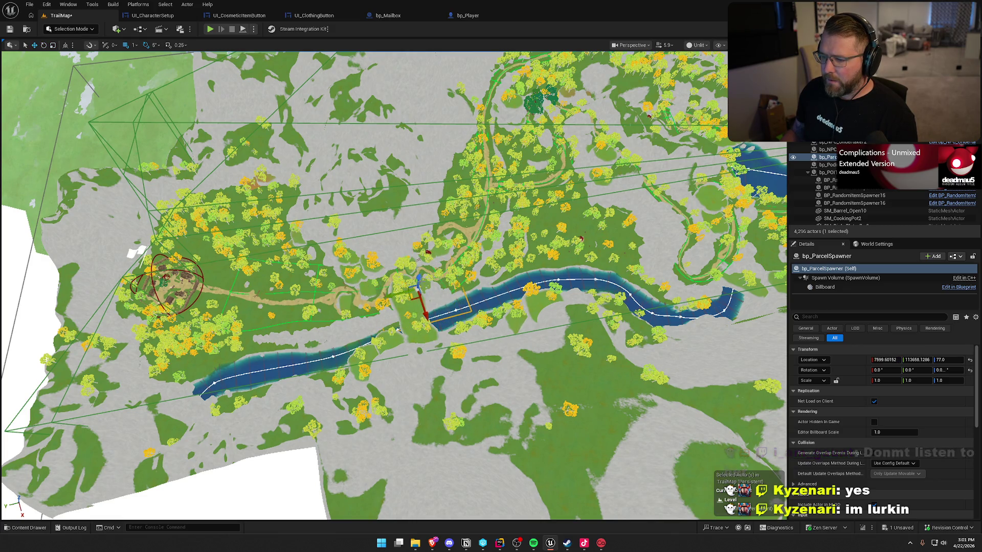
mouse_move(418, 276)
mouse_down()
mouse_move(420, 247)
mouse_move(439, 272)
mouse_move(418, 277)
mouse_up()
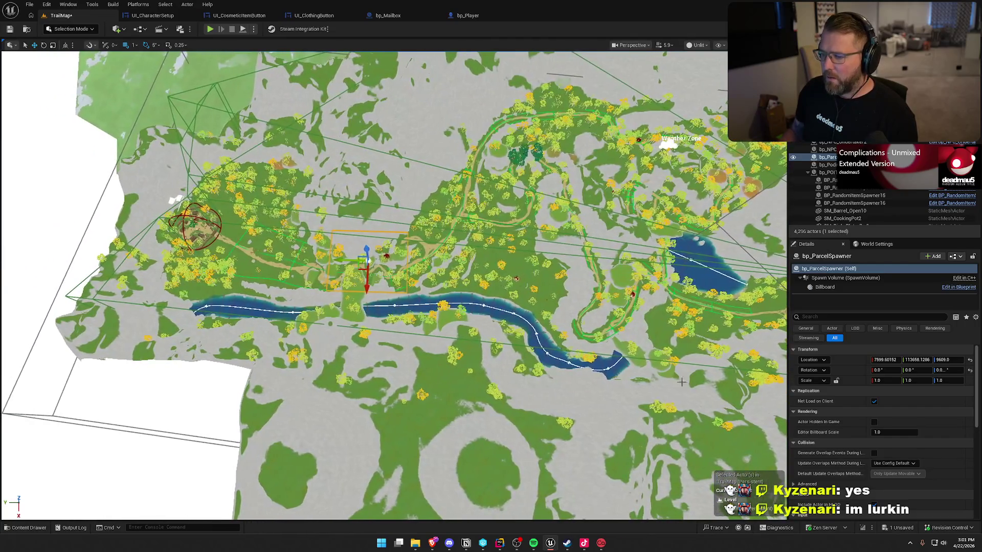
Make the spawn volume Movable with box extent 7000 × 25000 × 2500
click(845, 277)
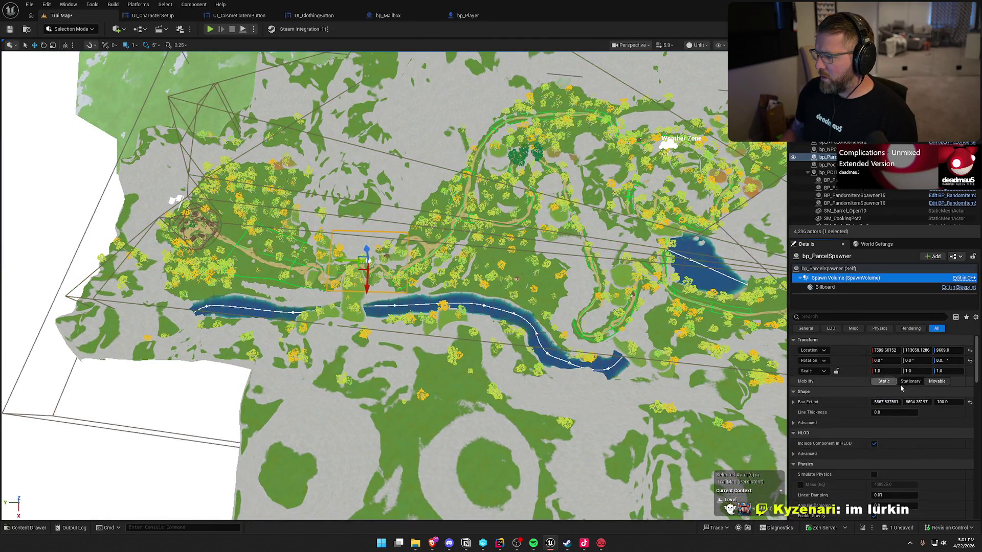
click(937, 381)
mouse_move(885, 402)
mouse_down()
mouse_move(946, 402)
mouse_move(910, 402)
mouse_up()
click(917, 402)
text(25000)
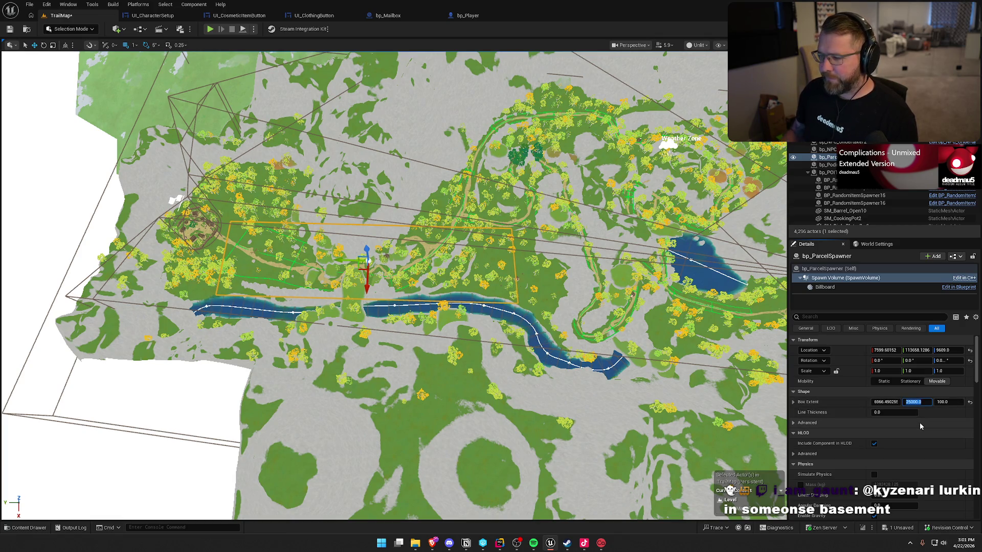
click(886, 403)
text(7000)
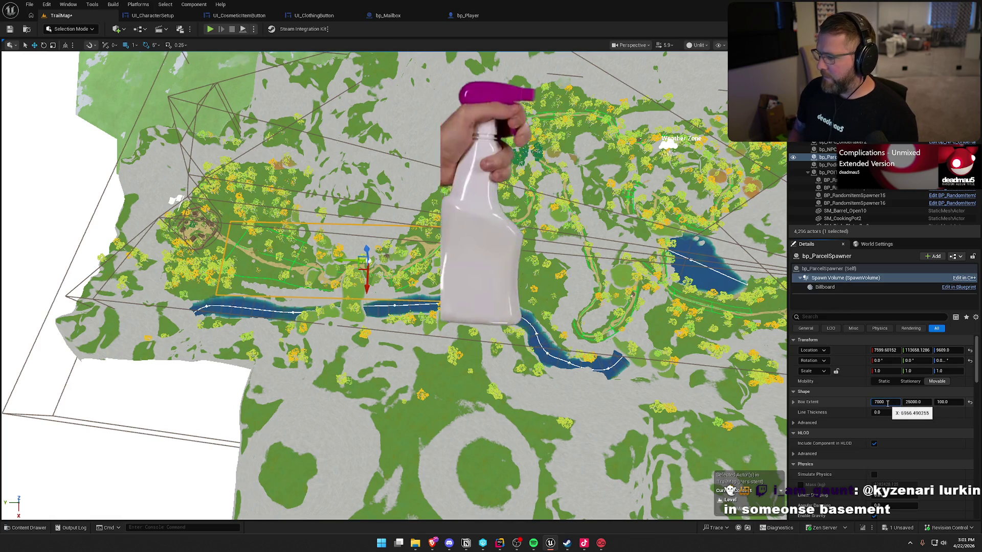
key(Return)
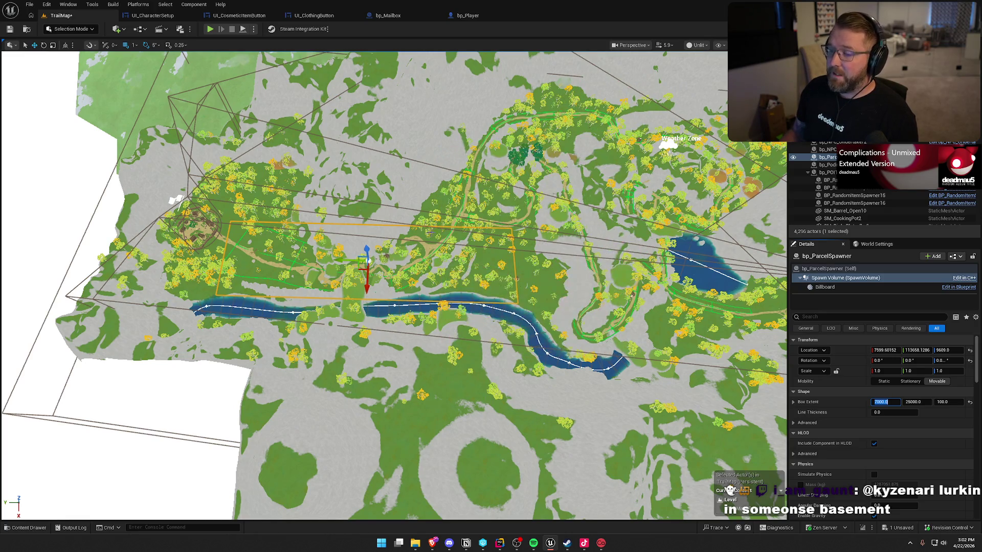
scroll(435, 340, up, 5)
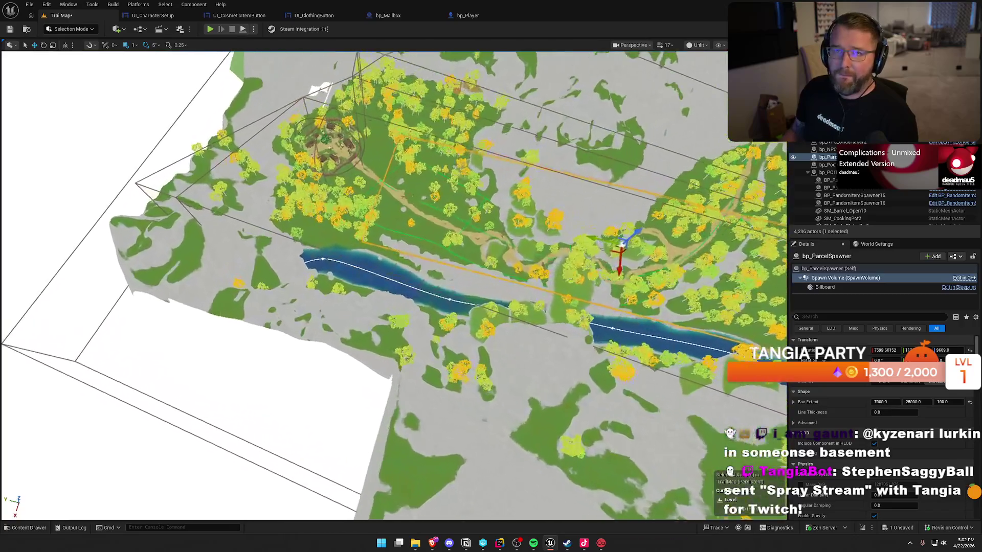
drag(435, 340, 434, 276)
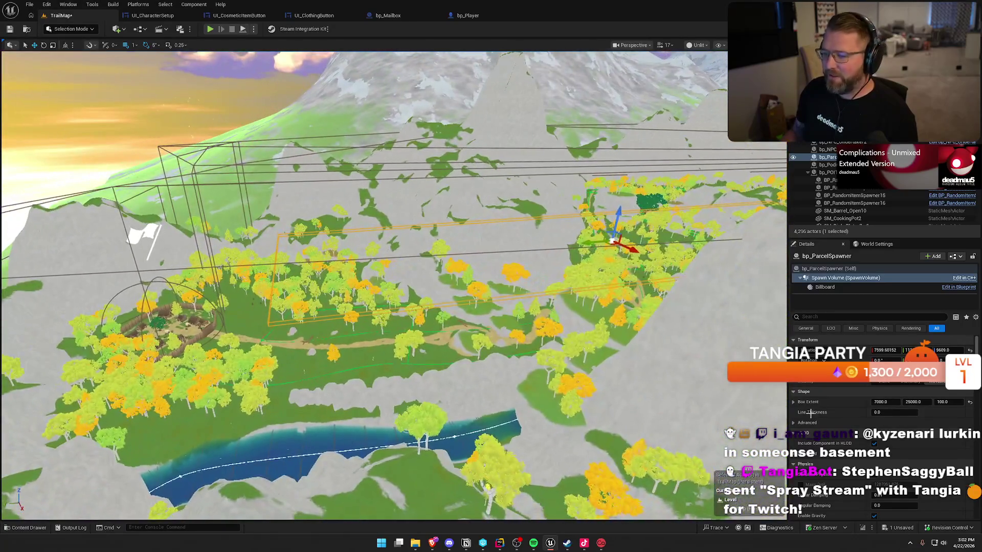
click(942, 402)
text(500)
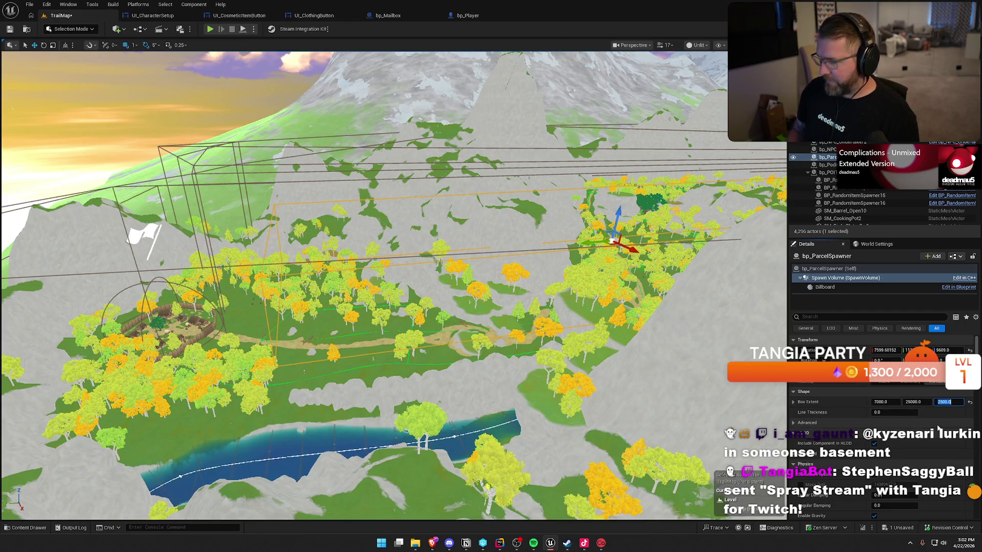
key(Return)
key(f)
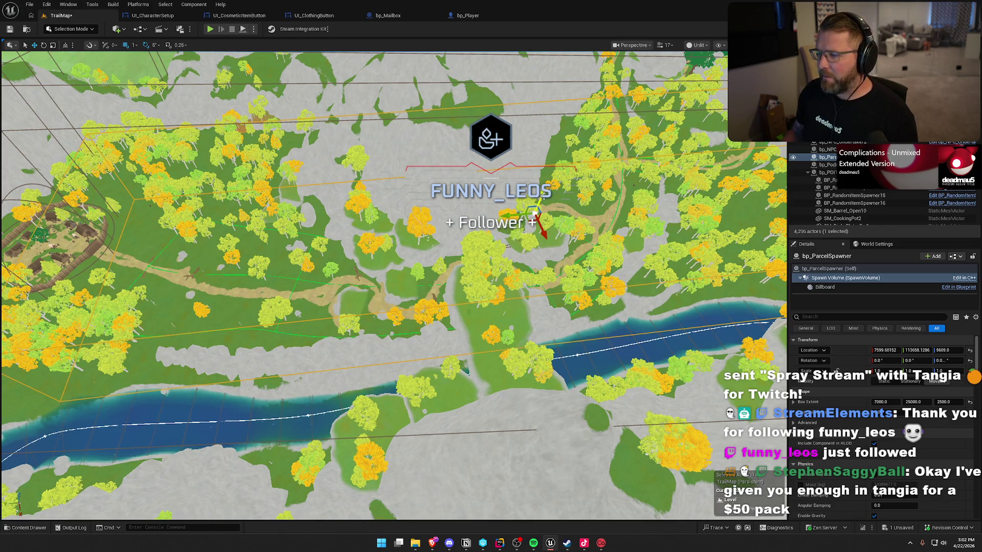
Lower the spawner, rotate it 5 degrees and move it north along the river
drag(541, 195, 544, 270)
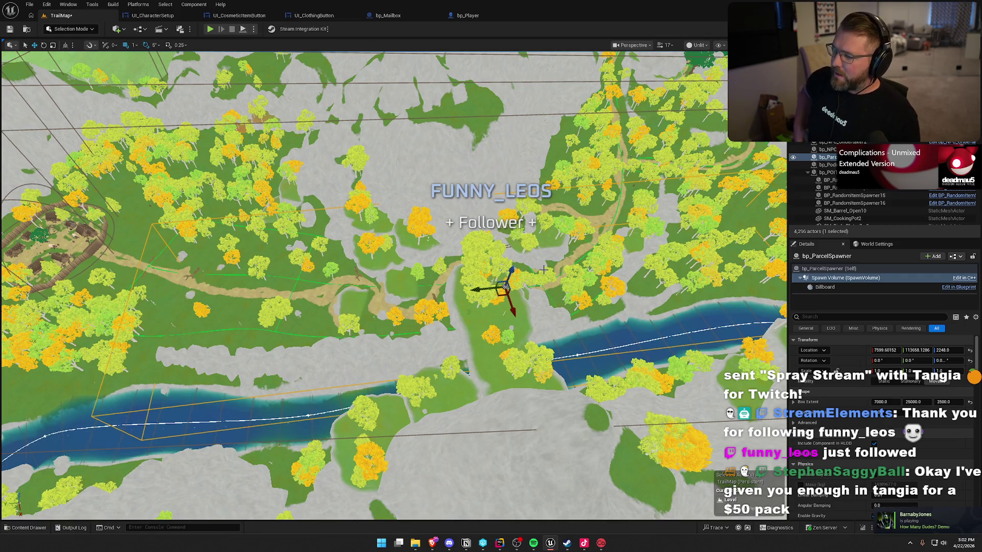
drag(472, 226, 426, 237)
key(e)
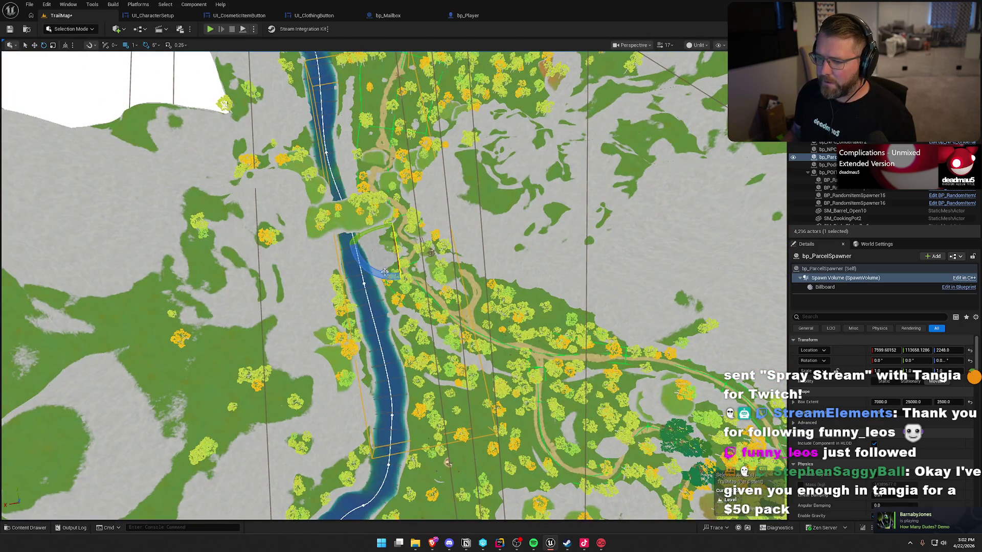
drag(386, 272, 381, 275)
mouse_move(380, 227)
mouse_down()
mouse_move(414, 190)
mouse_move(420, 165)
mouse_move(489, 239)
mouse_move(484, 247)
mouse_move(532, 284)
mouse_up()
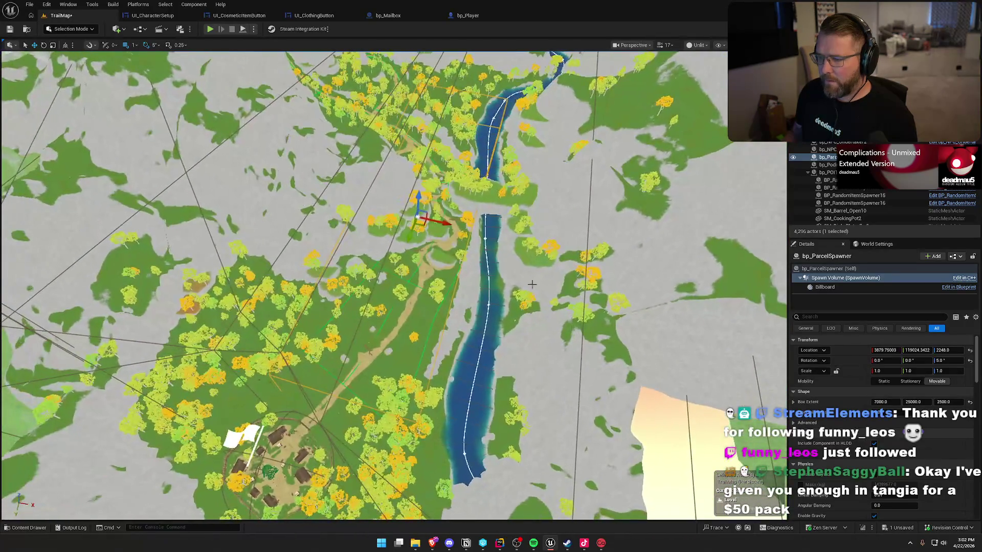
Narrow the box extent X to 5000 and square the spawner back up
key(e)
text(50)
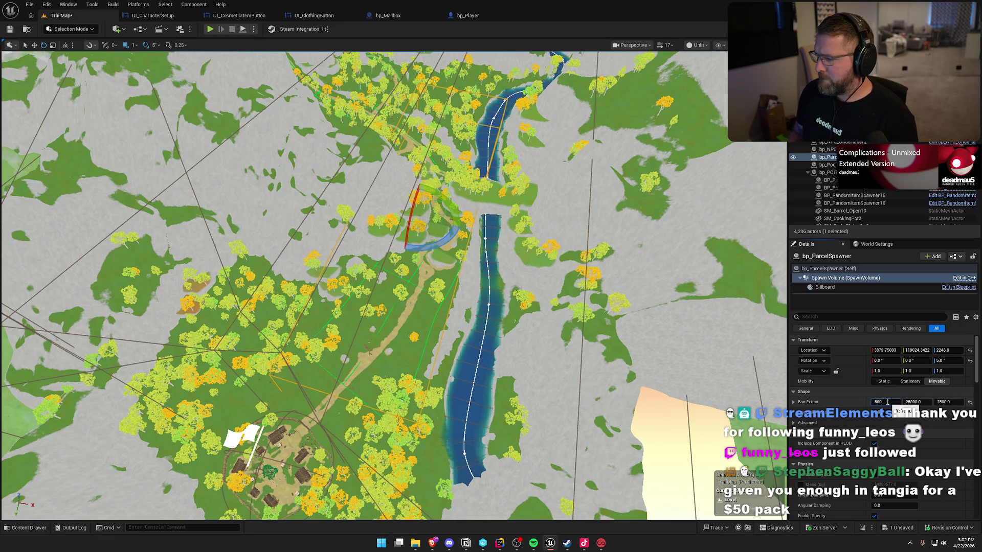
text(0)
key(Return)
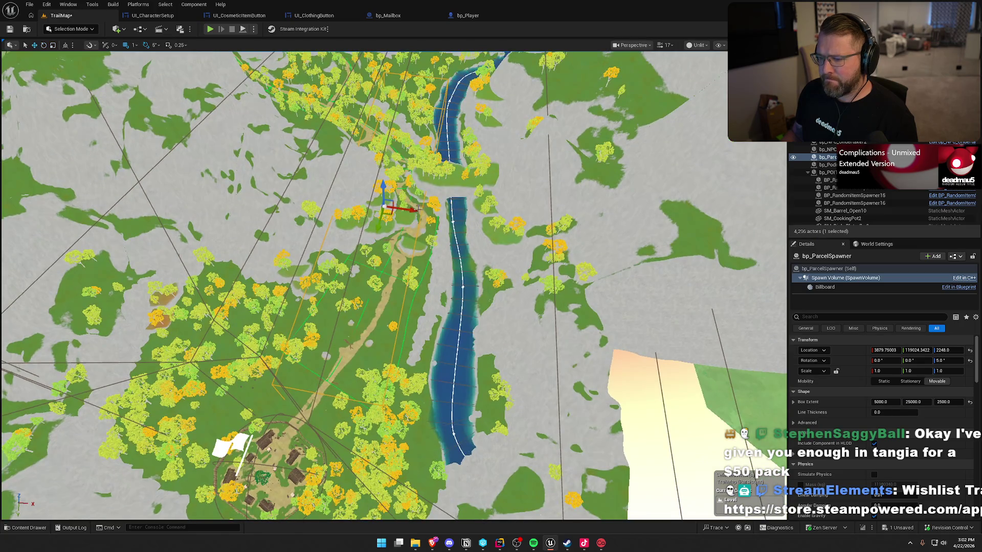
drag(418, 209, 424, 214)
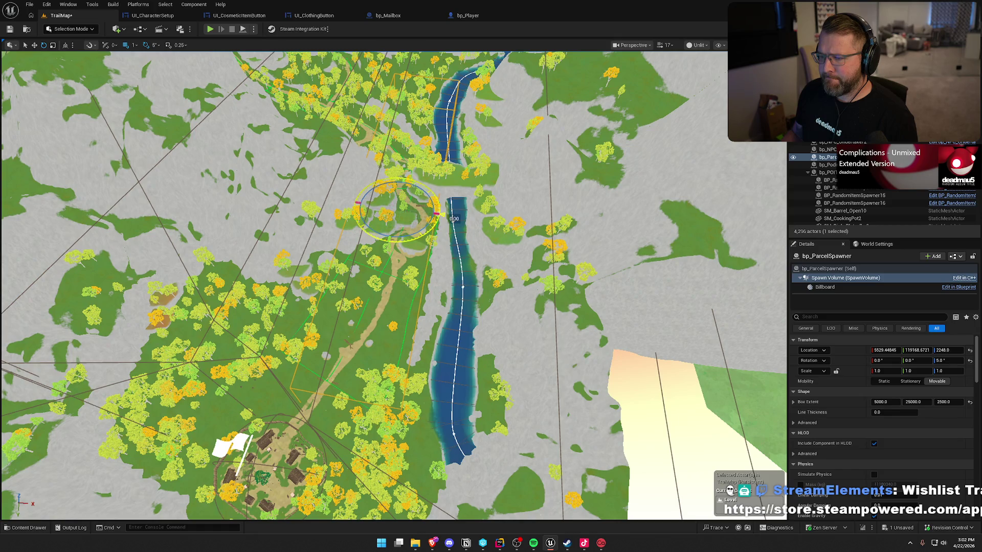
mouse_move(413, 233)
mouse_down()
mouse_move(407, 209)
mouse_move(220, 211)
mouse_move(181, 196)
mouse_up()
key(w)
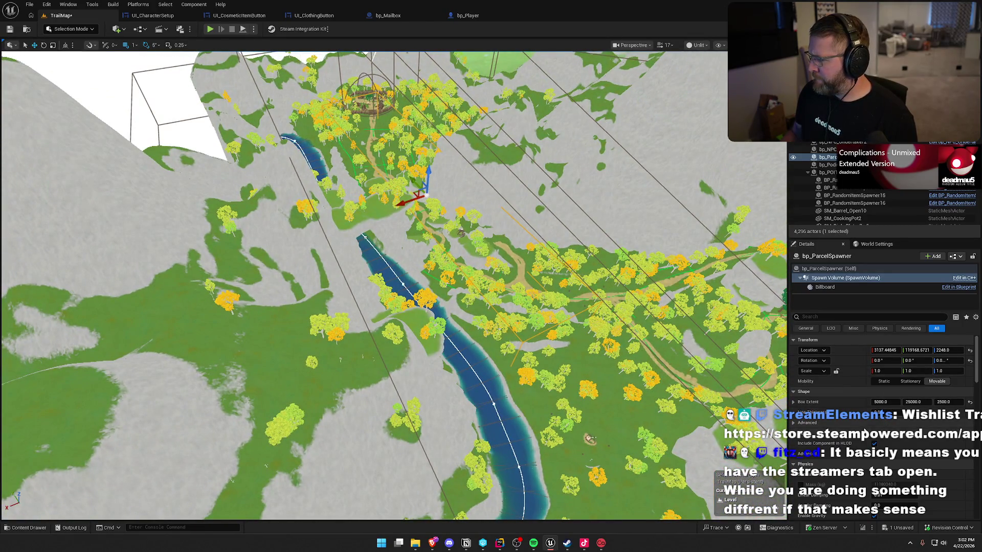
Set the parcel spawner's Min Parcel Count to 2 under Spawning
click(829, 269)
scroll(846, 400, down, 8)
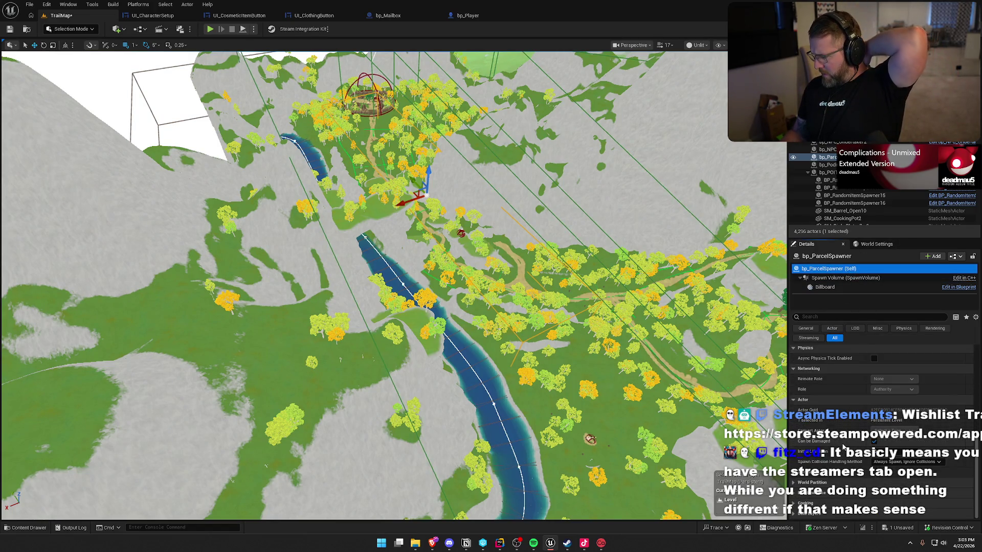
scroll(843, 448, up, 4)
click(797, 424)
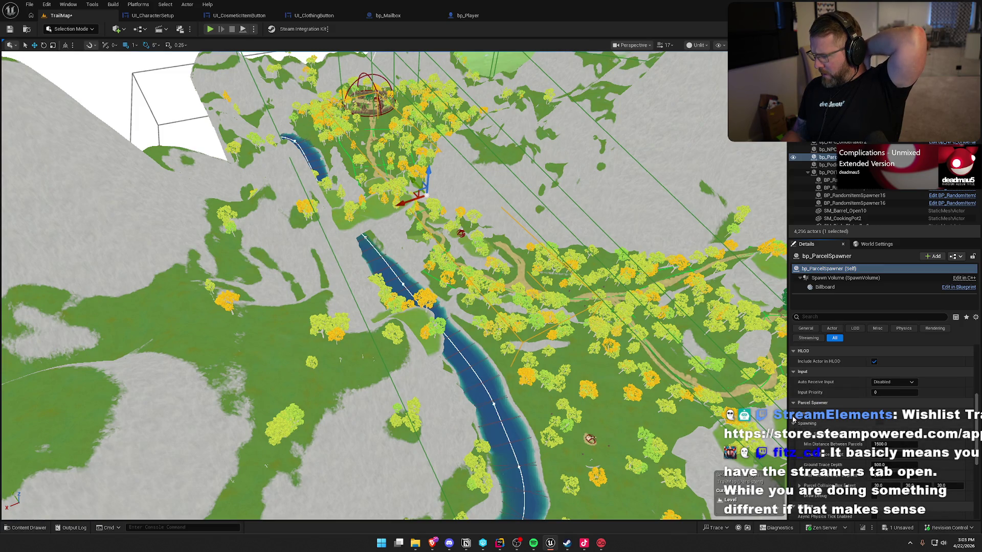
scroll(822, 430, down, 3)
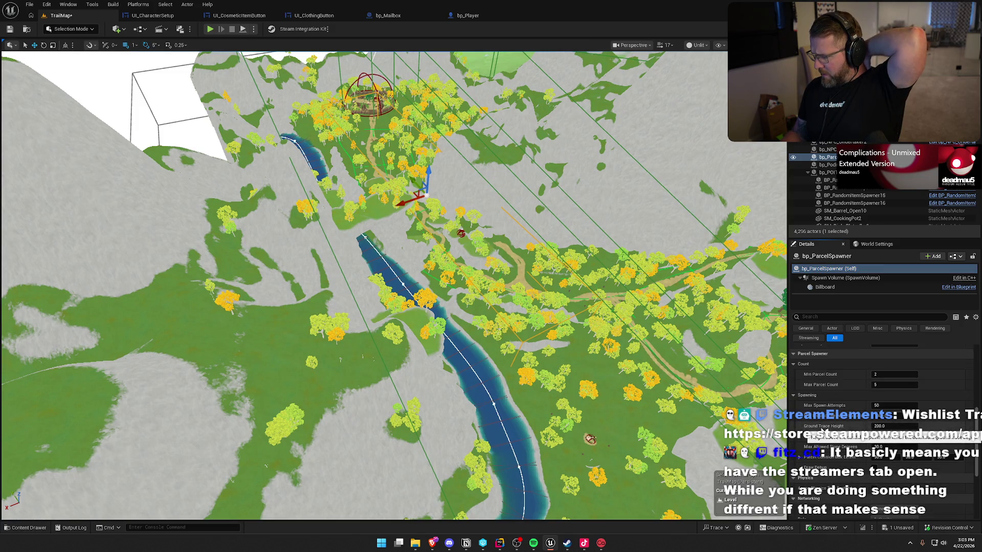
click(895, 374)
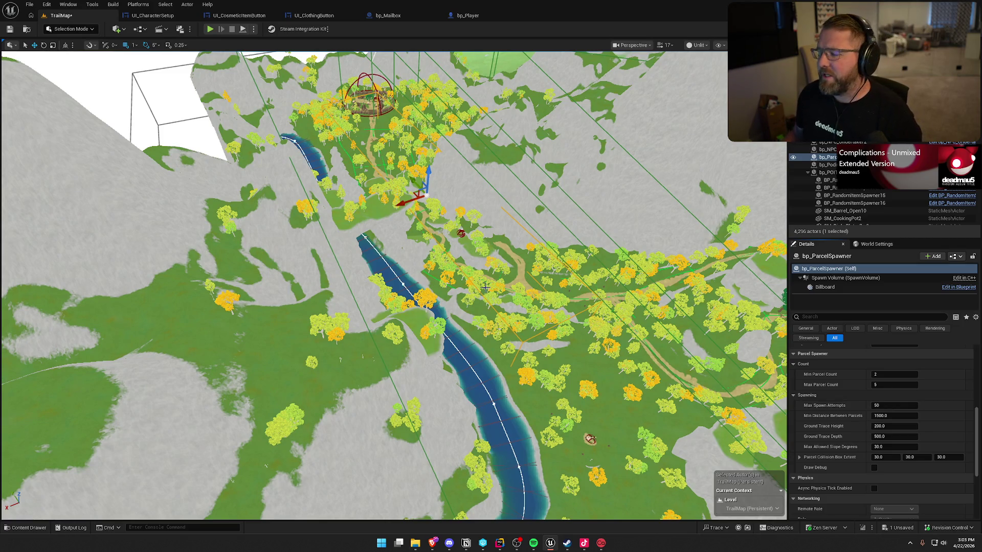
Duplicate the spawner as bp_ParcelSpawner2, shifted right into the trail network
scroll(467, 217, up, 10)
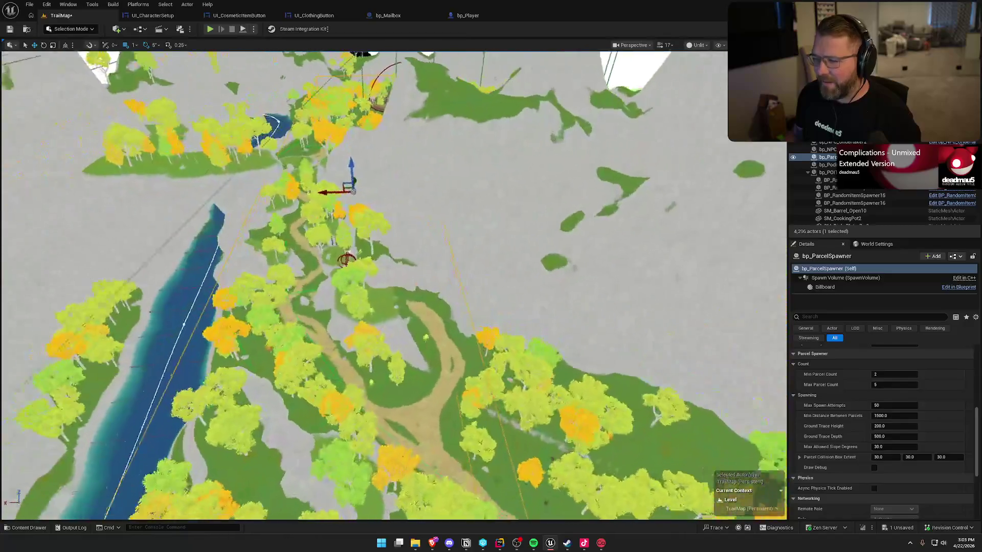
scroll(392, 190, up, 3)
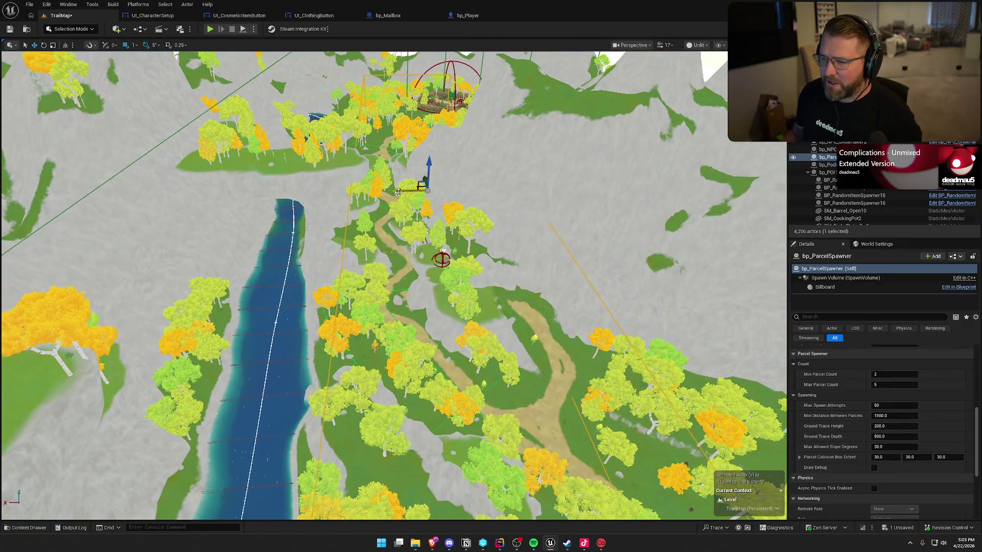
drag(392, 191, 390, 191)
mouse_move(431, 217)
mouse_down()
mouse_move(368, 204)
mouse_move(383, 284)
mouse_up()
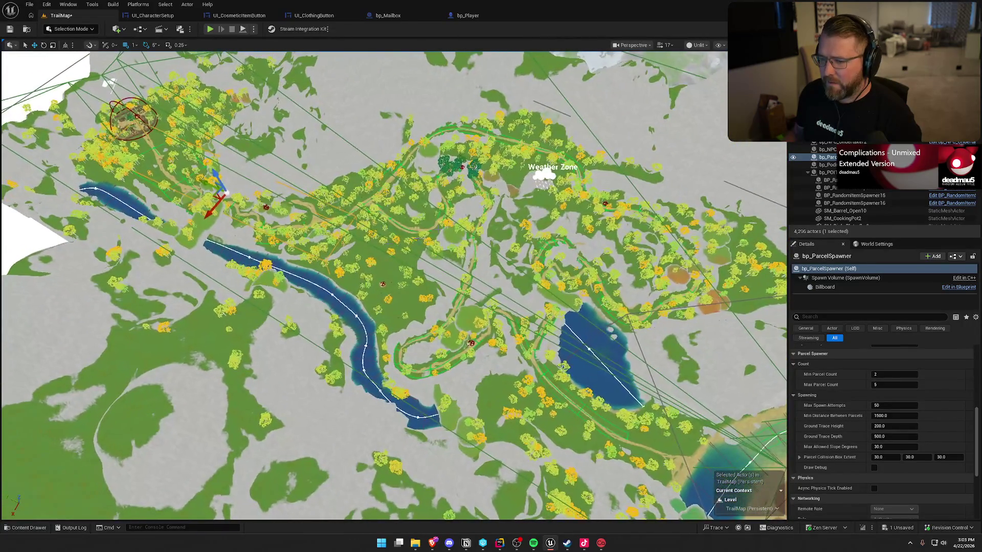
drag(225, 193, 410, 192)
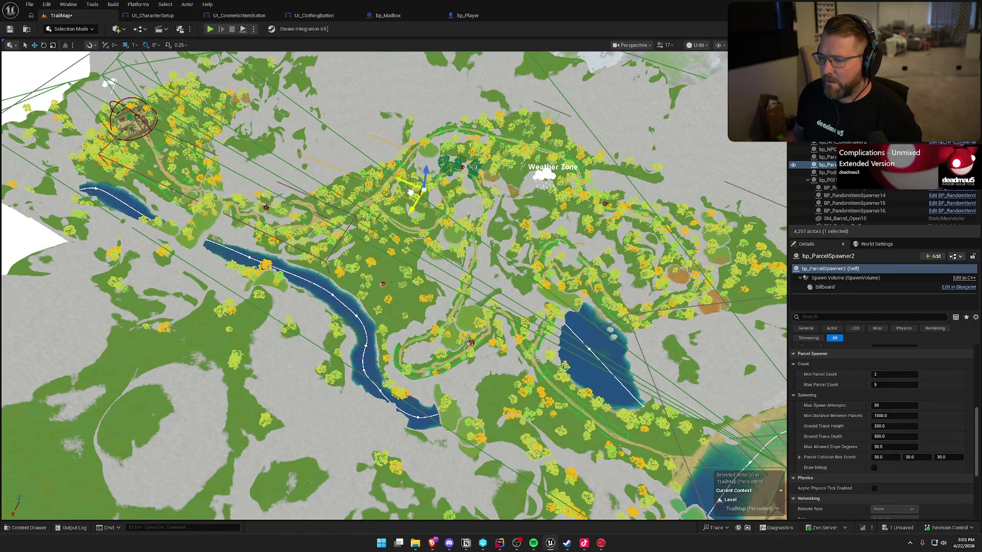
Set the second spawner's spawn box X extent to 12000
drag(478, 254, 547, 256)
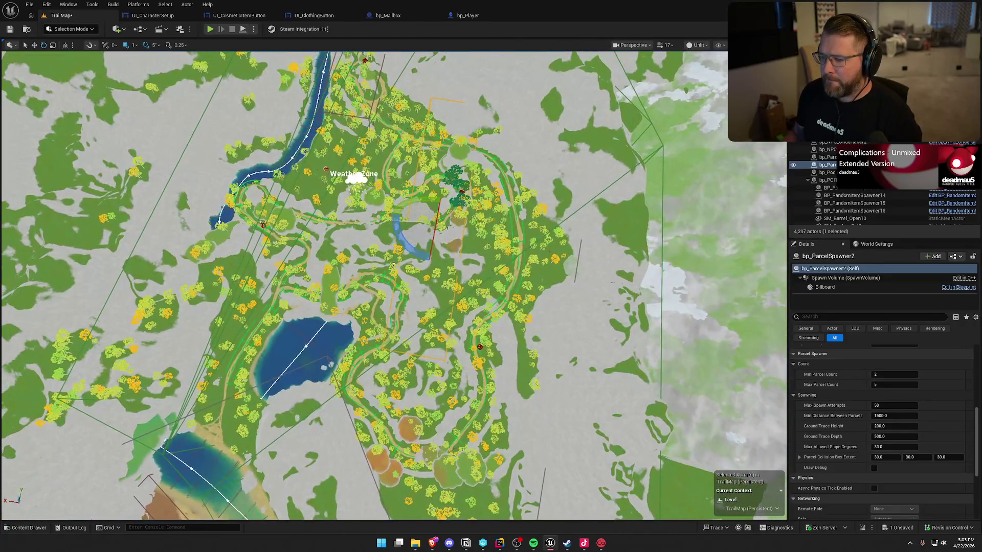
key(e)
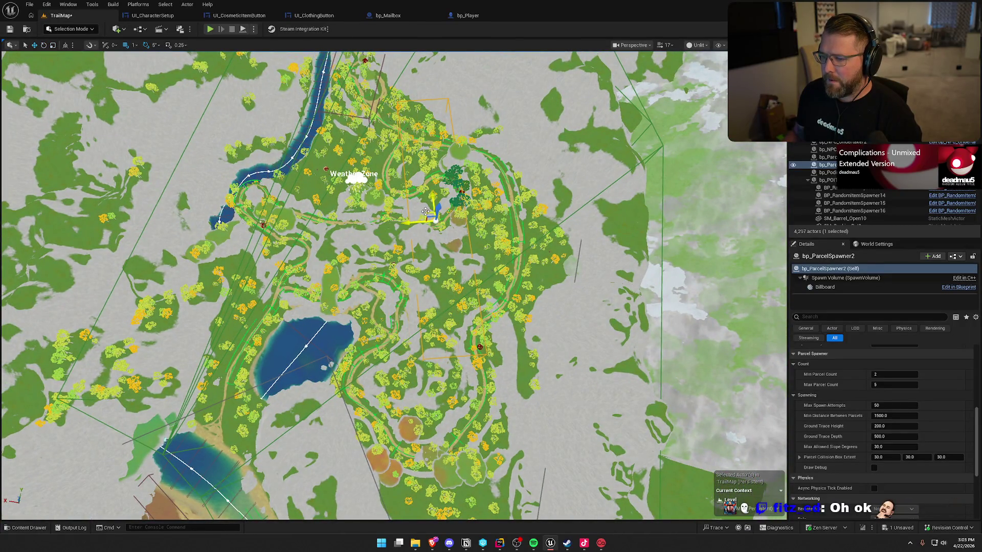
scroll(865, 409, up, 5)
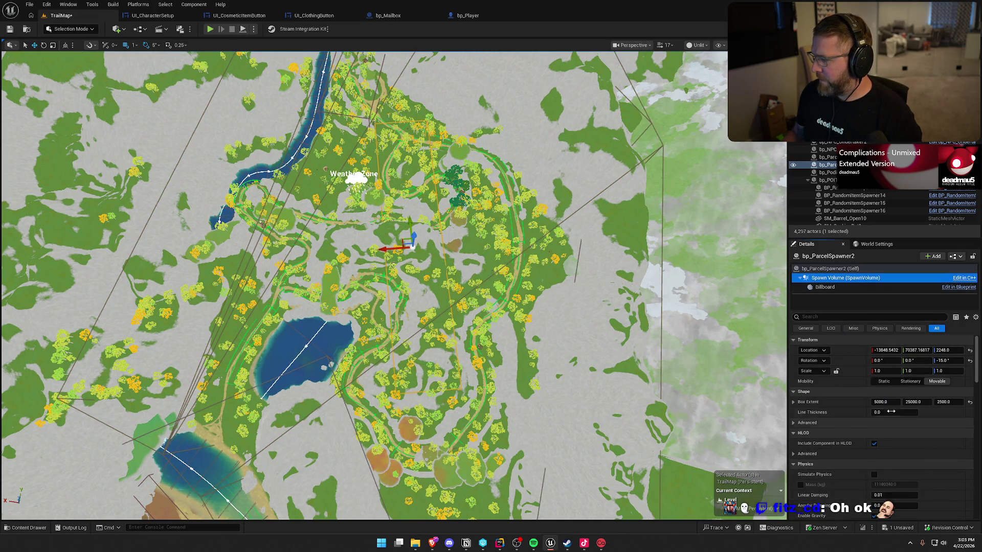
drag(885, 402, 892, 402)
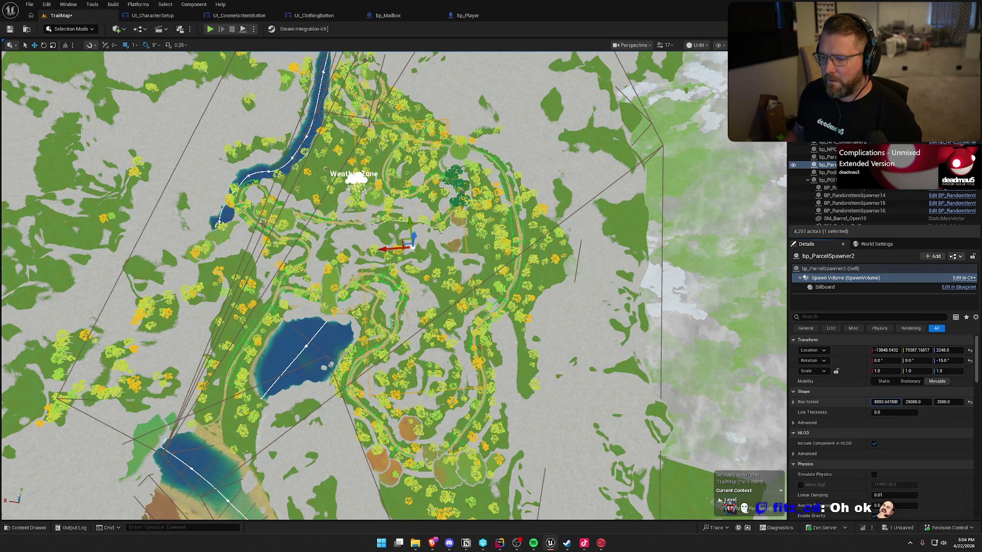
click(886, 402)
text(12000)
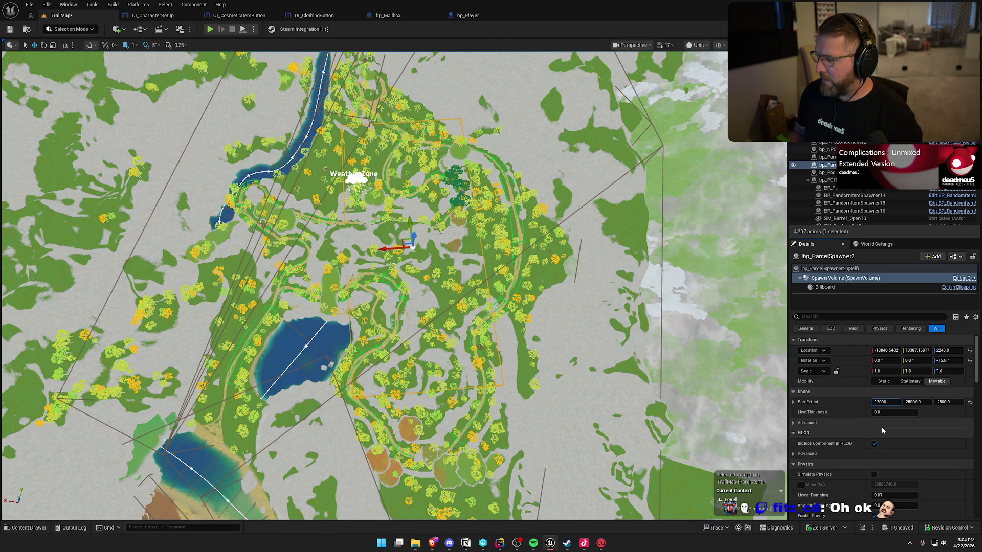
key(Return)
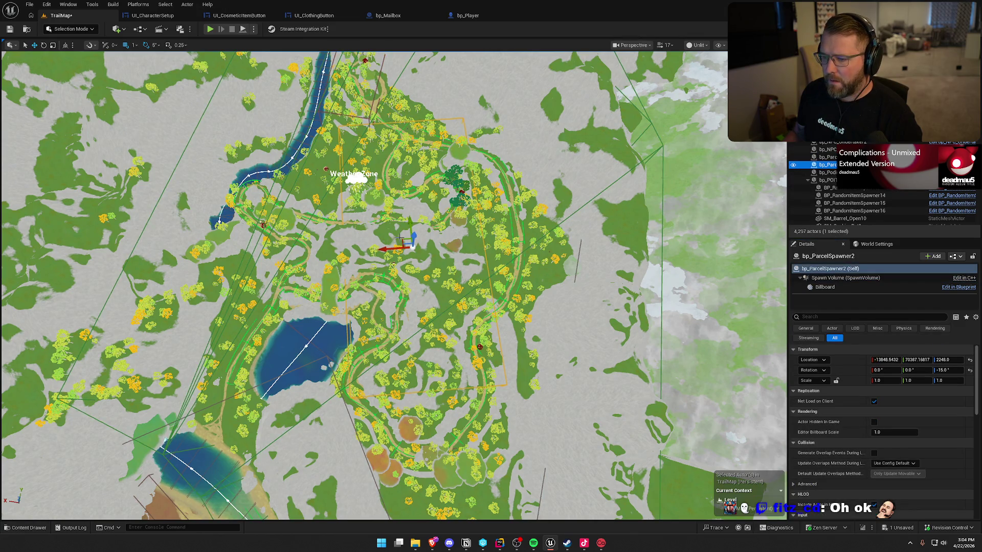
Shift the second spawner right and snap it down onto the ground
drag(402, 239, 416, 244)
key(End)
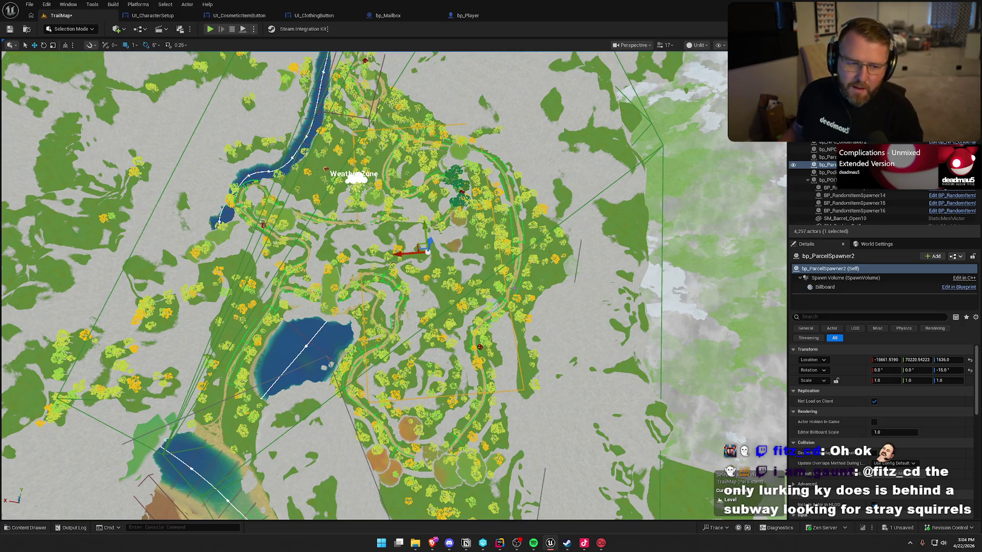
mouse_move(389, 307)
mouse_down()
mouse_move(327, 276)
mouse_move(205, 276)
mouse_move(614, 281)
mouse_up()
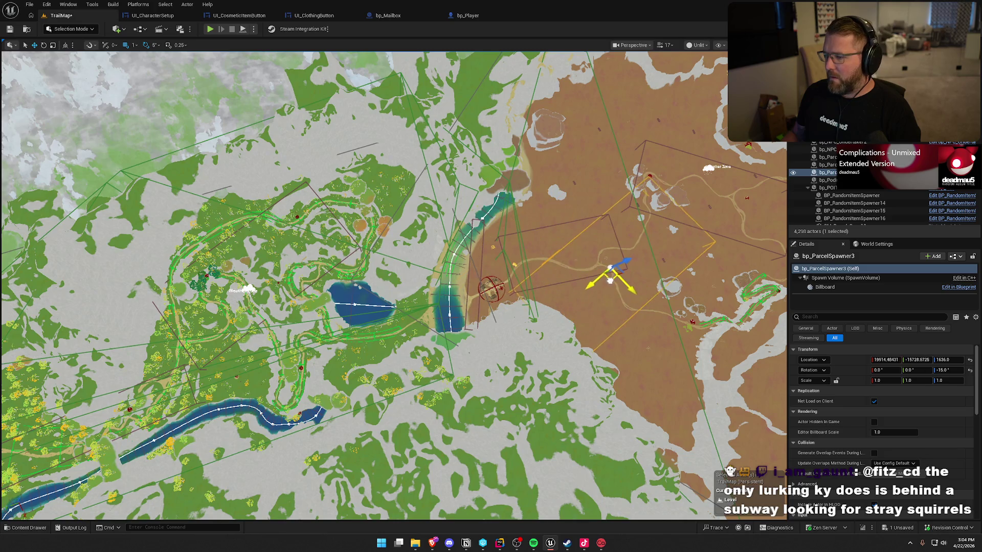
Duplicate the spawner as a third copy rotated to 10 degrees
key(f)
scroll(455, 307, up, 8)
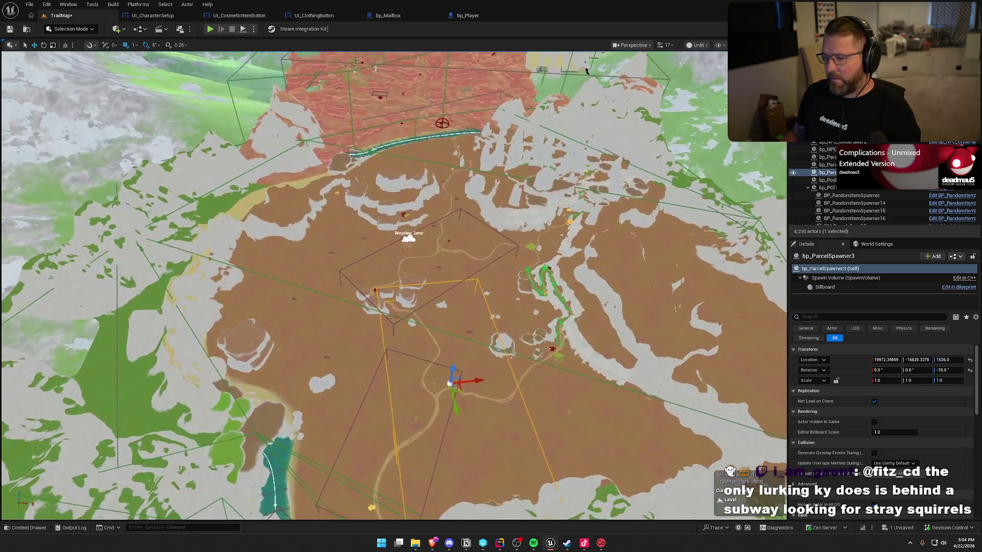
scroll(394, 286, down, 10)
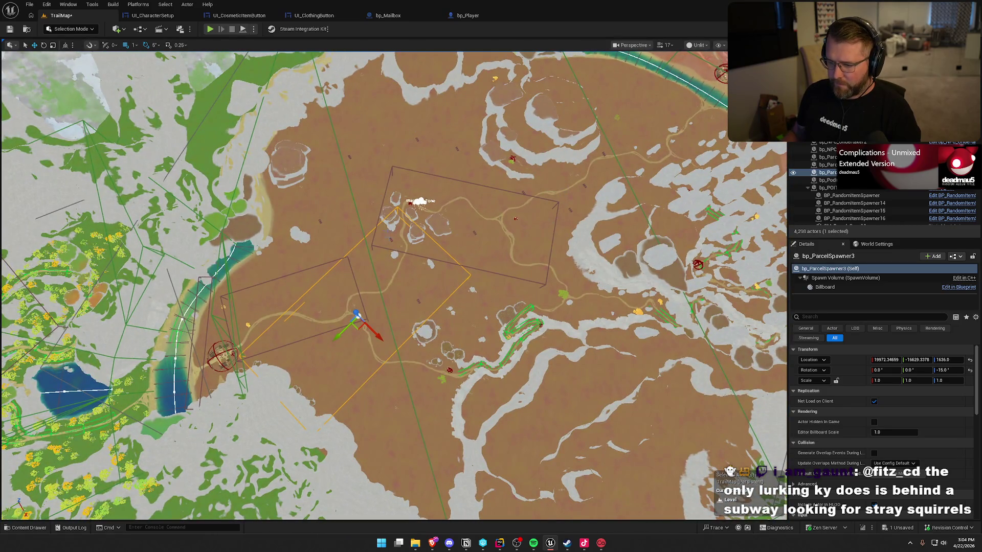
mouse_move(357, 328)
mouse_down()
mouse_move(372, 286)
mouse_move(401, 313)
mouse_move(388, 315)
mouse_up()
key(e)
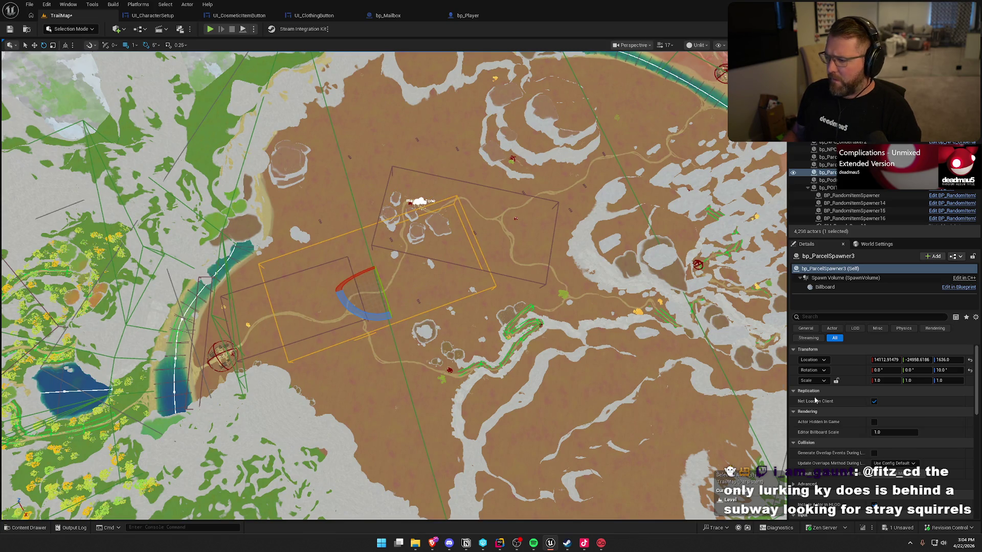
Set the third spawner's spawn box extent to X 20000 and Y 35000
click(834, 278)
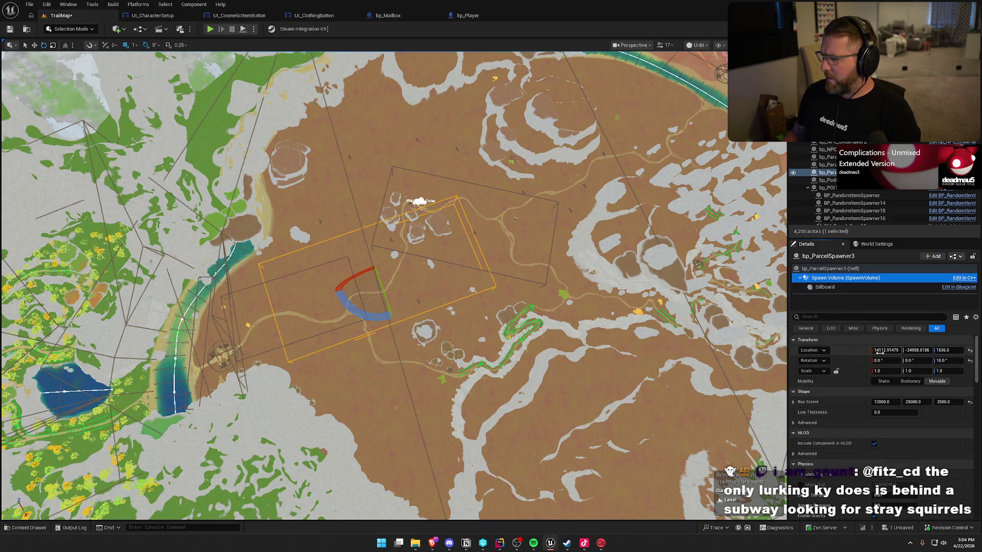
drag(884, 402, 919, 402)
click(887, 404)
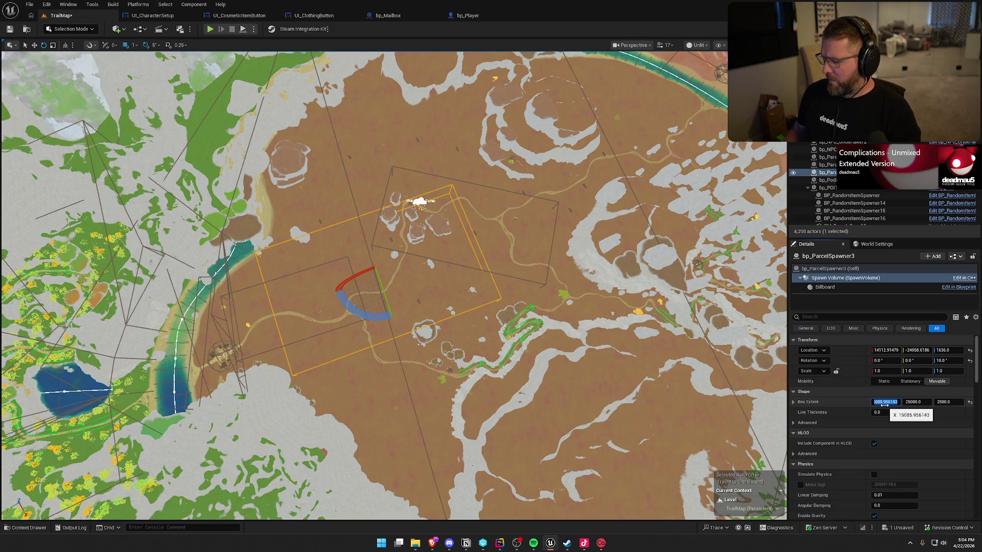
key(Return)
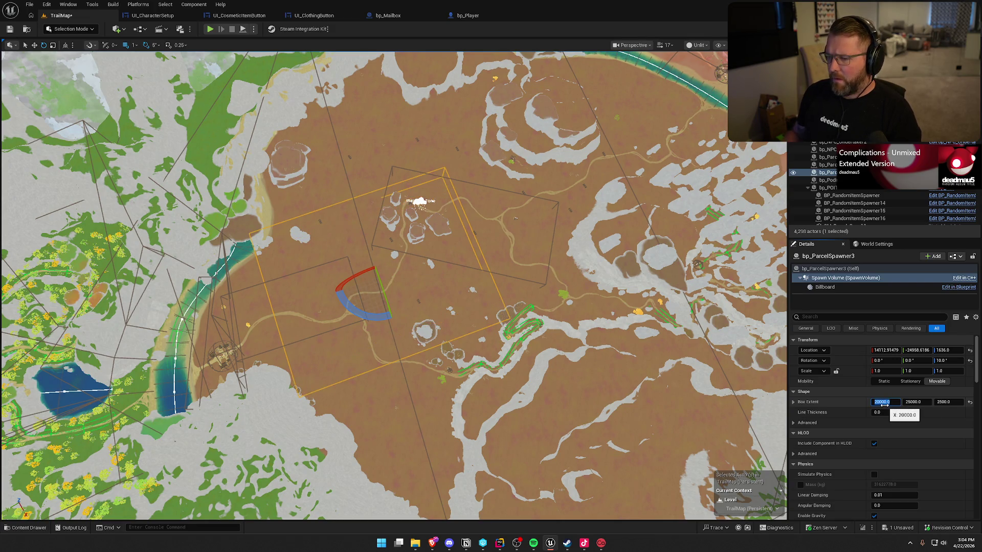
click(914, 402)
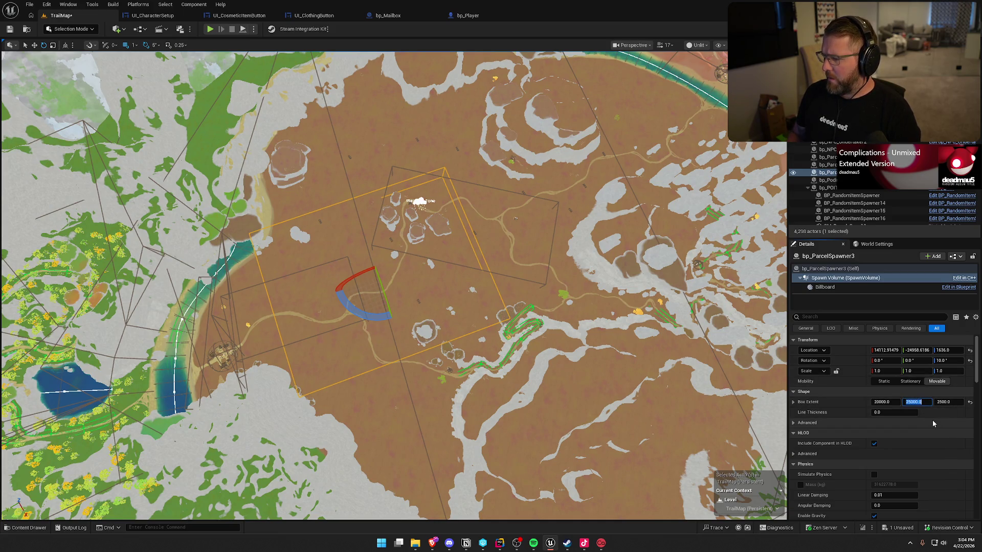
key(Return)
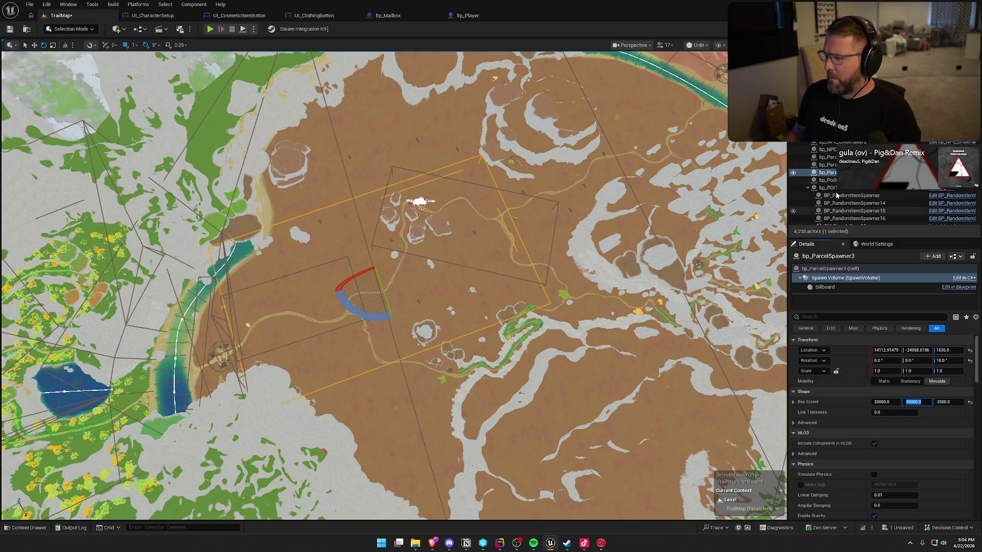
Move the third spawner up and right, then duplicate a fourth rotated to -40 degrees
double_click(834, 171)
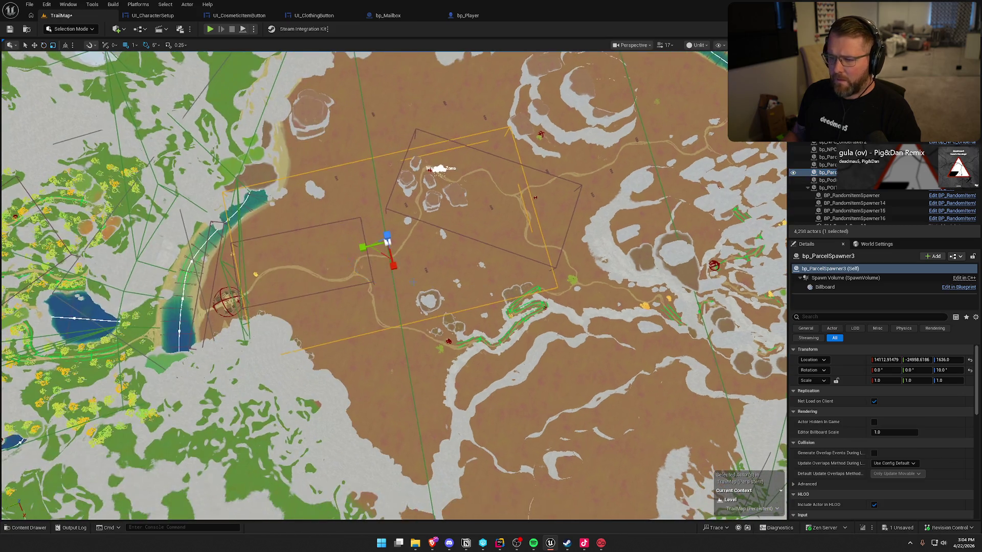
mouse_move(381, 254)
mouse_down()
mouse_move(430, 256)
mouse_move(447, 232)
mouse_move(434, 230)
mouse_up()
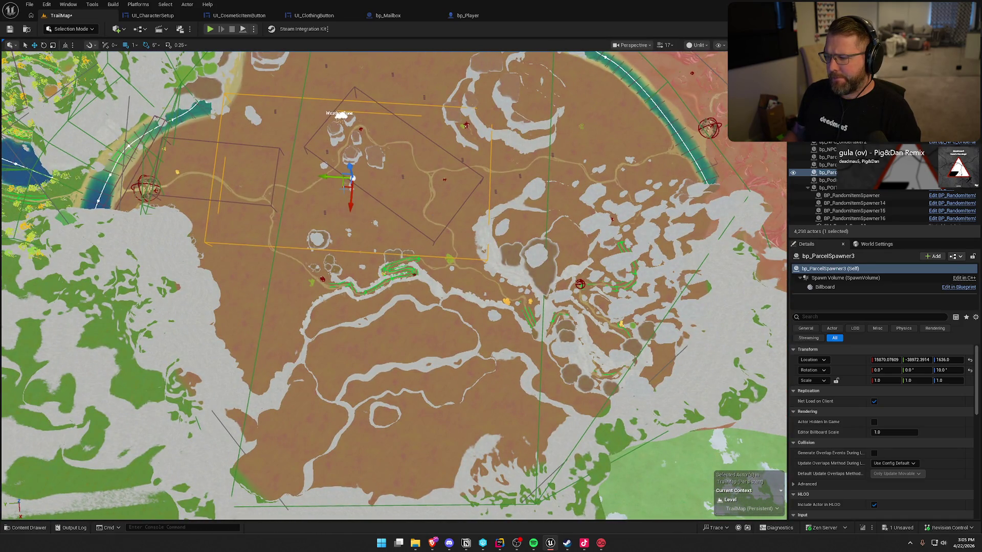
alt+drag(344, 188, 584, 313)
key(e)
Shrink the fourth spawner's spawn box along X and shift the spawner slightly right
click(845, 278)
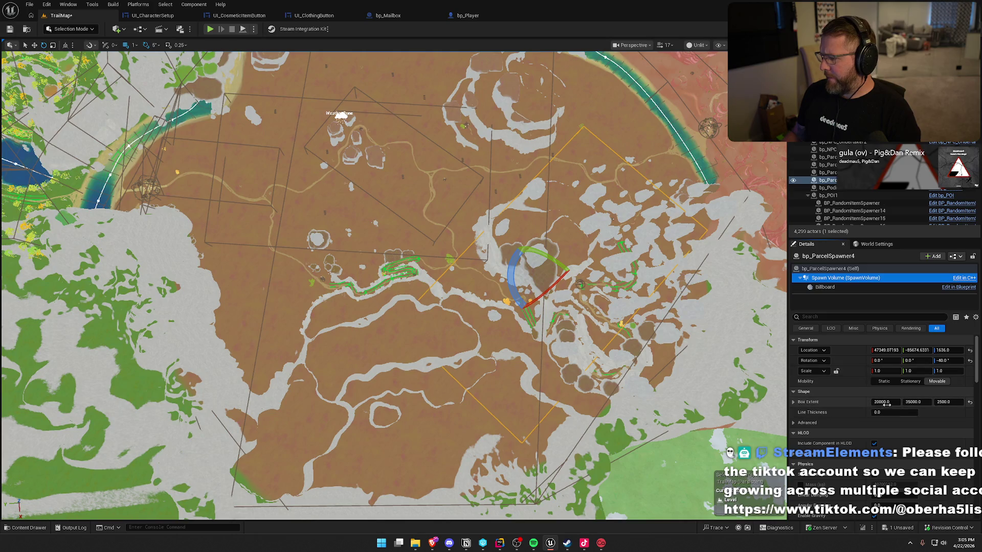
drag(885, 402, 865, 402)
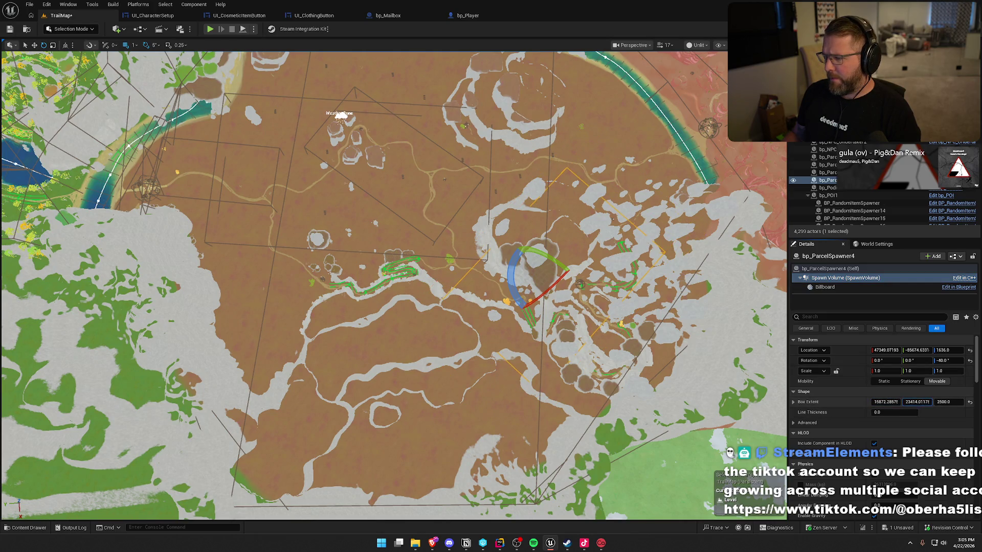
click(830, 268)
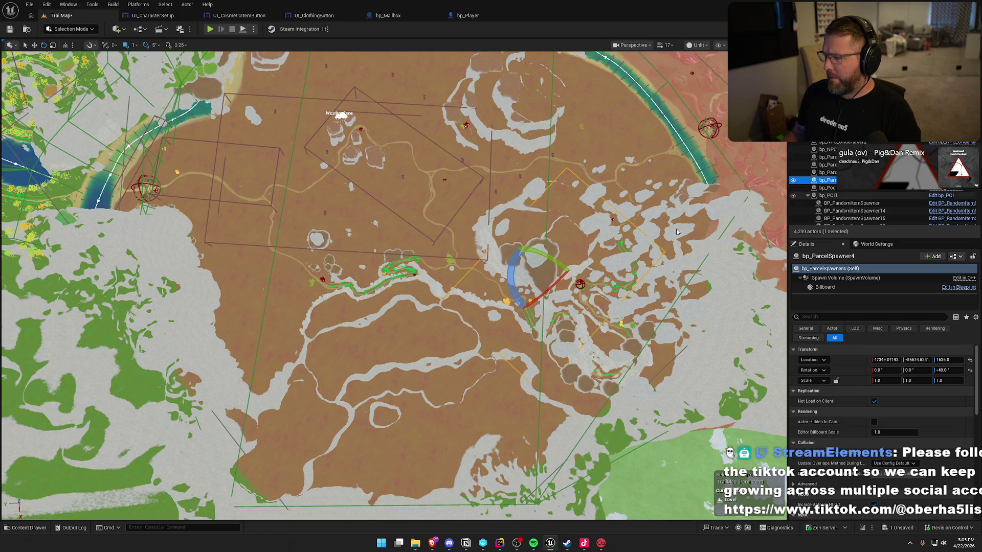
scroll(785, 235, up, 2)
scroll(785, 234, up, 2)
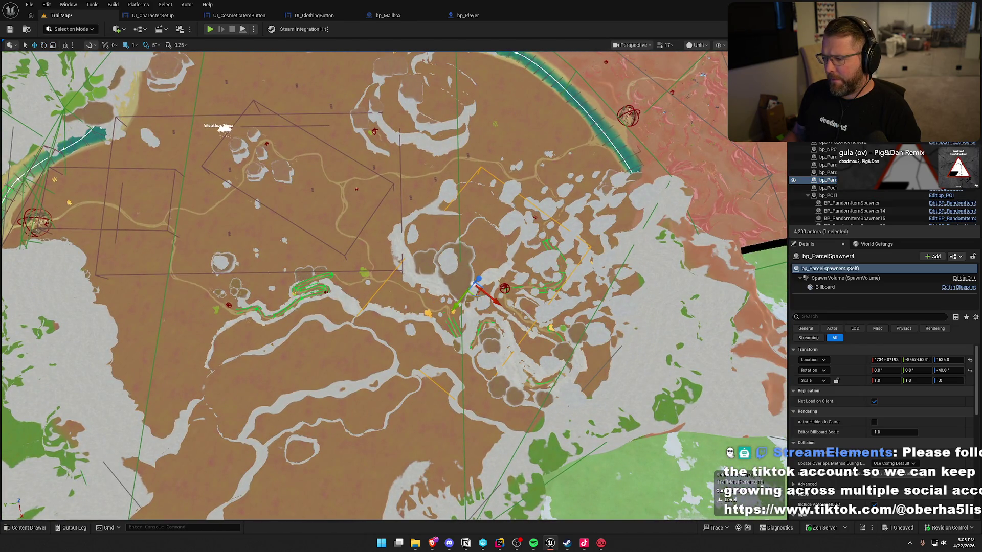
drag(476, 290, 515, 294)
Bring the view down over the spawner toward the river and red terrain
scroll(515, 294, up, 4)
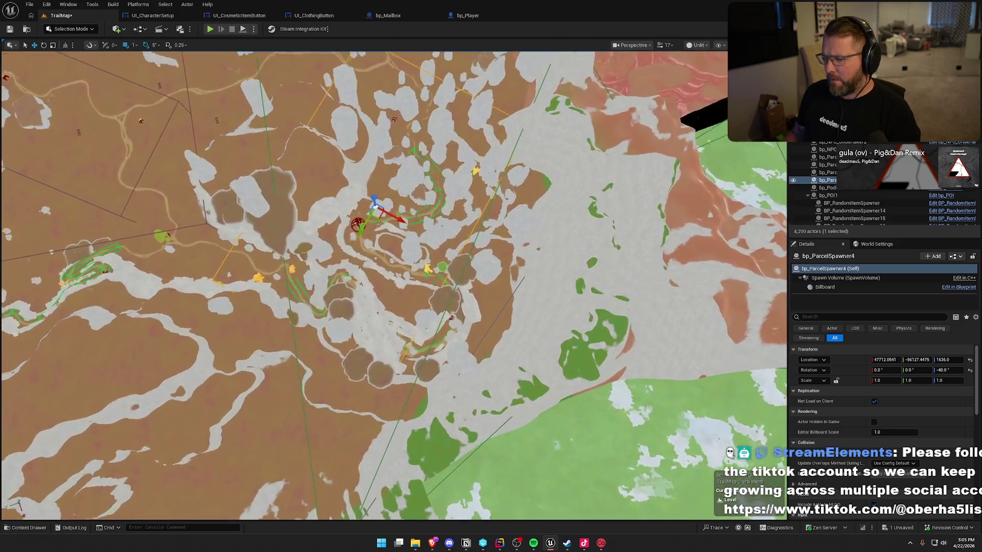
scroll(394, 286, up, 8)
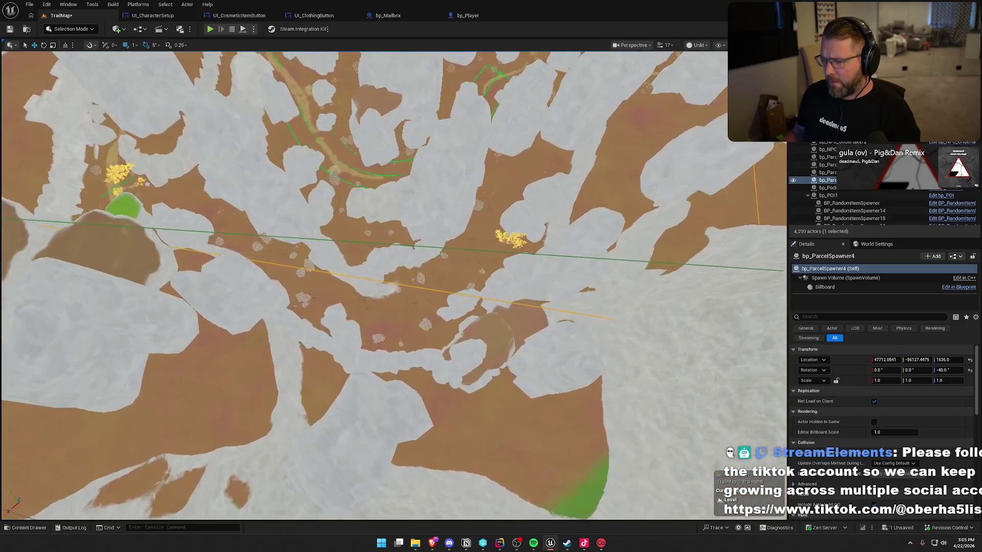
drag(364, 285, 364, 358)
scroll(616, 261, down, 8)
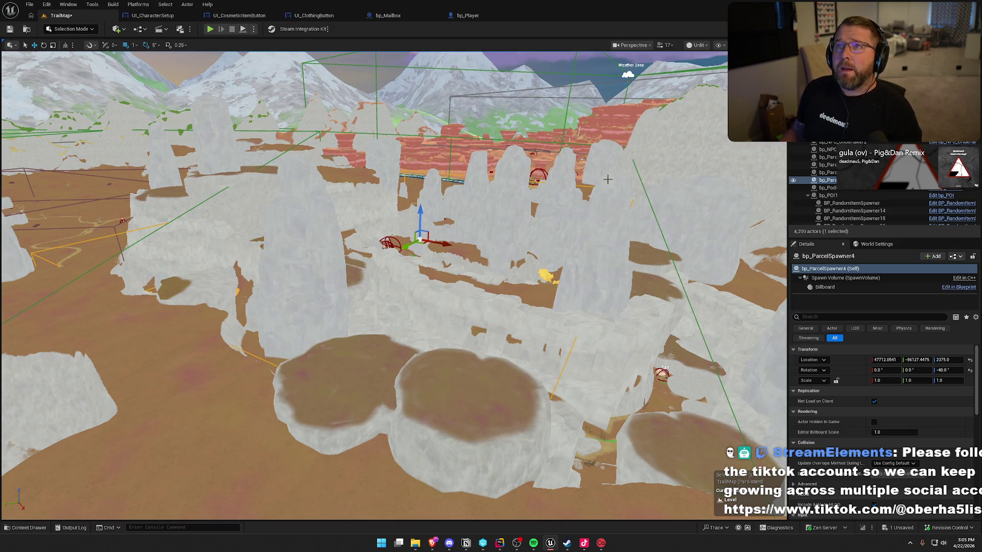
mouse_move(534, 228)
mouse_down()
mouse_move(534, 215)
mouse_move(534, 379)
mouse_up()
scroll(363, 284, down, 3)
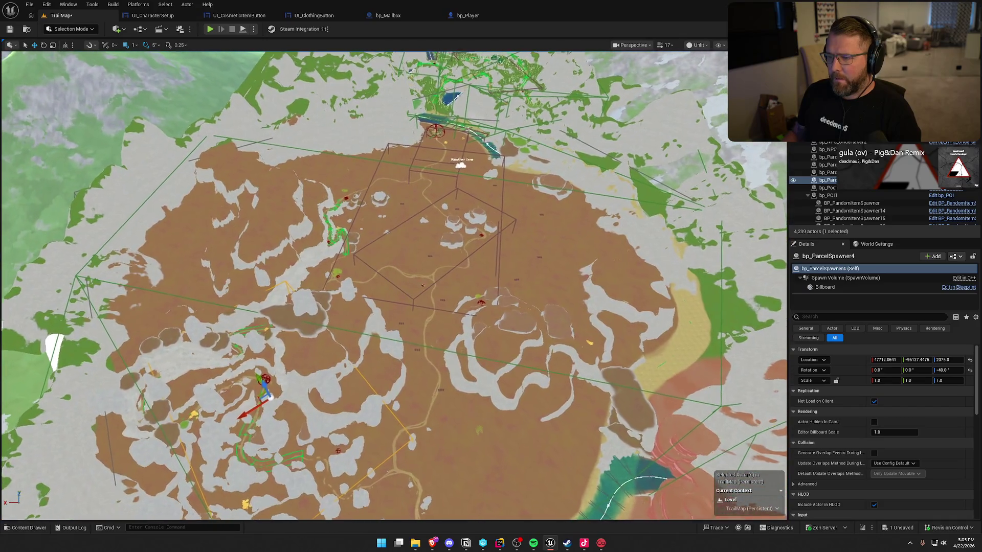
scroll(363, 285, up, 5)
mouse_move(726, 303)
mouse_down()
mouse_move(686, 304)
mouse_move(726, 303)
mouse_up()
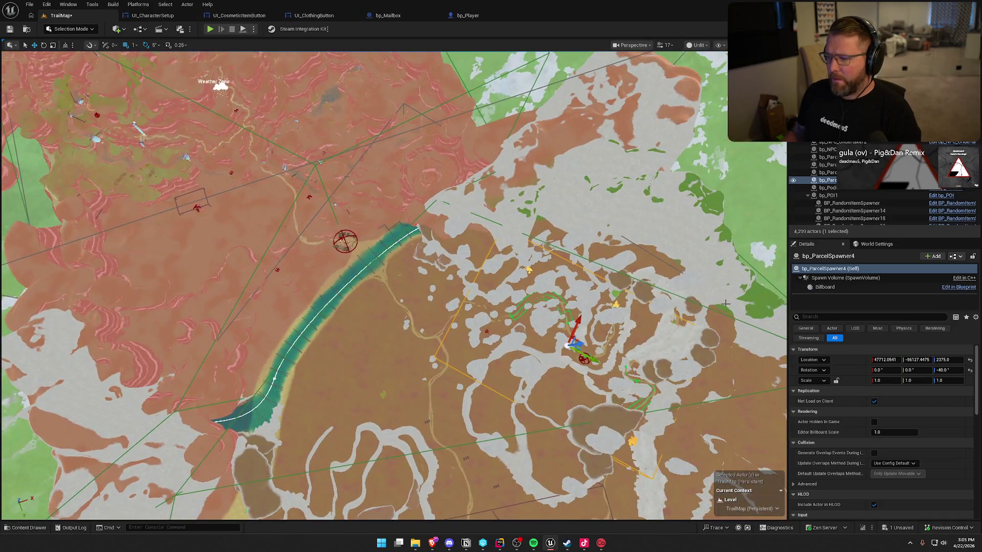
mouse_move(441, 363)
mouse_down()
mouse_move(429, 363)
mouse_move(445, 348)
mouse_up()
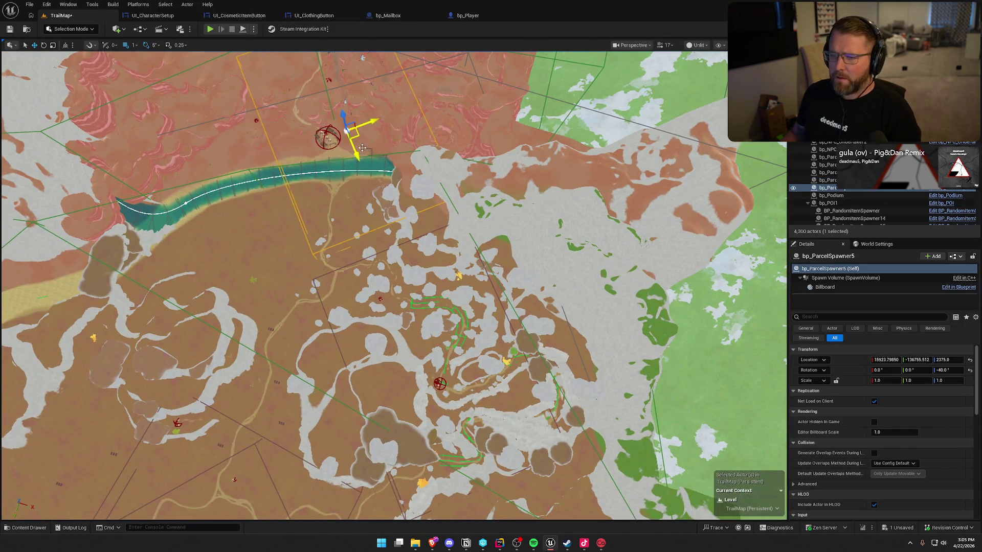
Set bp_ParcelSpawner5's spawn volume extents to X 32000 and Y 35000
drag(362, 148, 294, 148)
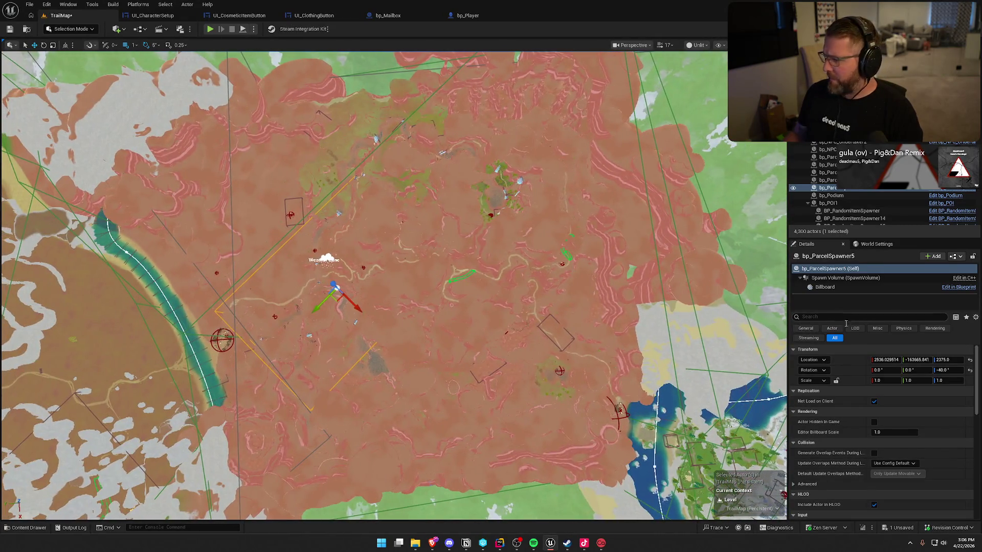
click(833, 277)
drag(889, 403, 903, 403)
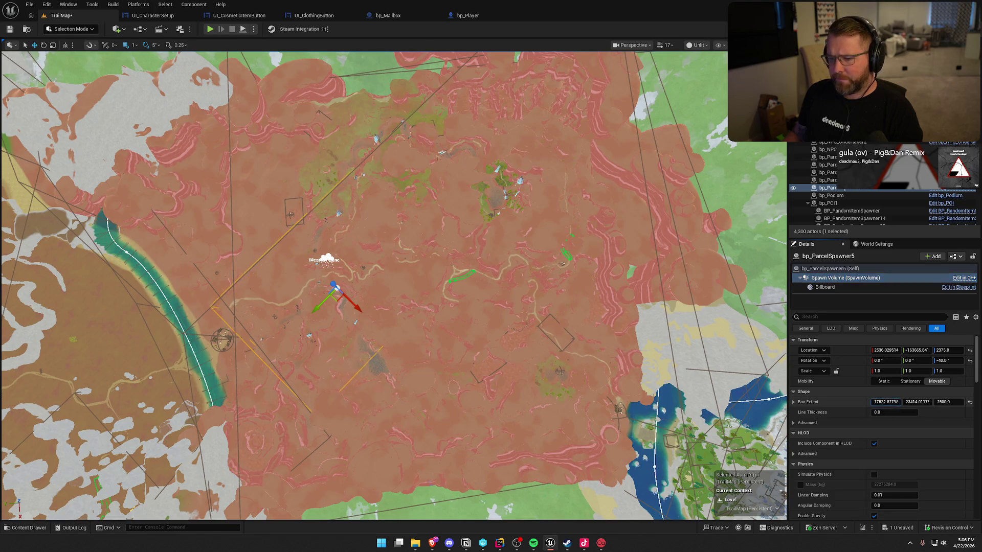
click(885, 402)
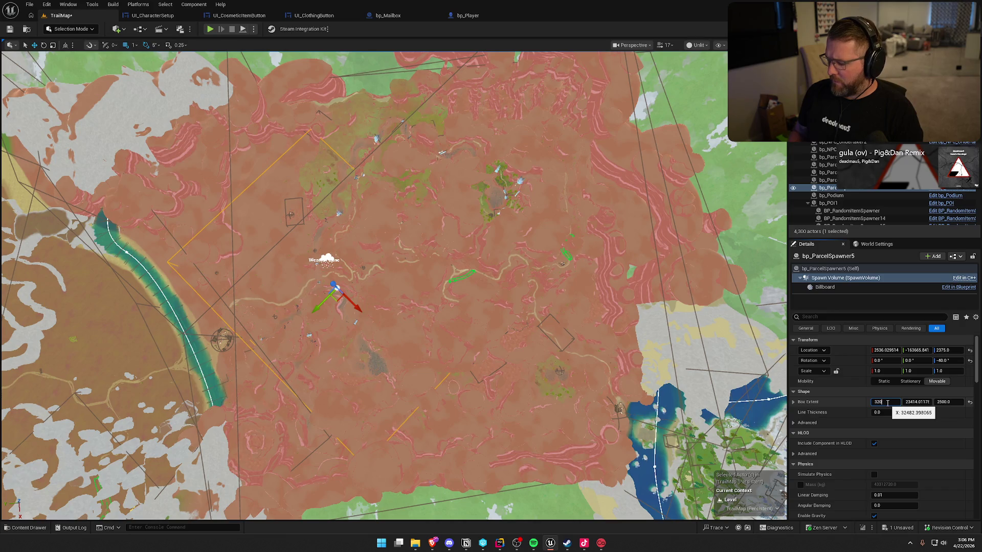
text(00)
key(Return)
drag(913, 402, 933, 402)
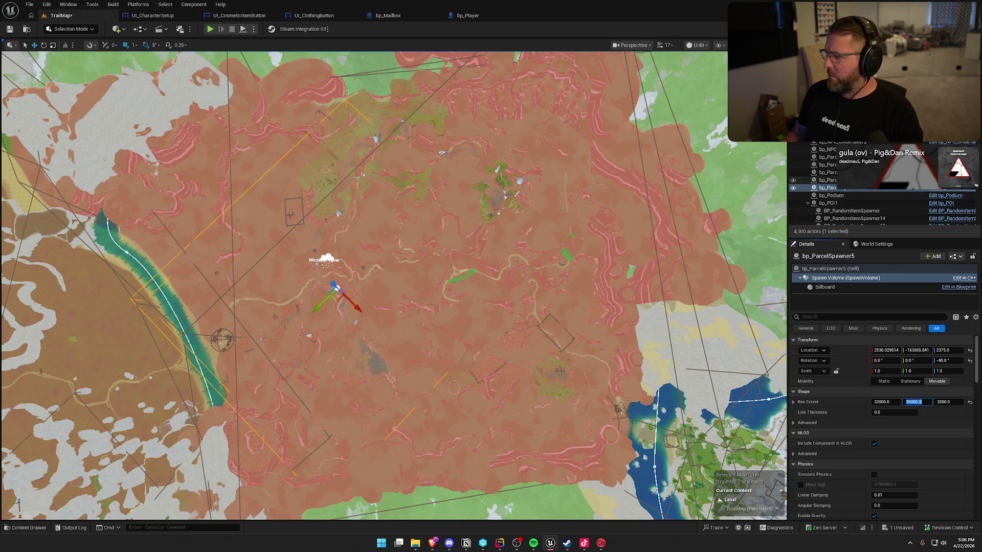
Move bp_ParcelSpawner5 over the red canyon and rotate it to -20°
click(828, 188)
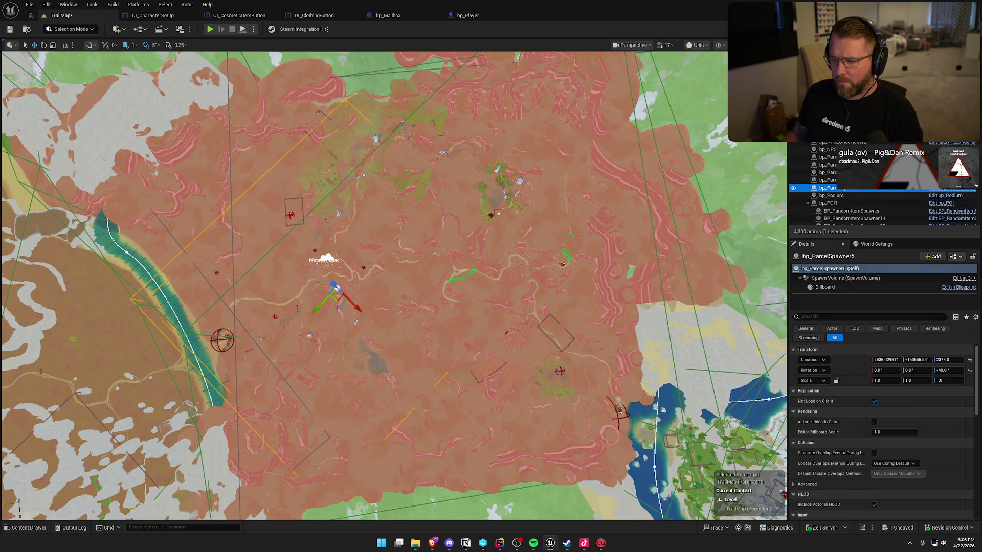
mouse_move(336, 302)
mouse_down()
mouse_move(417, 271)
mouse_move(460, 235)
mouse_move(444, 283)
mouse_move(452, 257)
mouse_move(386, 250)
mouse_up()
key(e)
key(w)
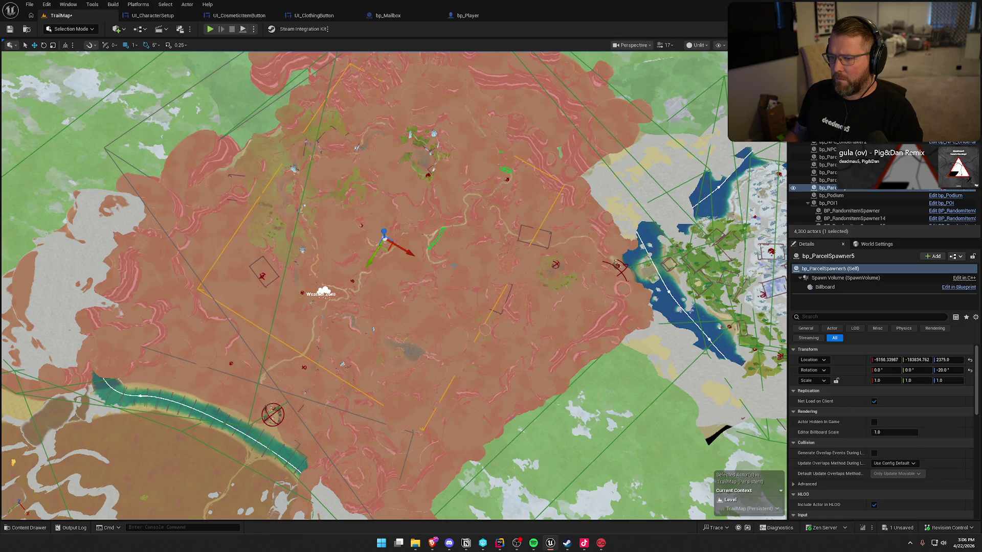
scroll(491, 271, up, 5)
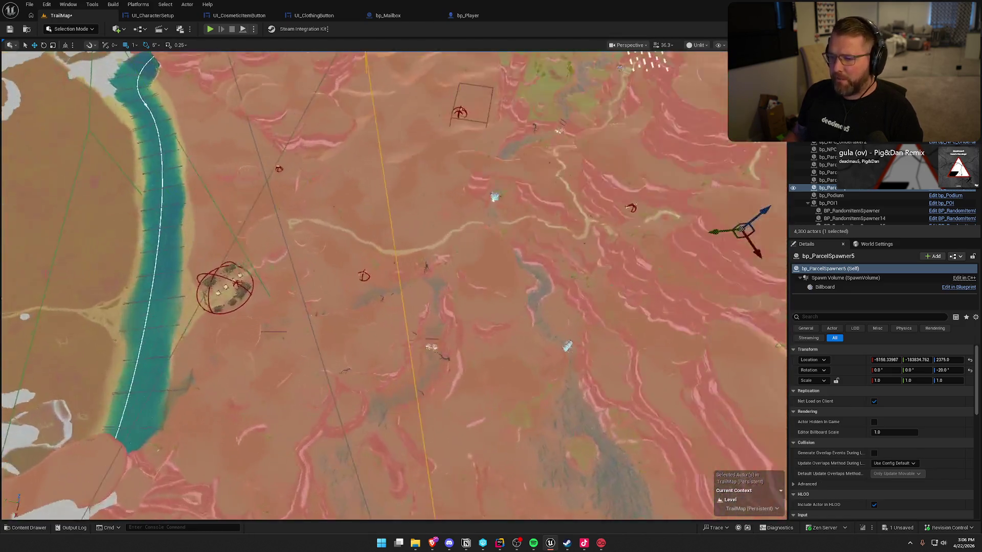
mouse_move(394, 285)
mouse_down()
mouse_move(384, 195)
mouse_move(425, 177)
mouse_up()
key(d)
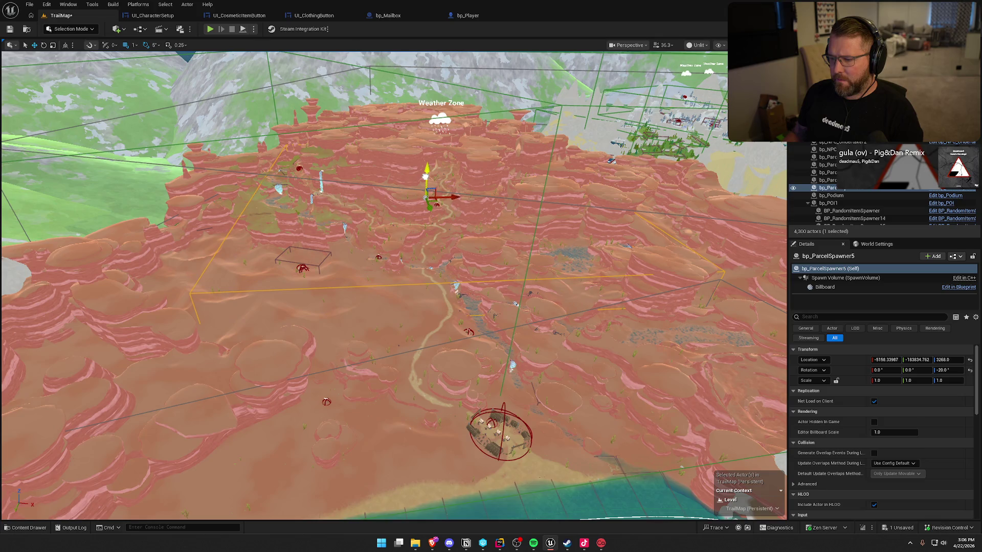
Set the spawn volume's Z extent to 5000 and raise the spawner to height 4943
click(845, 277)
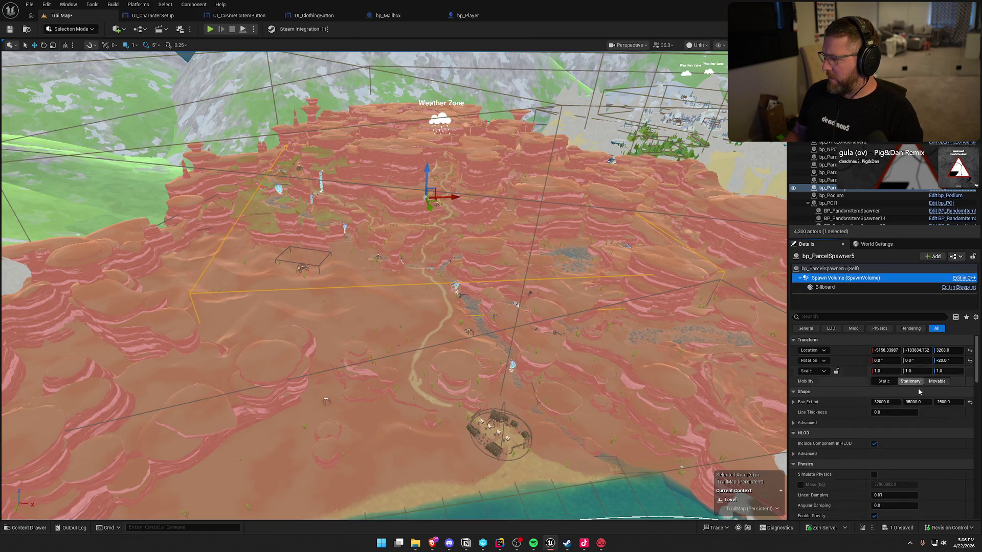
click(944, 403)
text(5000)
key(Return)
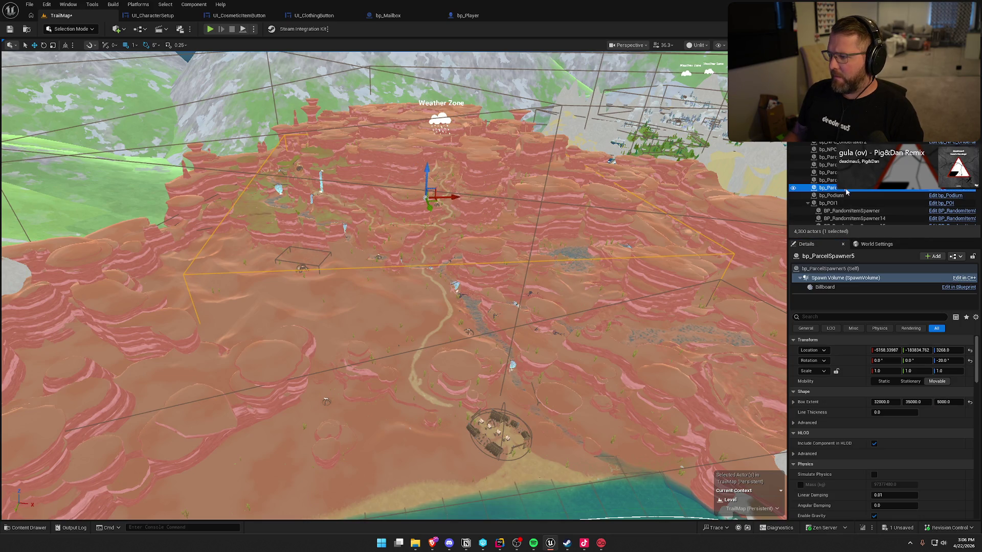
click(826, 188)
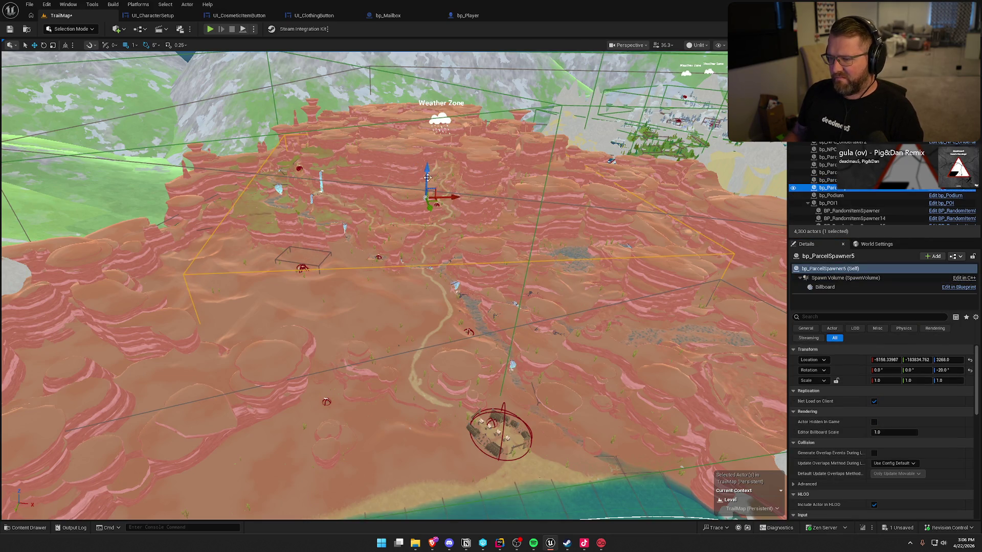
mouse_move(428, 177)
mouse_down()
mouse_move(426, 160)
mouse_move(430, 169)
mouse_up()
Duplicate the spawner as bp_ParcelSpawner6 and move the copy toward the island
key(w)
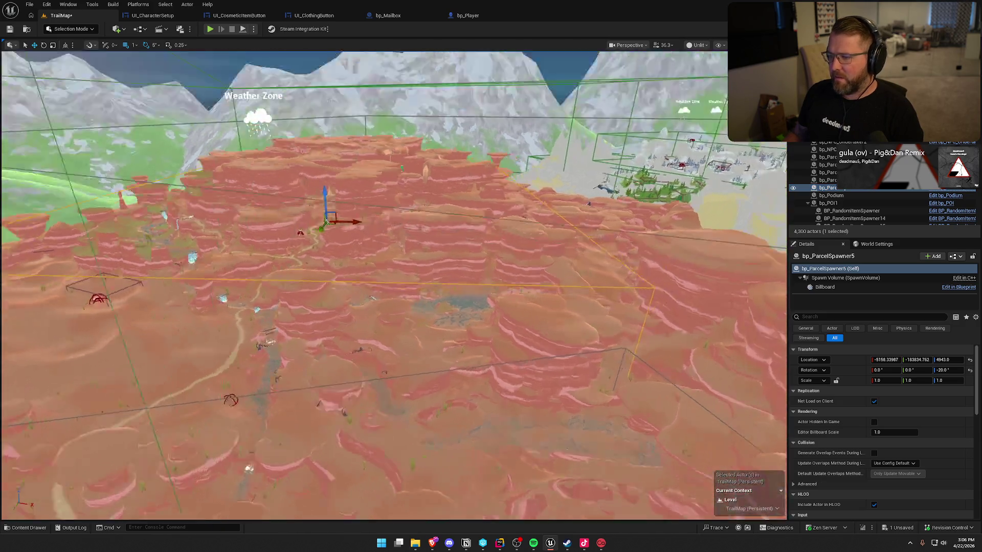
key(s)
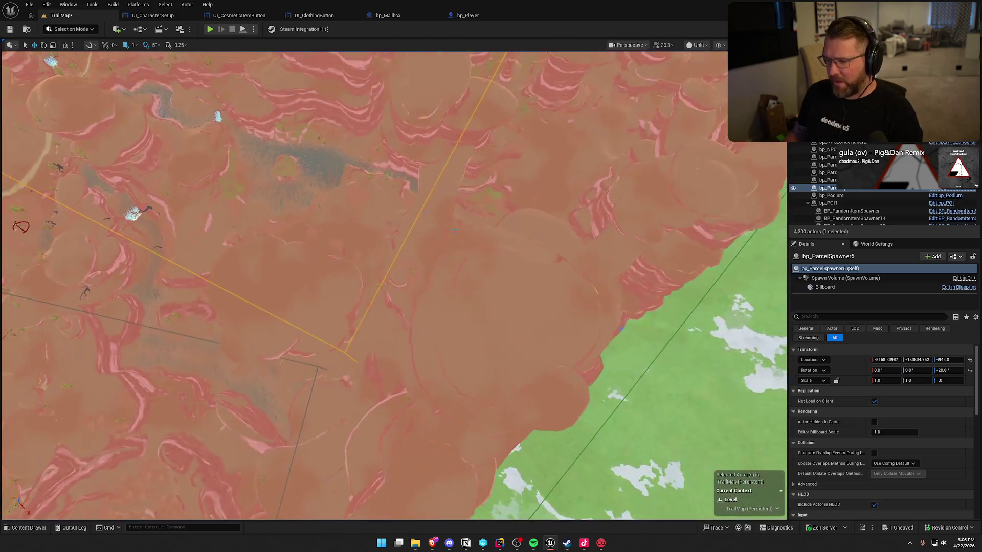
key(s)
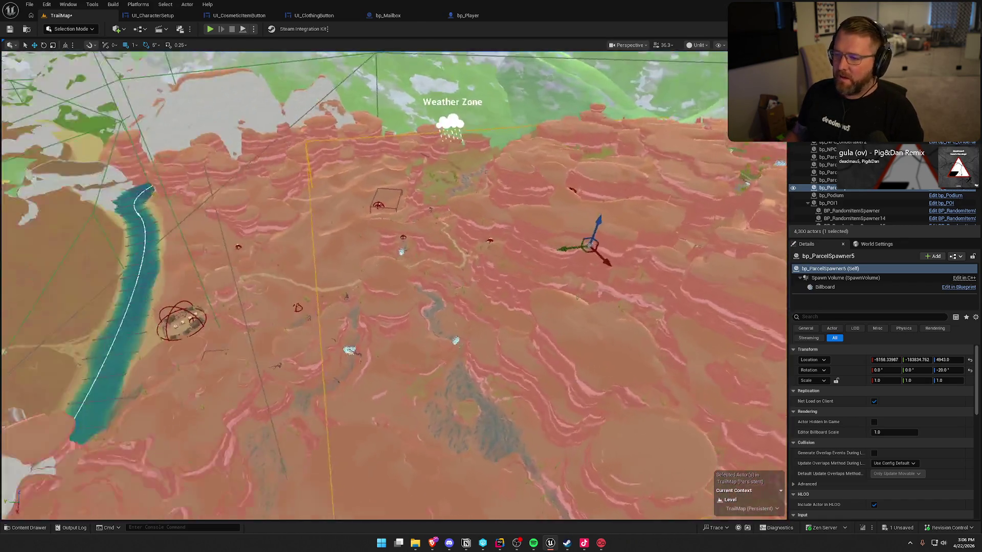
key(s)
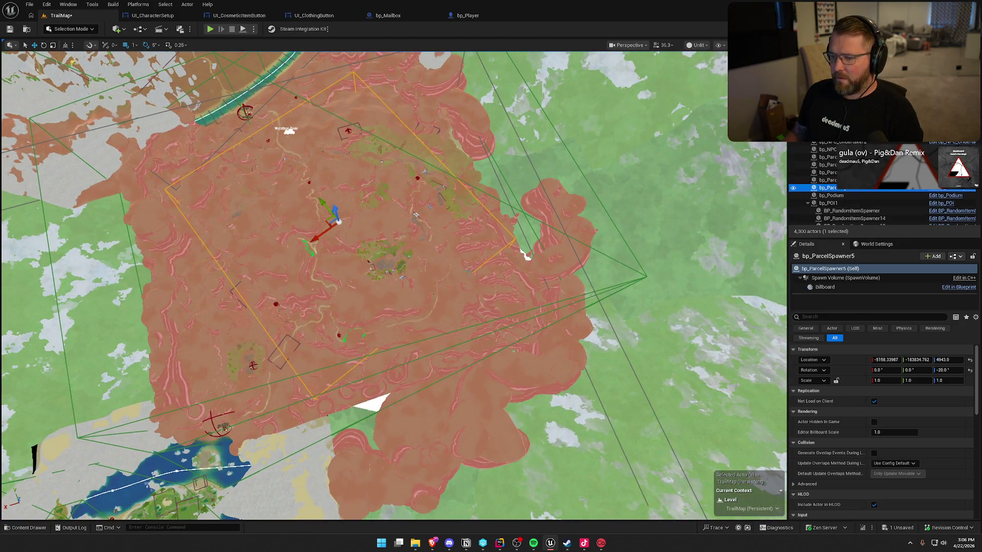
key(s)
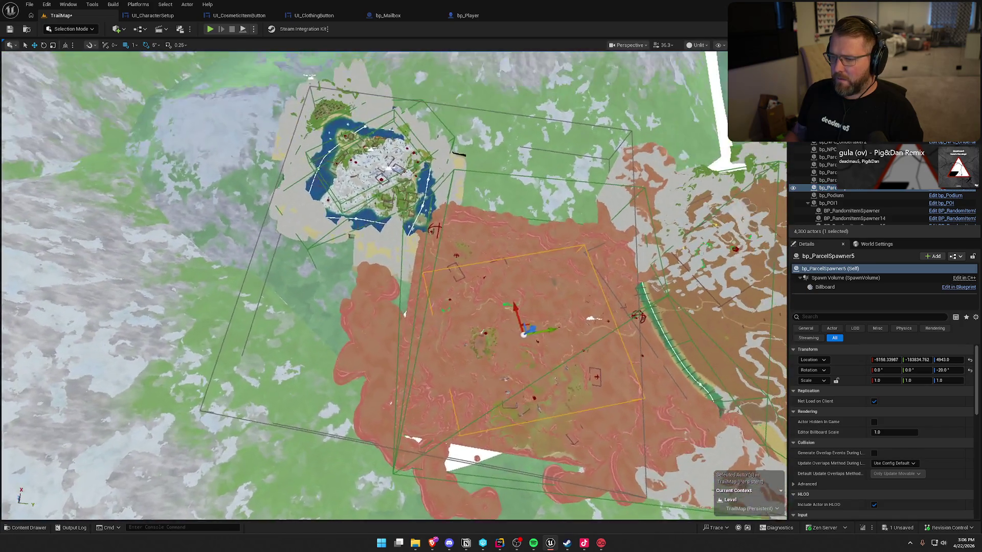
key(w)
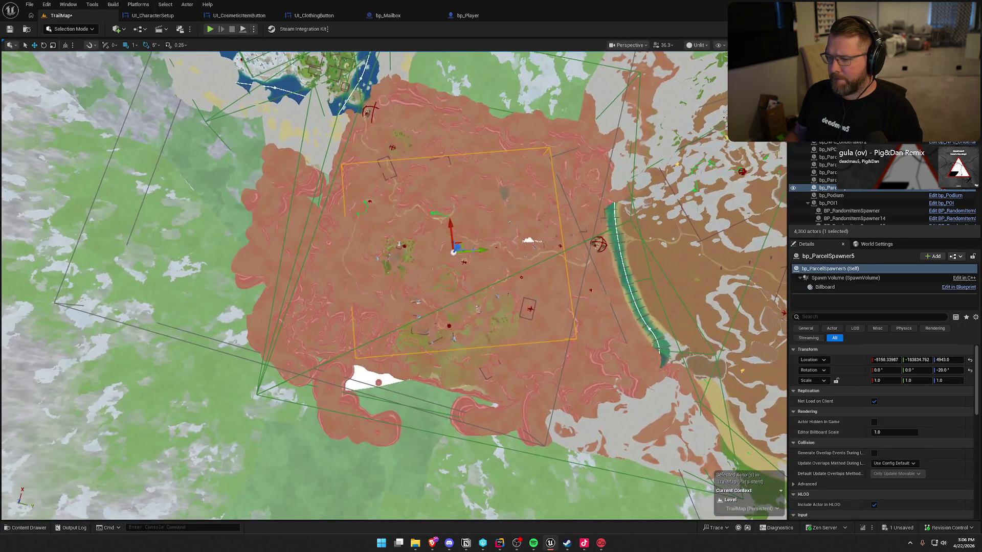
drag(460, 244, 391, 156)
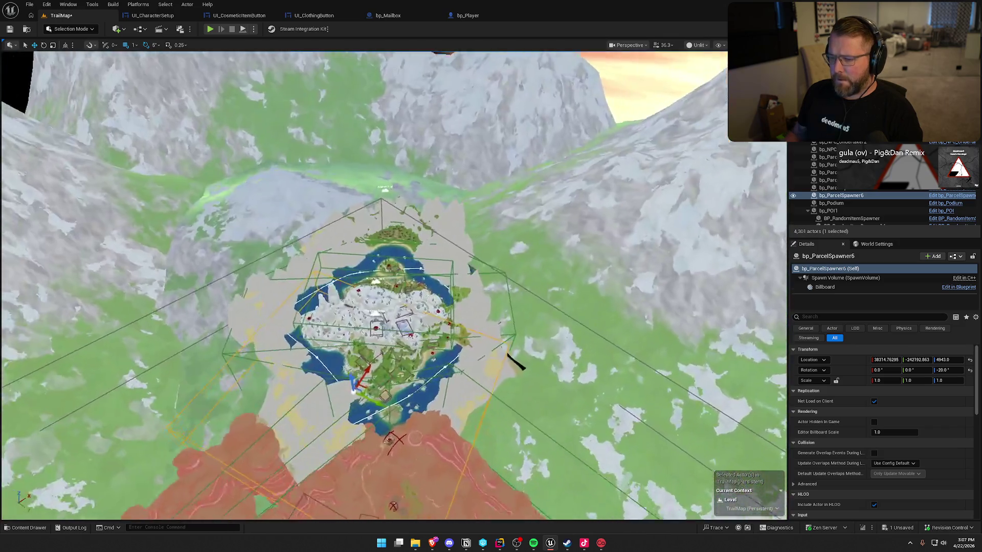
Position bp_ParcelSpawner6 over the snowy island and rotate it about 45°
drag(307, 275, 405, 270)
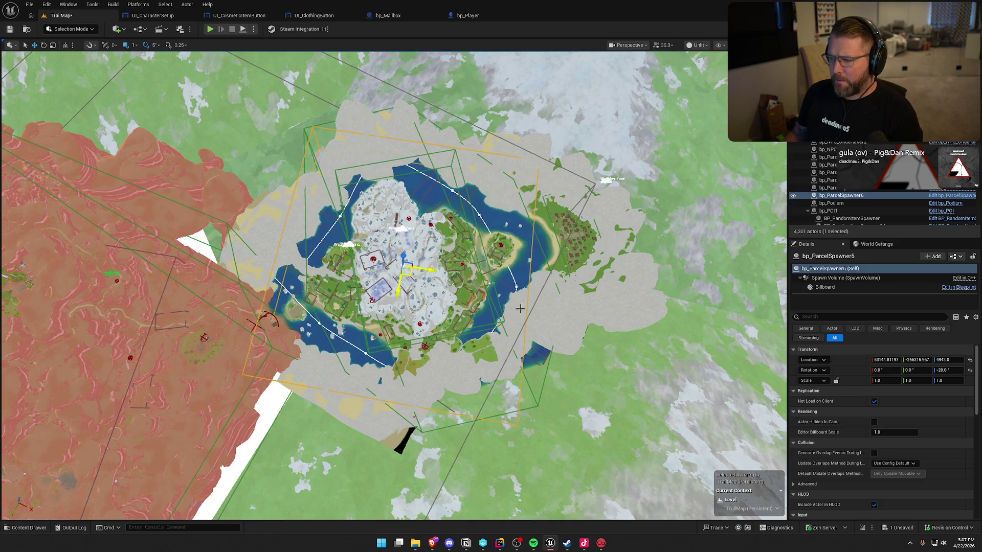
key(e)
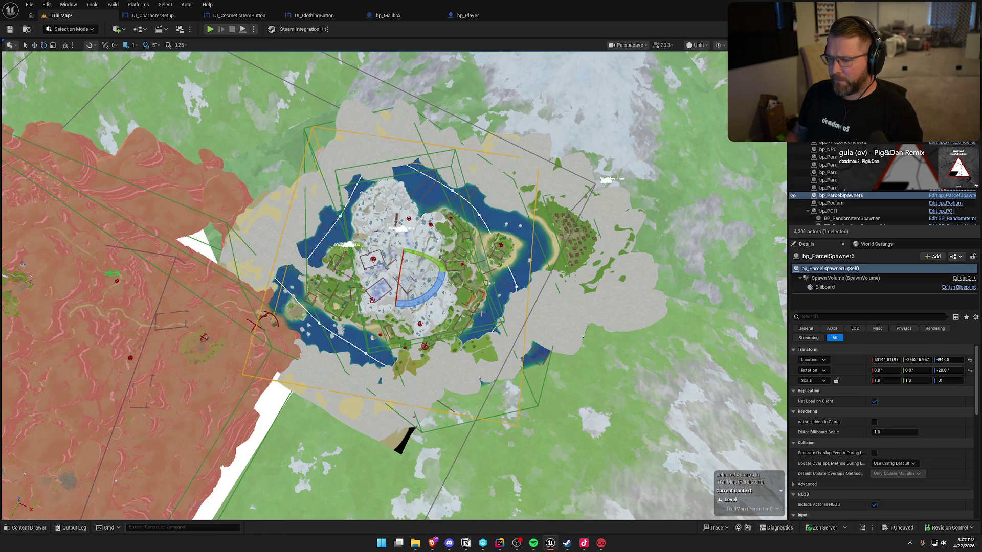
mouse_move(432, 303)
mouse_down()
mouse_move(446, 276)
mouse_move(438, 294)
mouse_up()
key(w)
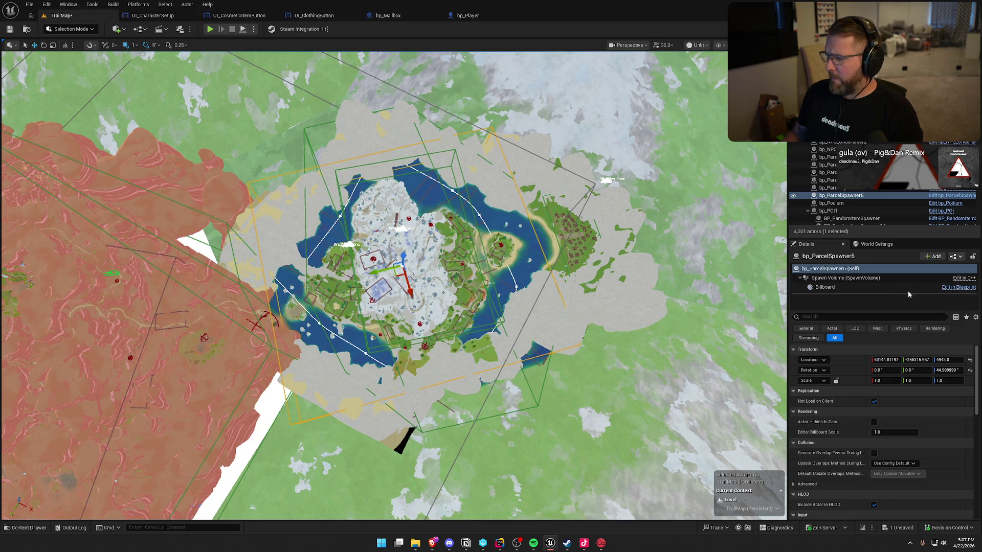
Resize bp_ParcelSpawner6's spawn volume to about 12900 × 13000 × 10000
click(844, 280)
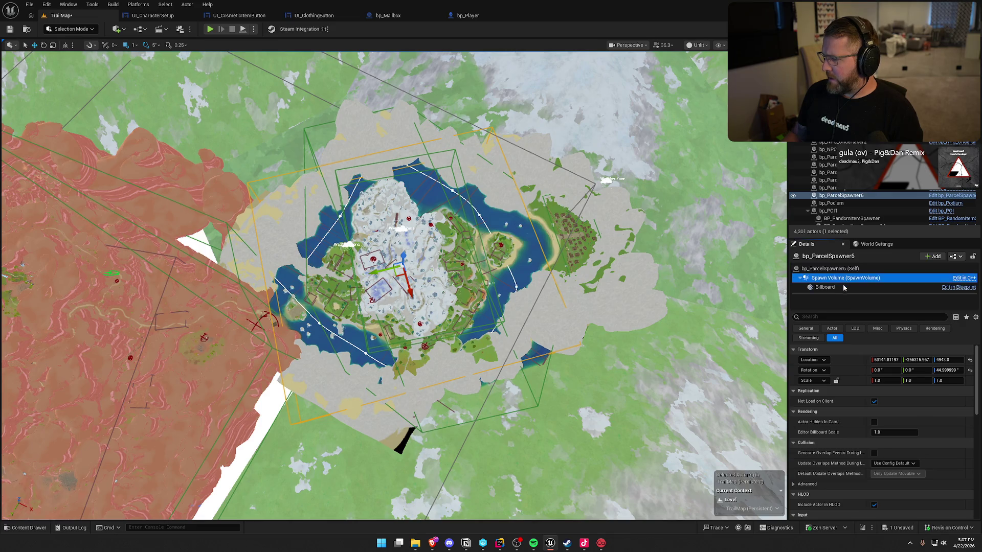
click(885, 402)
drag(886, 402, 869, 402)
text(18000)
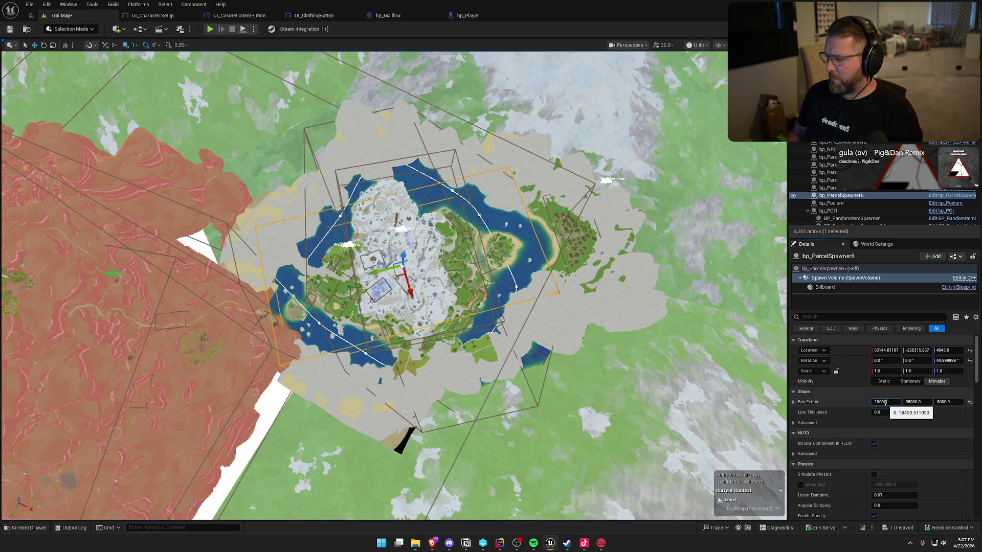
key(Return)
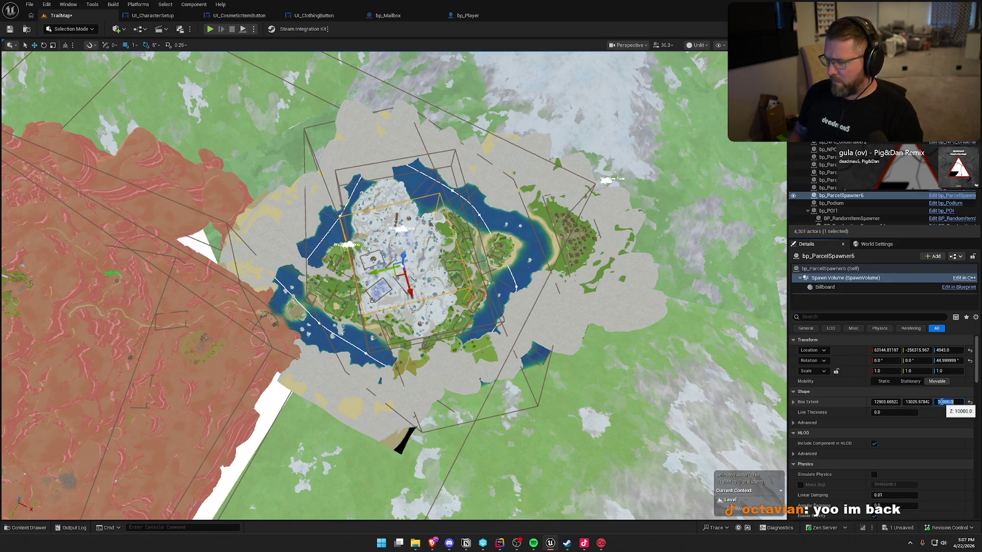
scroll(479, 209, down, 10)
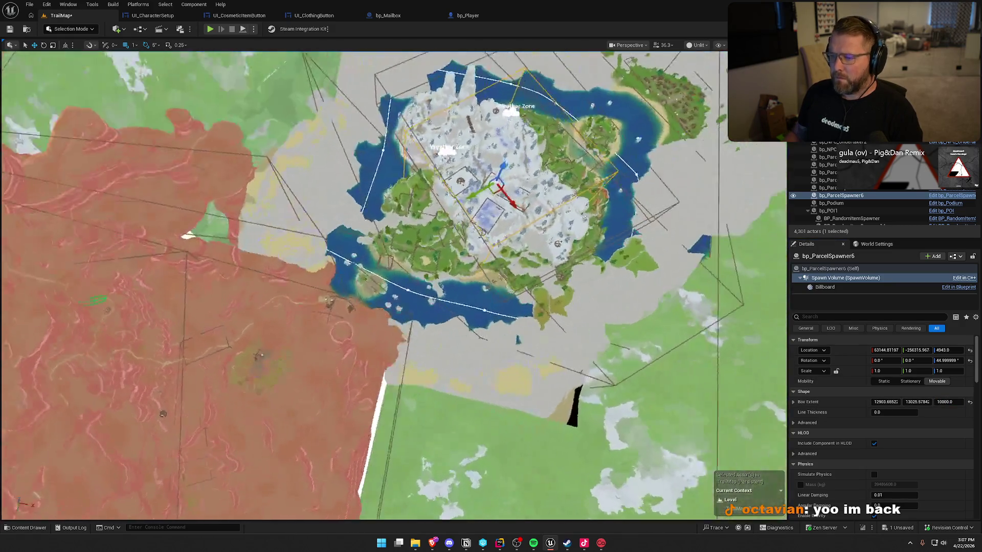
scroll(535, 220, down, 5)
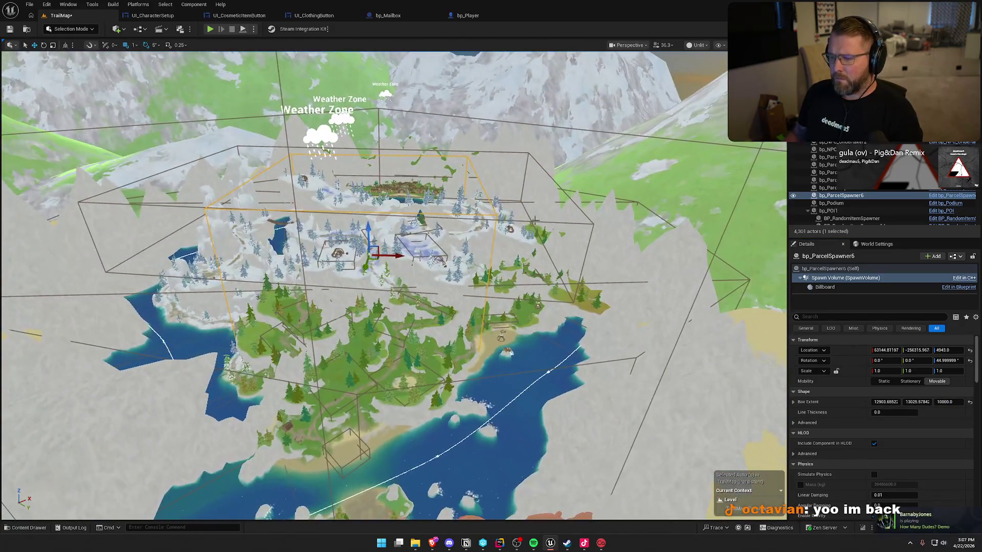
click(842, 194)
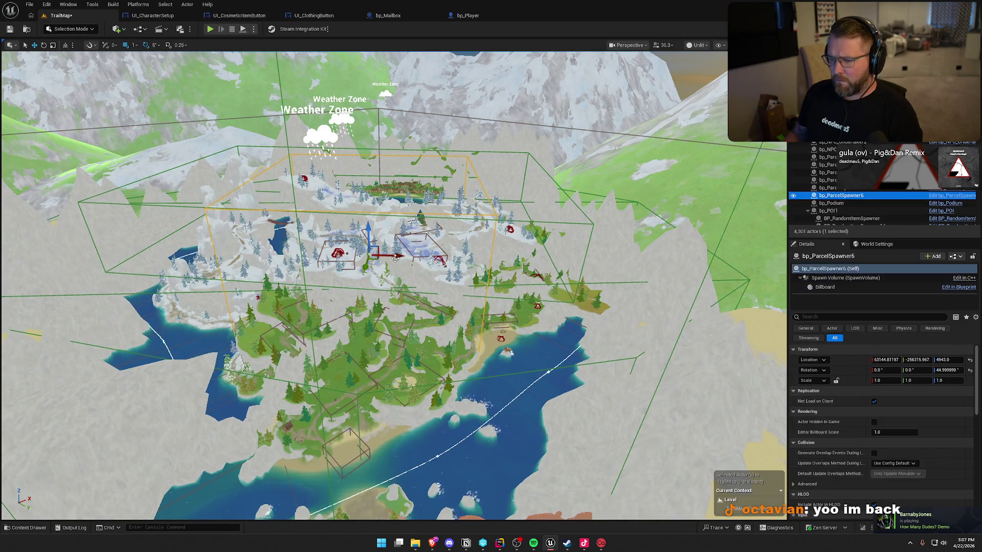
Nudge bp_ParcelSpawner6 into place over the island and save the TrailMap level
mouse_move(395, 258)
mouse_down()
mouse_move(380, 255)
mouse_move(363, 204)
mouse_up()
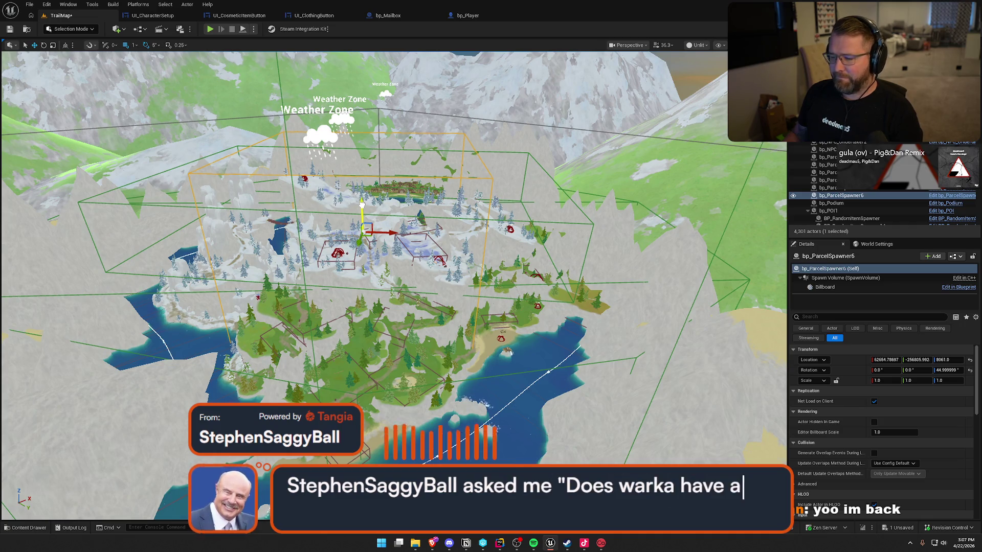
mouse_move(362, 205)
mouse_down()
mouse_move(343, 144)
mouse_move(322, 184)
mouse_move(318, 246)
mouse_move(416, 245)
mouse_up()
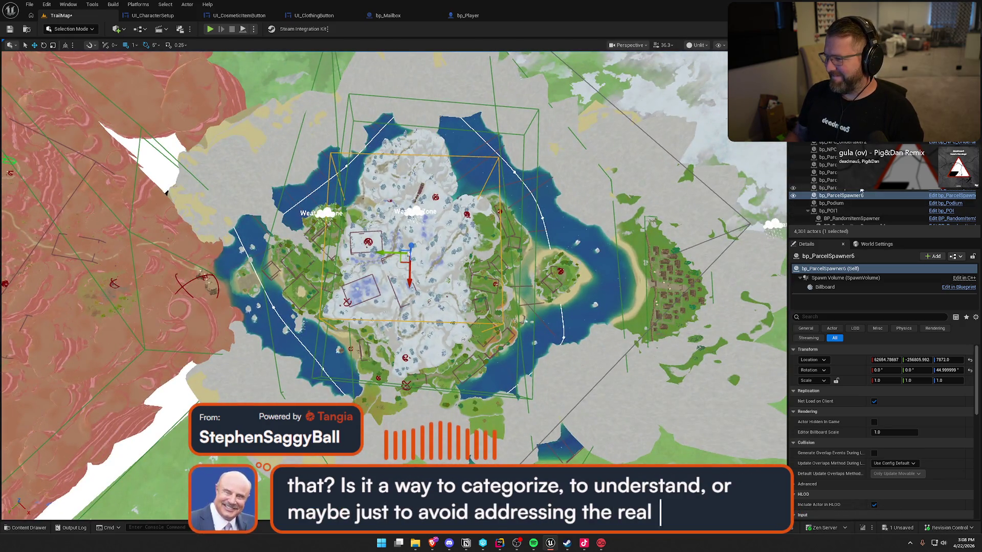
click(841, 196)
drag(403, 262, 403, 278)
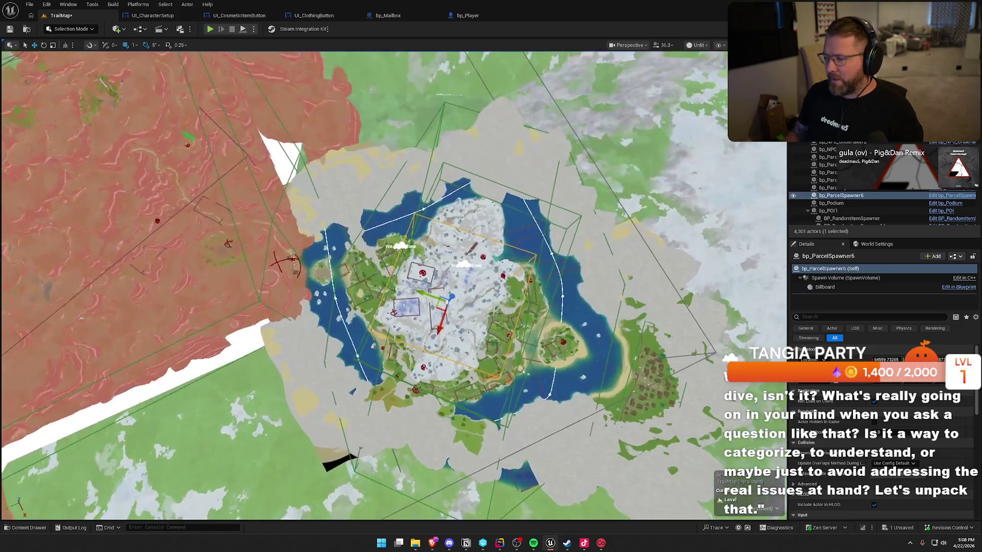
key(ctrl+s)
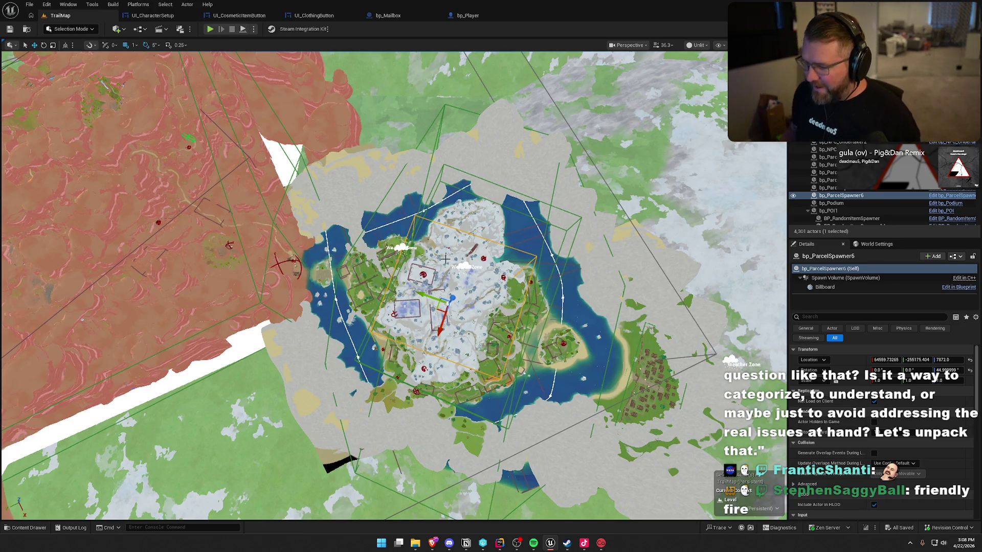
key(1)
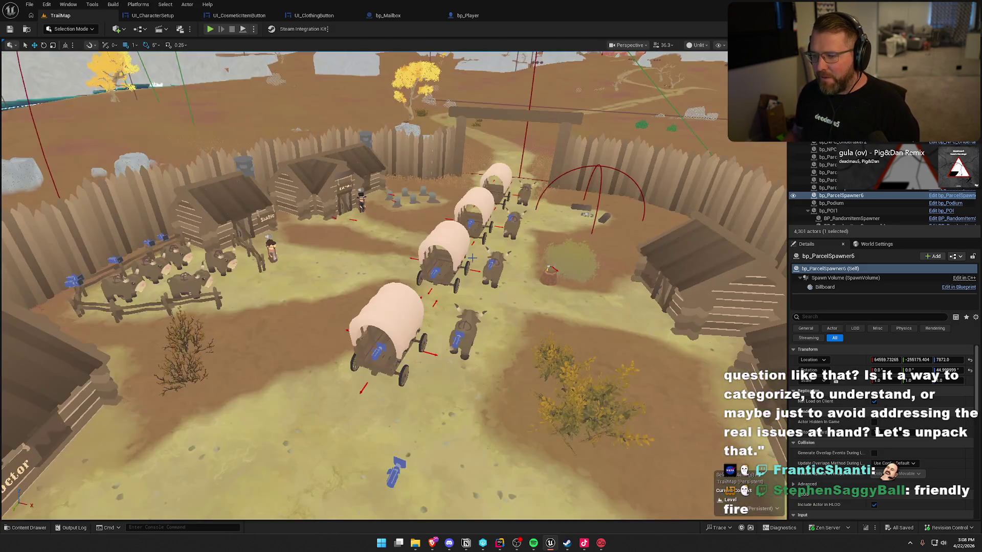
Switch the viewport to Lit shading while viewing the wagon village
key(2)
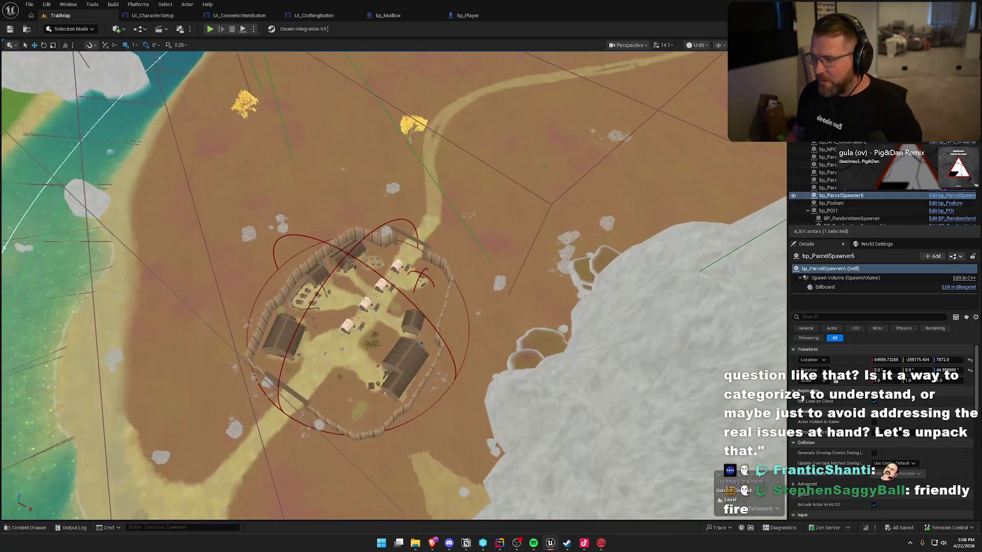
key(1)
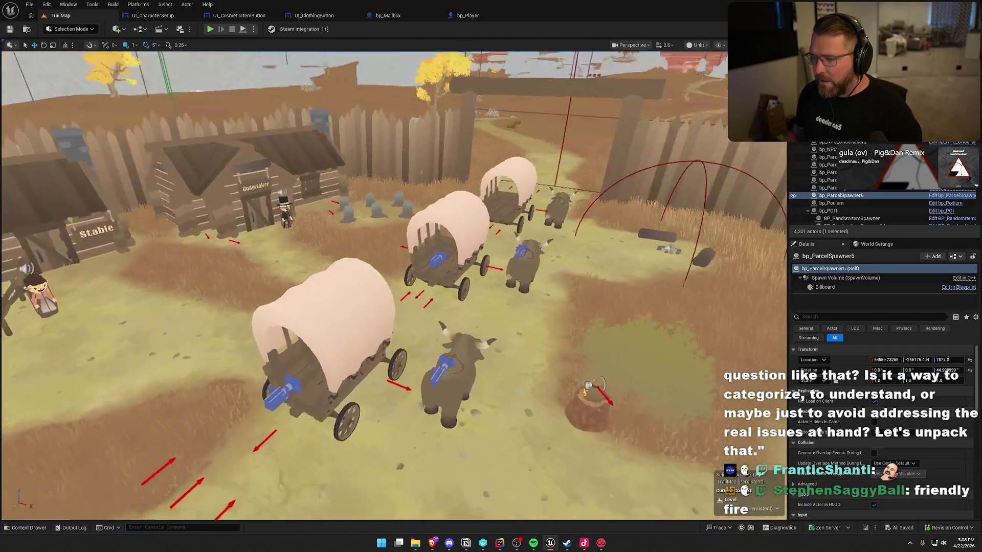
key(3)
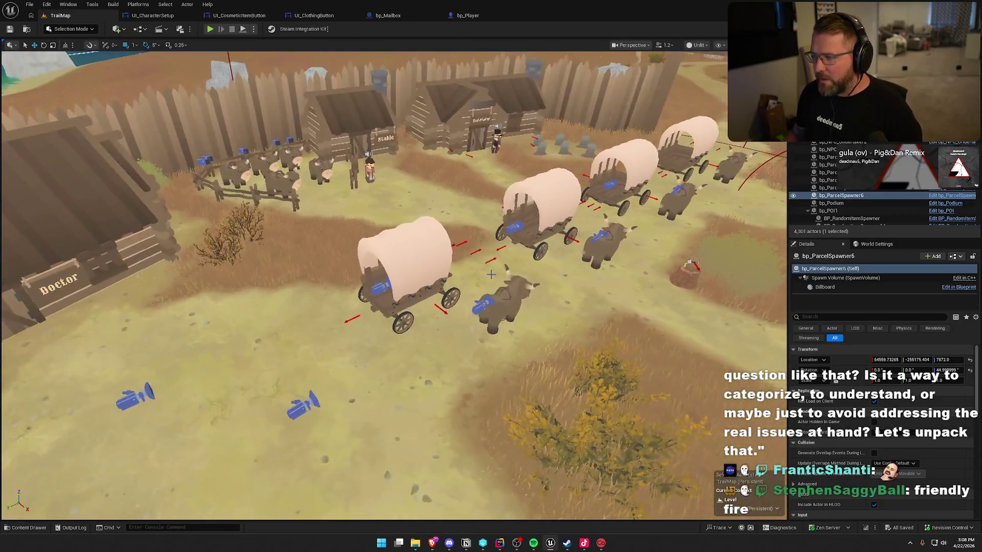
key(alt+4)
key(g)
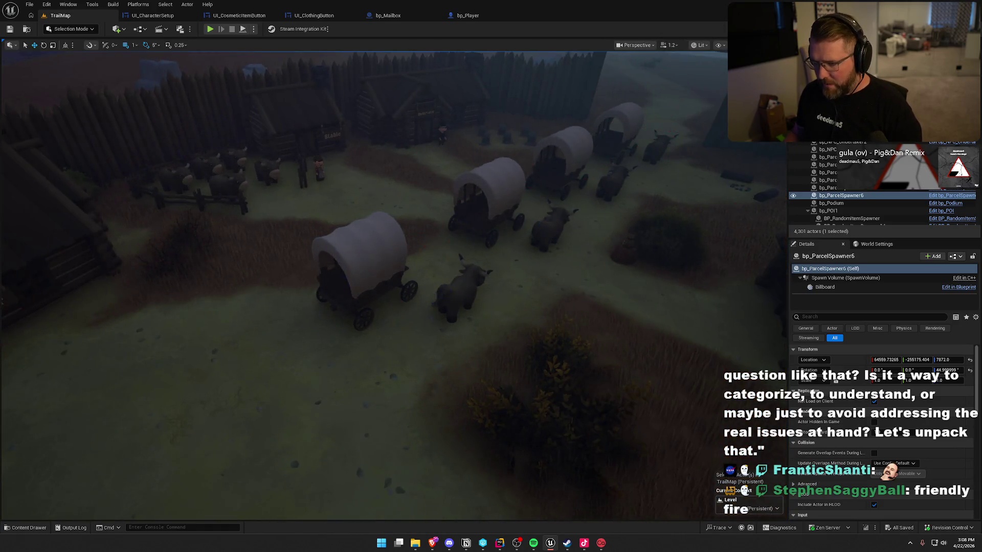
Frame the crate beside the General Store and bring up the Logic/Actors content drawer
key(2)
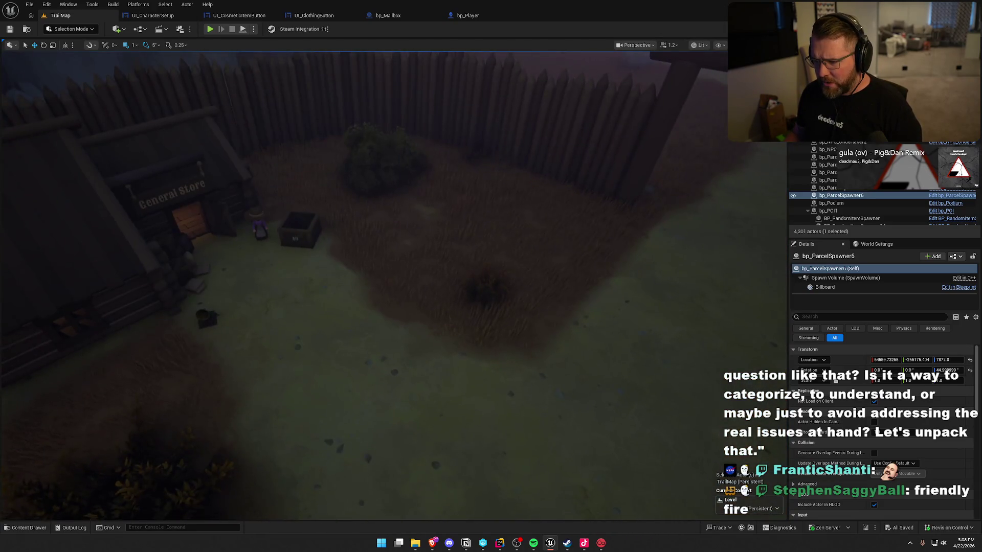
key(3)
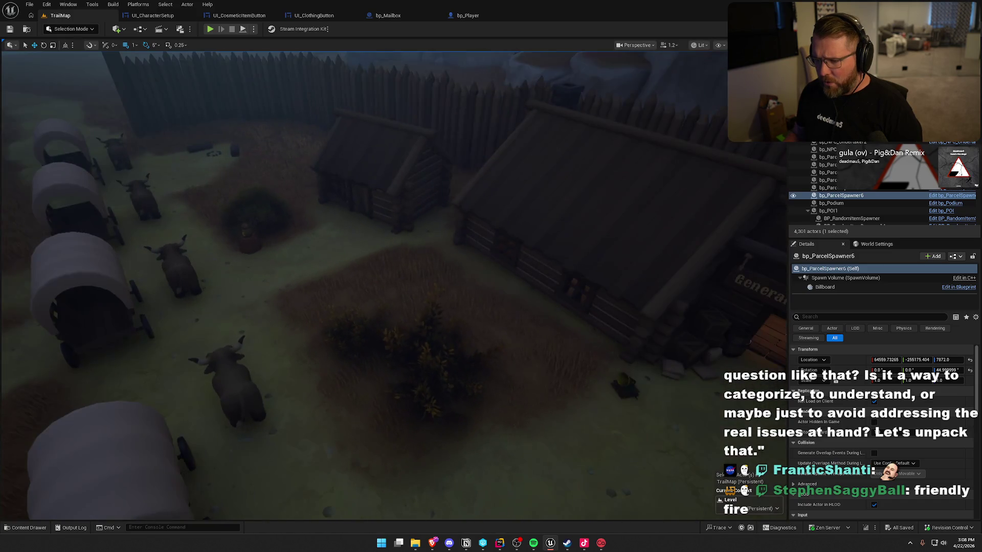
key(2)
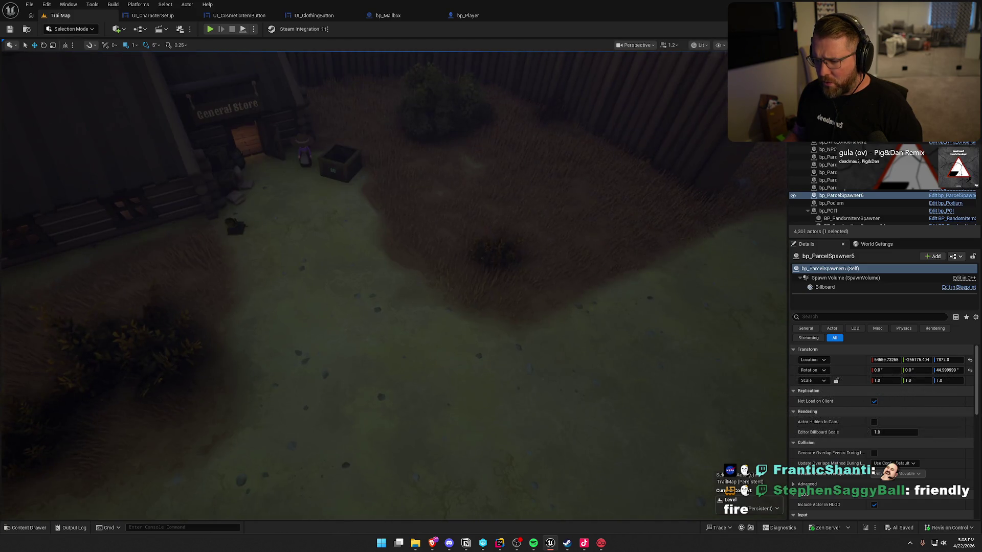
key(3)
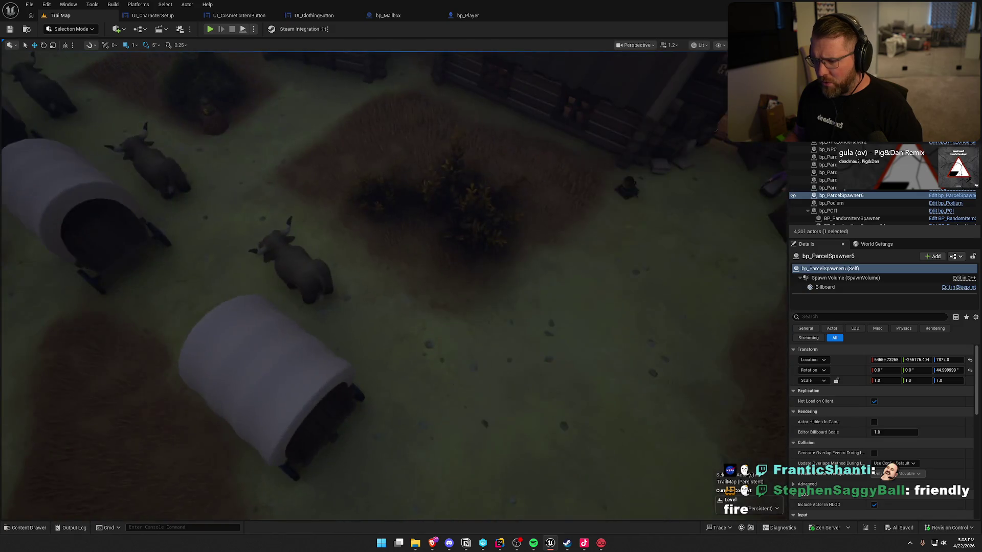
key(1)
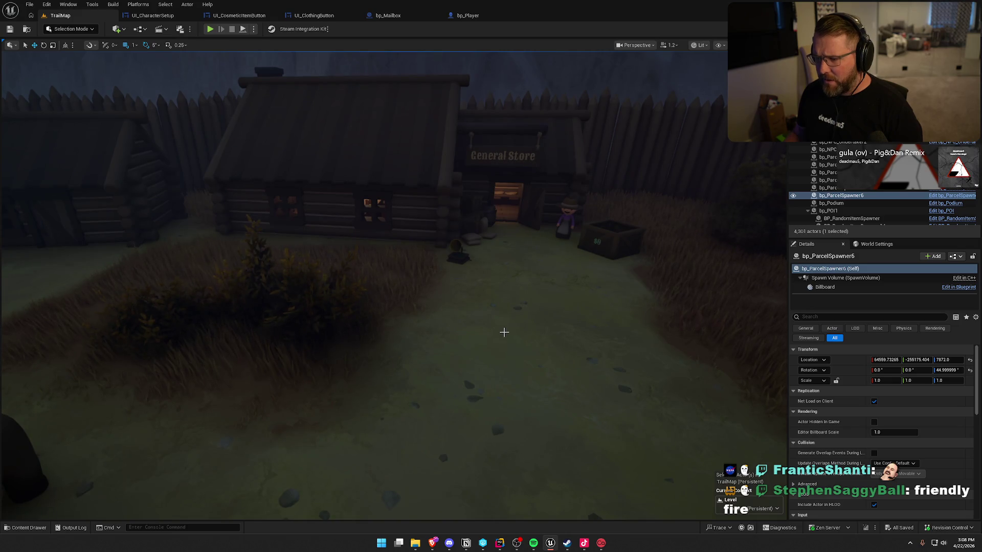
drag(504, 332, 614, 332)
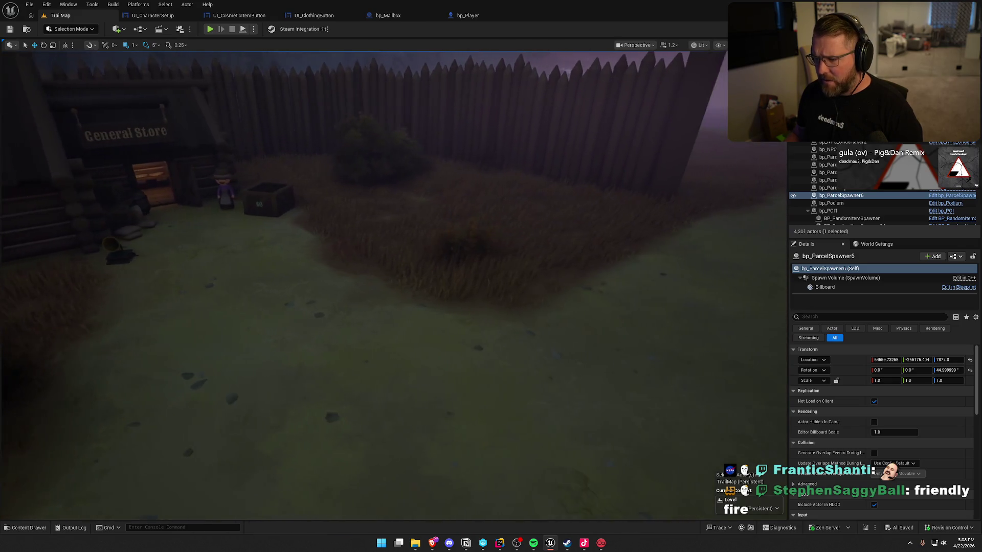
key(2)
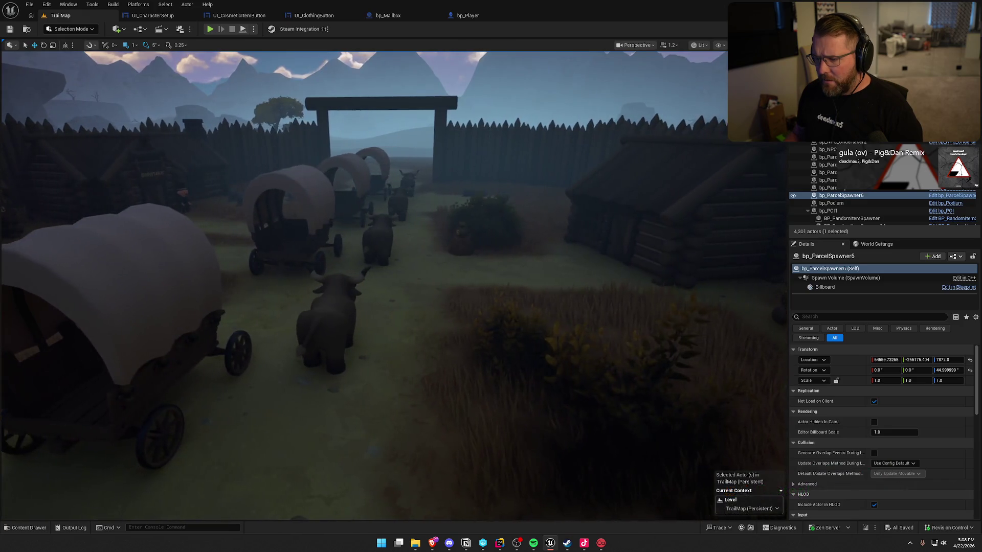
key(3)
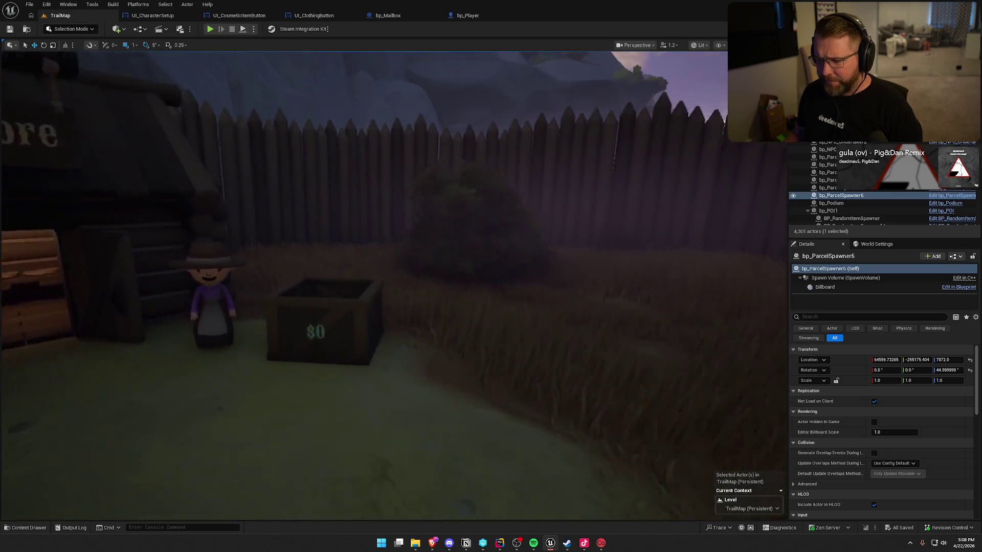
key(4)
key(ctrl+space)
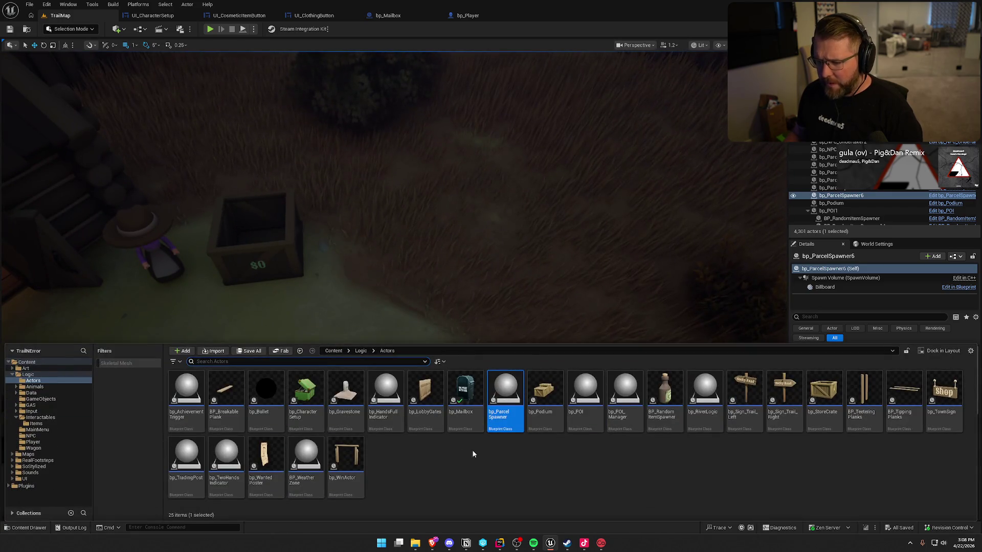
Drop a bp_Mailbox on the ground beside the crate outside the General Store
mouse_move(467, 400)
mouse_down()
mouse_move(351, 268)
mouse_move(376, 289)
mouse_up()
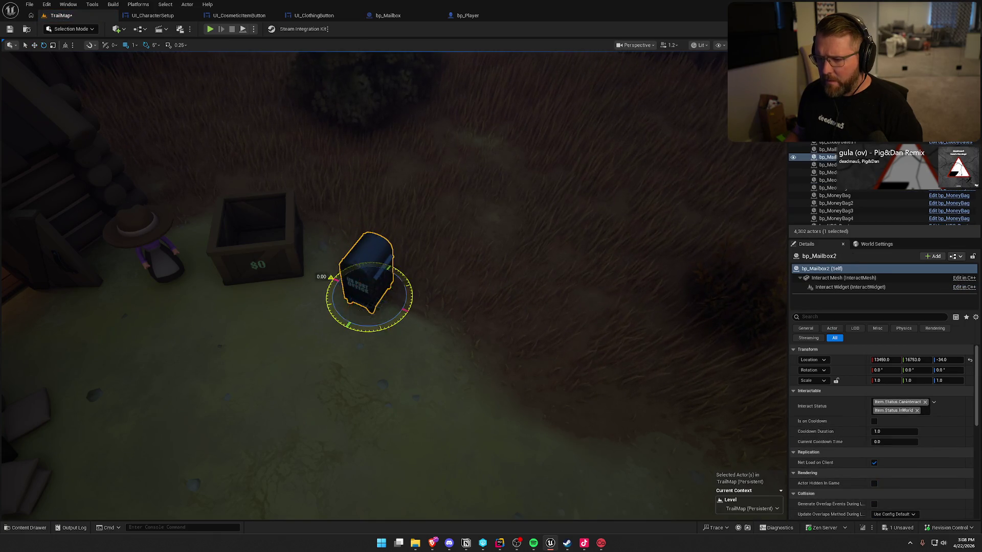
click(395, 324)
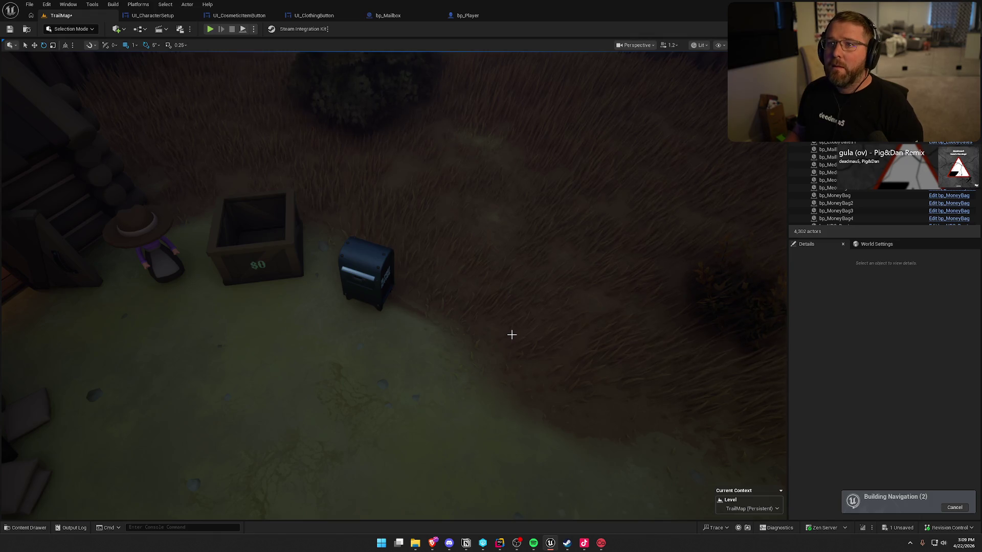
scroll(540, 223, down, 10)
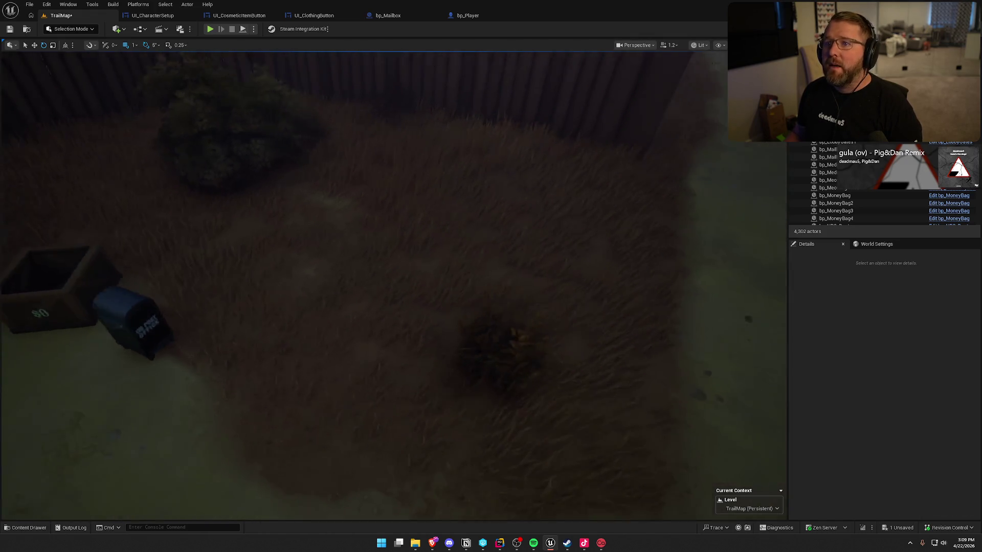
scroll(483, 239, up, 10)
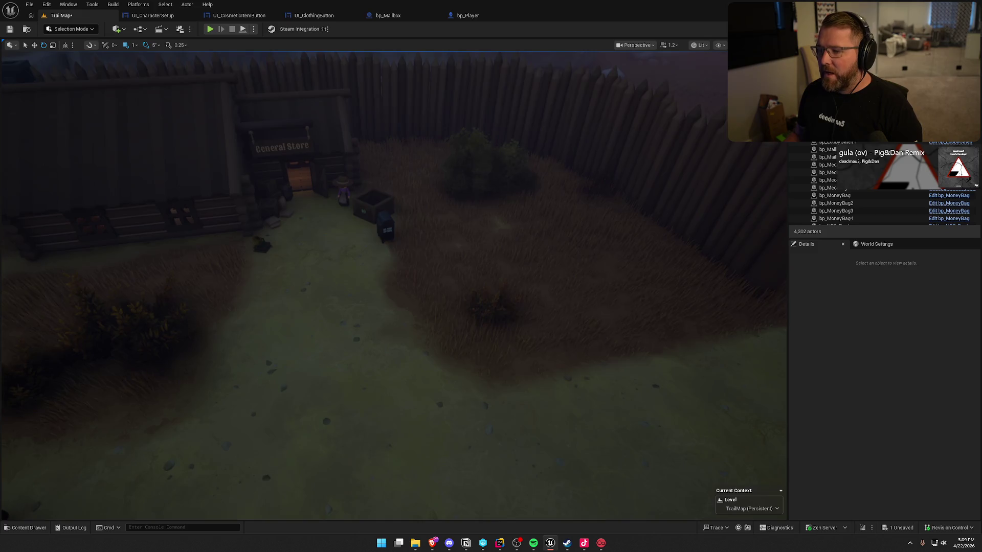
scroll(484, 240, down, 5)
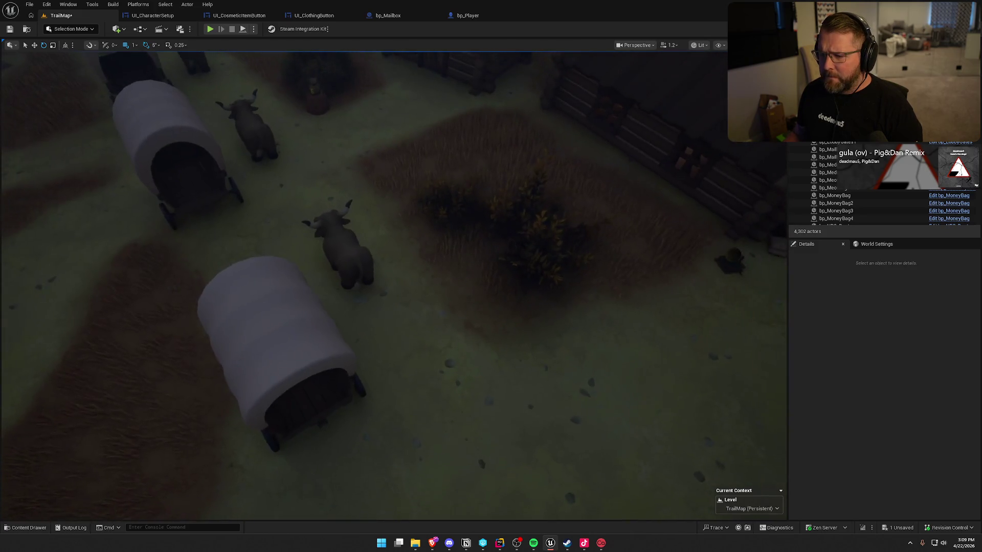
scroll(483, 239, up, 5)
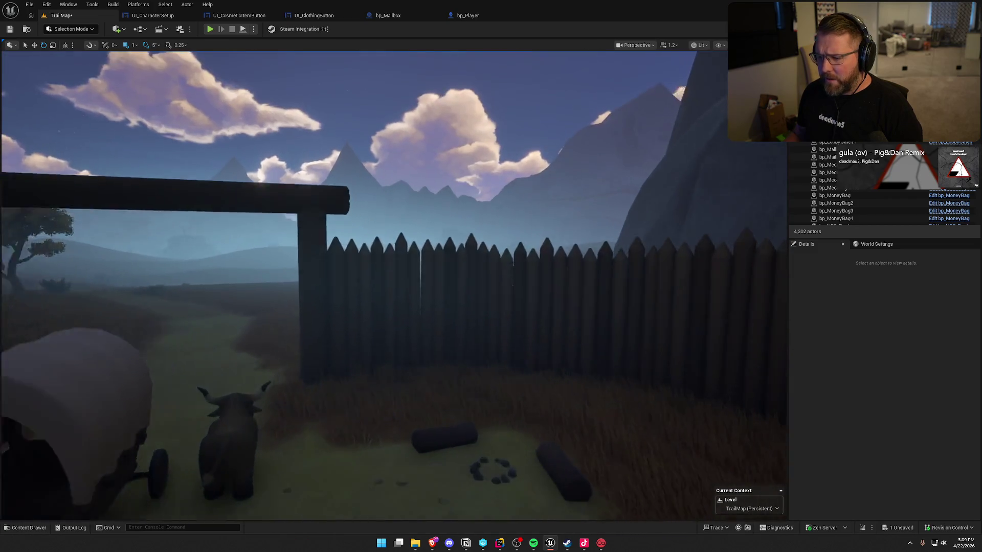
key(ctrl+space)
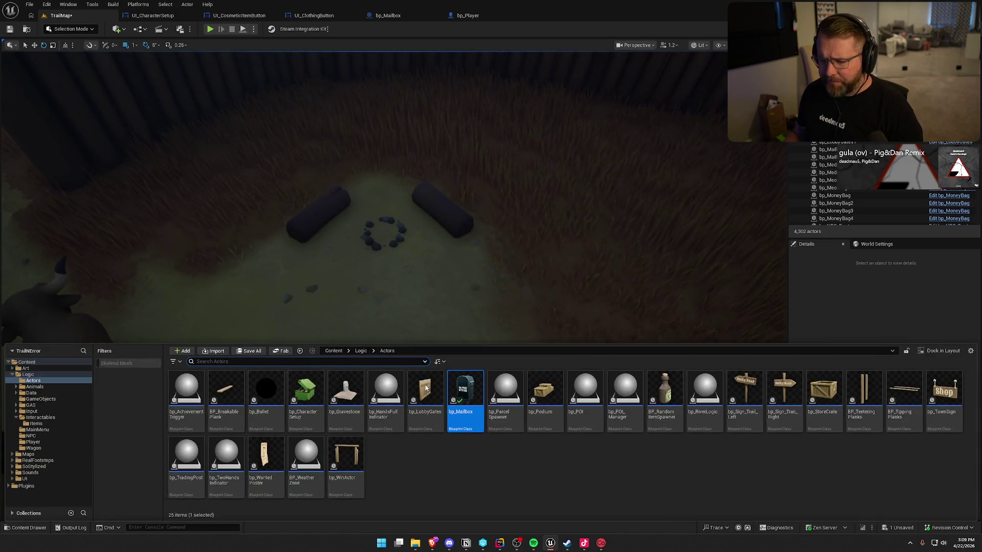
Place a new character-setup chest on the ground beside the fire pit
mouse_move(294, 400)
mouse_down()
mouse_move(259, 289)
mouse_move(268, 259)
mouse_move(324, 314)
mouse_move(376, 323)
mouse_up()
key(End)
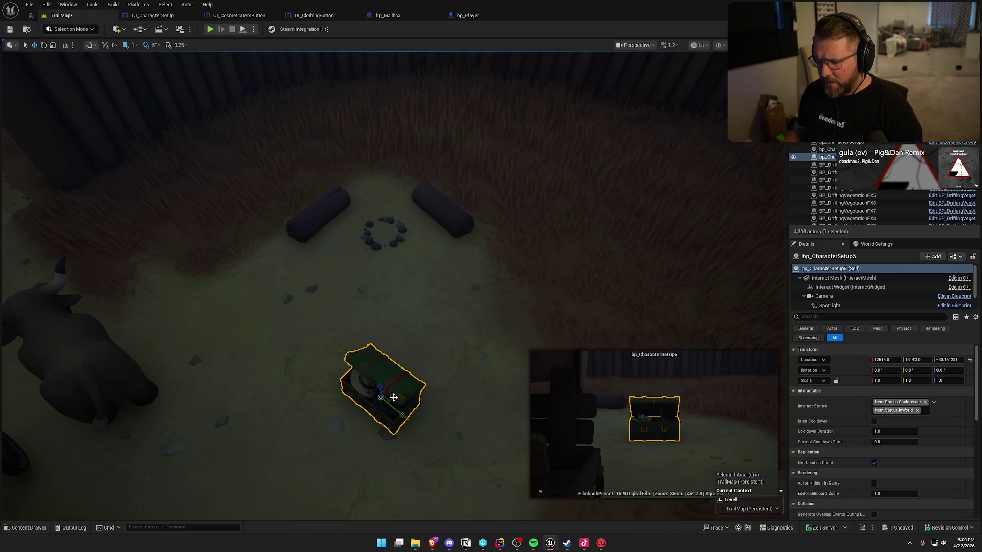
mouse_move(393, 398)
mouse_down()
mouse_move(271, 259)
mouse_move(289, 302)
mouse_up()
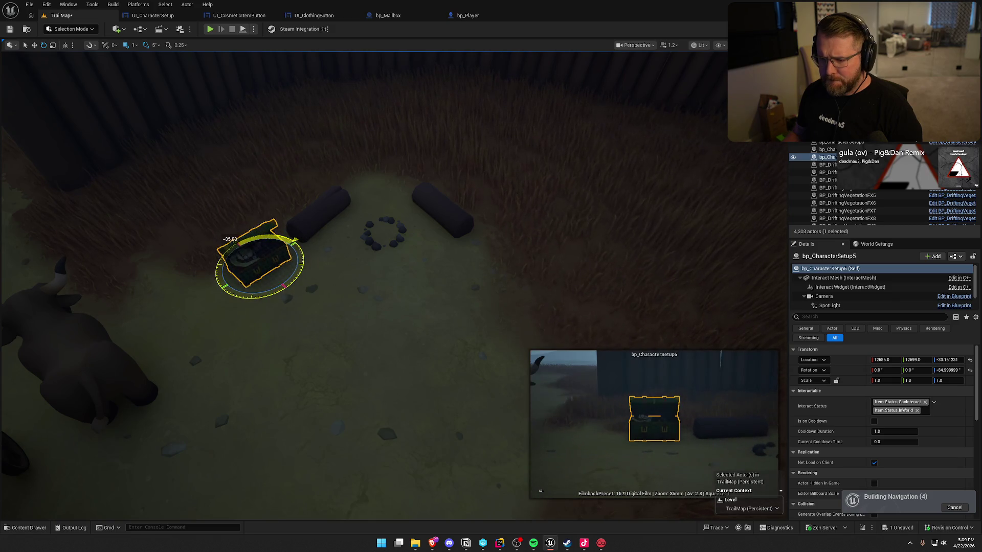
click(289, 302)
click(259, 260)
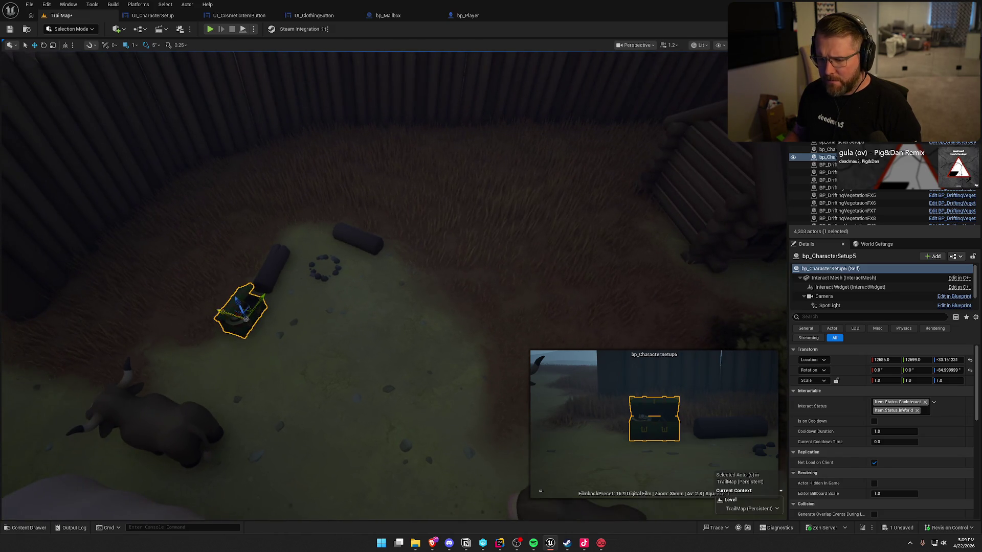
Duplicate the chest to a second spot, turned to 20 degrees
mouse_move(247, 294)
alt+mouse_down()
mouse_move(365, 332)
mouse_move(412, 253)
alt+mouse_up()
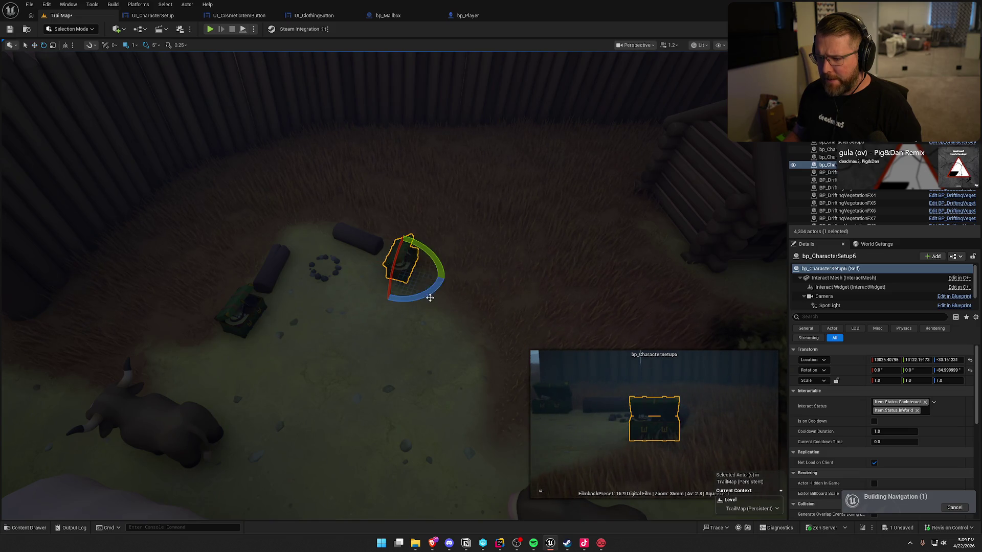
mouse_move(430, 297)
mouse_down()
mouse_move(424, 235)
mouse_move(432, 238)
mouse_move(429, 292)
mouse_up()
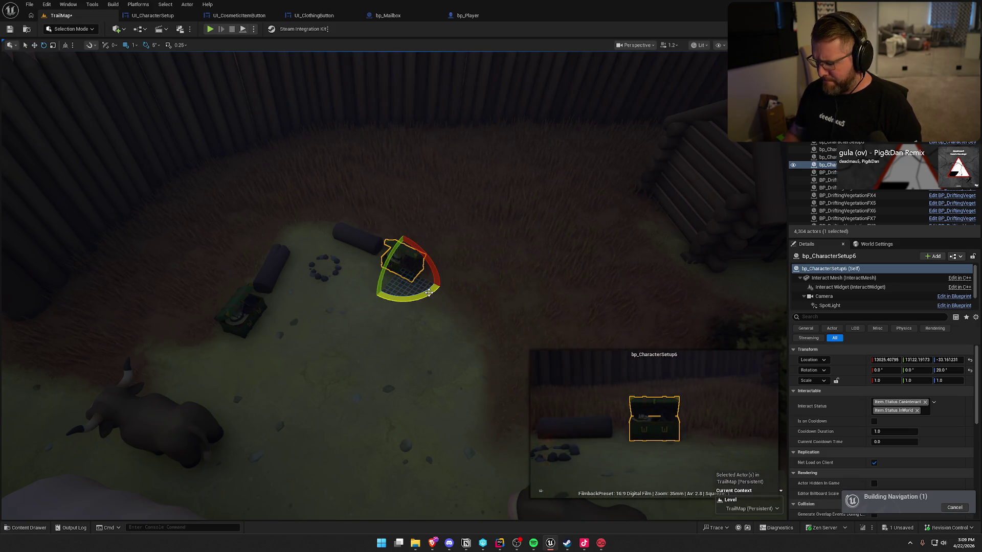
key(Escape)
click(405, 257)
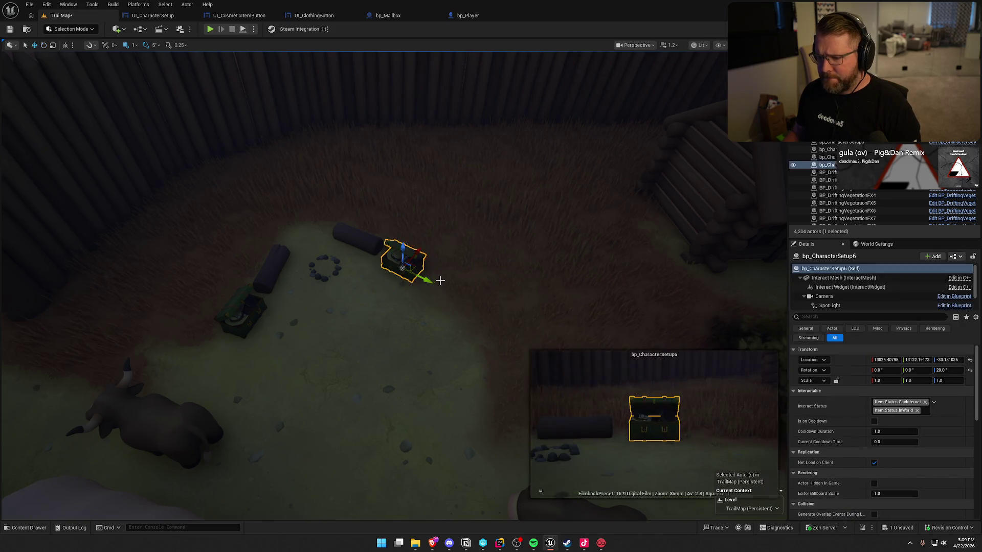
drag(420, 230, 420, 266)
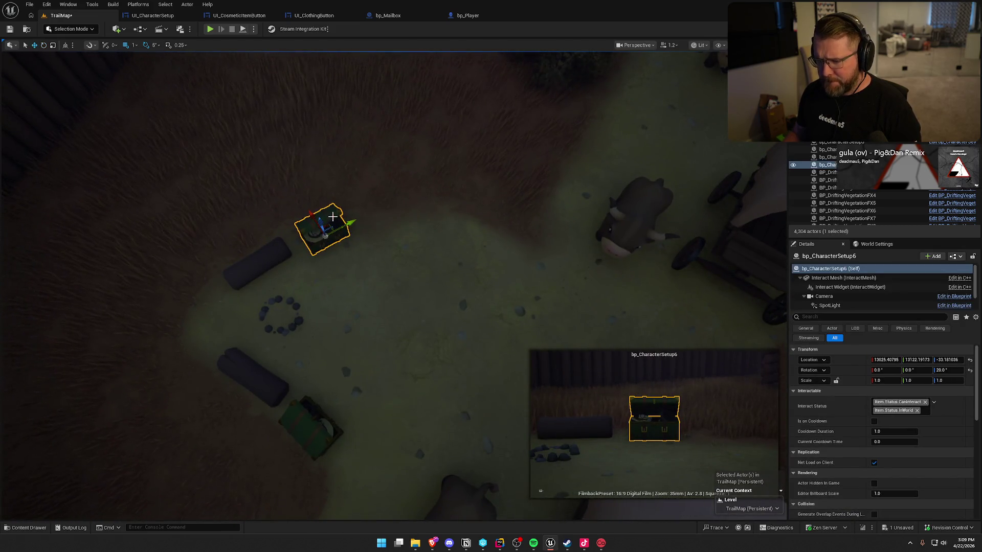
Duplicate bp_CharacterSetup6 and turn the copy toward the campfire
drag(329, 225, 421, 220)
key(e)
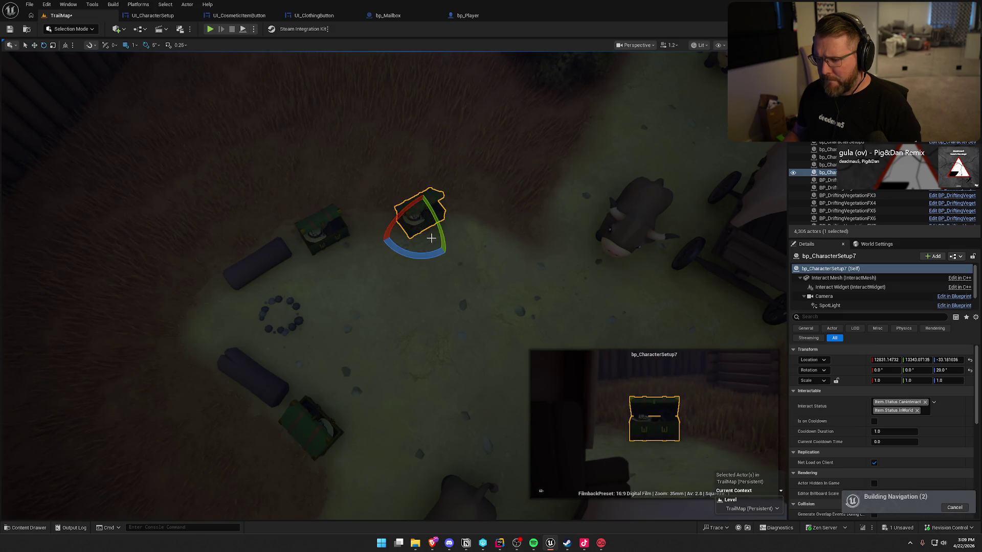
drag(411, 186, 399, 188)
click(425, 256)
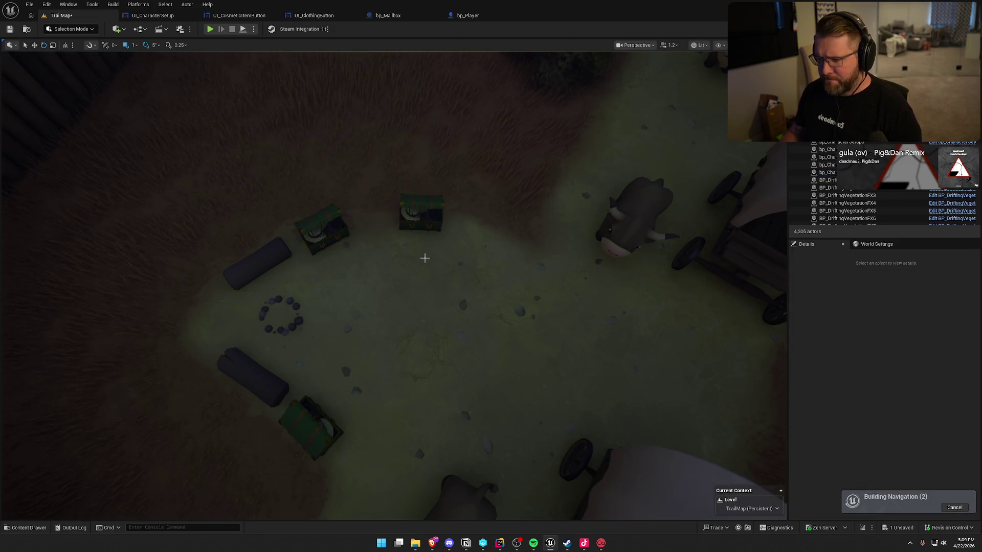
mouse_move(425, 256)
mouse_down()
mouse_move(460, 246)
mouse_move(429, 257)
mouse_up()
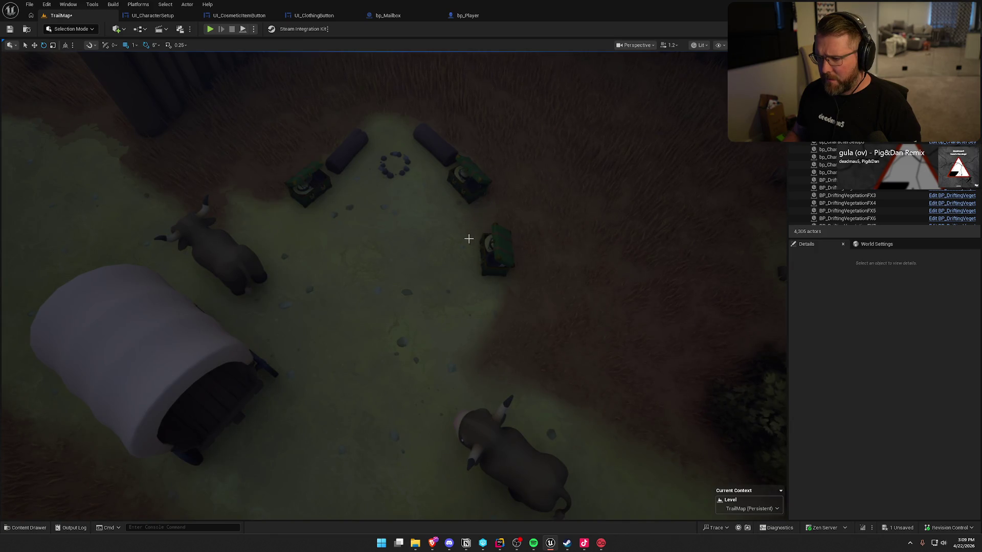
scroll(375, 128, down, 5)
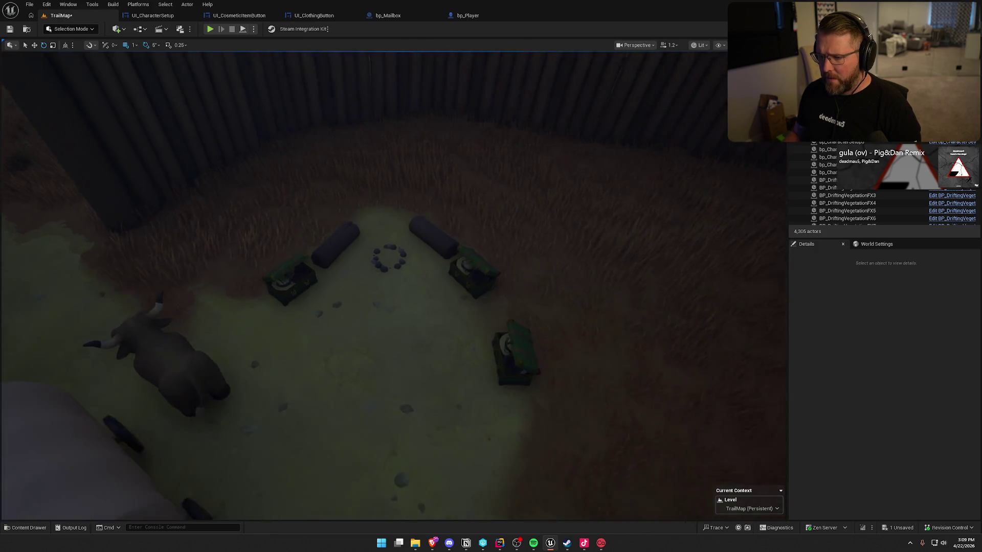
scroll(351, 154, up, 6)
Rotate bp_CharacterSetup5 to face the stone ring
click(275, 242)
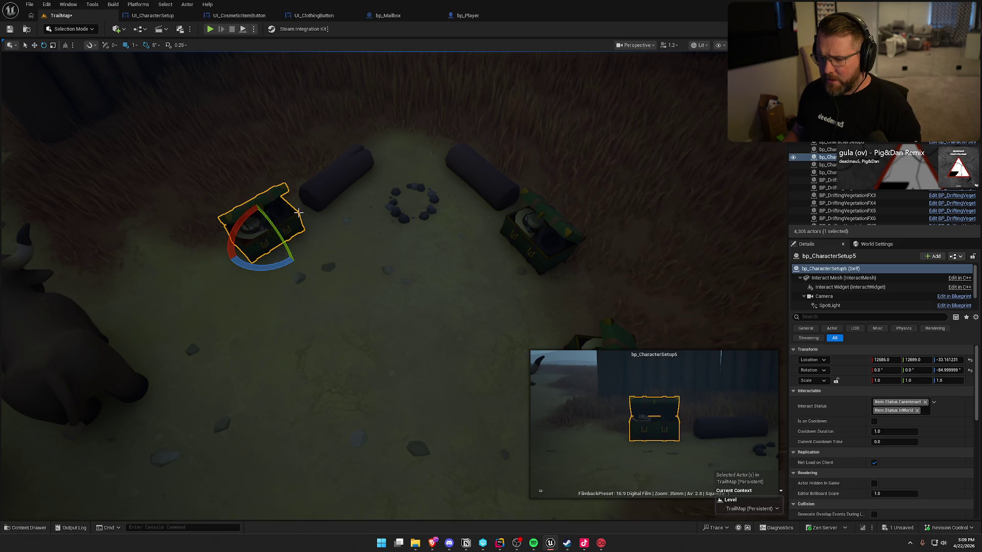
mouse_move(298, 211)
mouse_down()
mouse_move(313, 180)
mouse_move(442, 180)
mouse_up()
key(w)
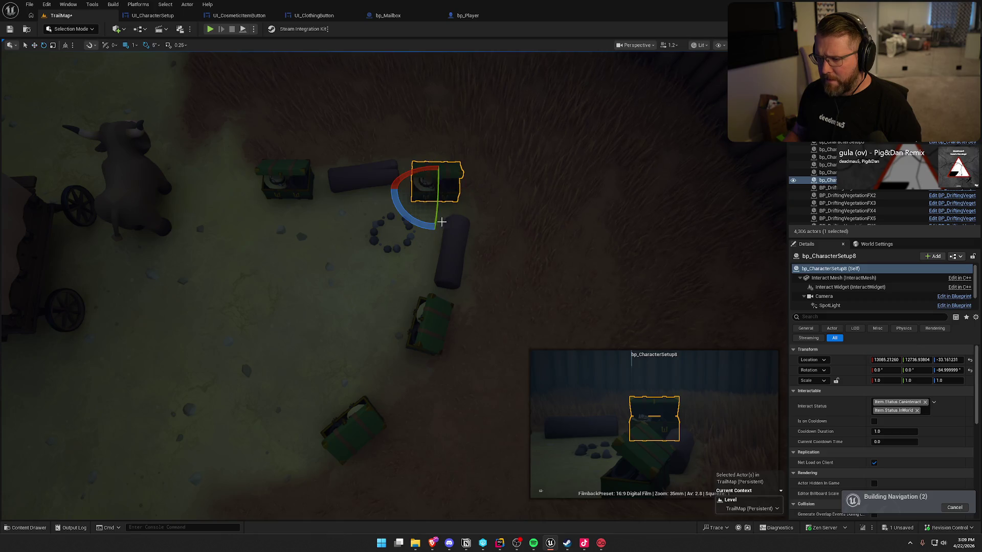
drag(442, 222, 462, 202)
key(Escape)
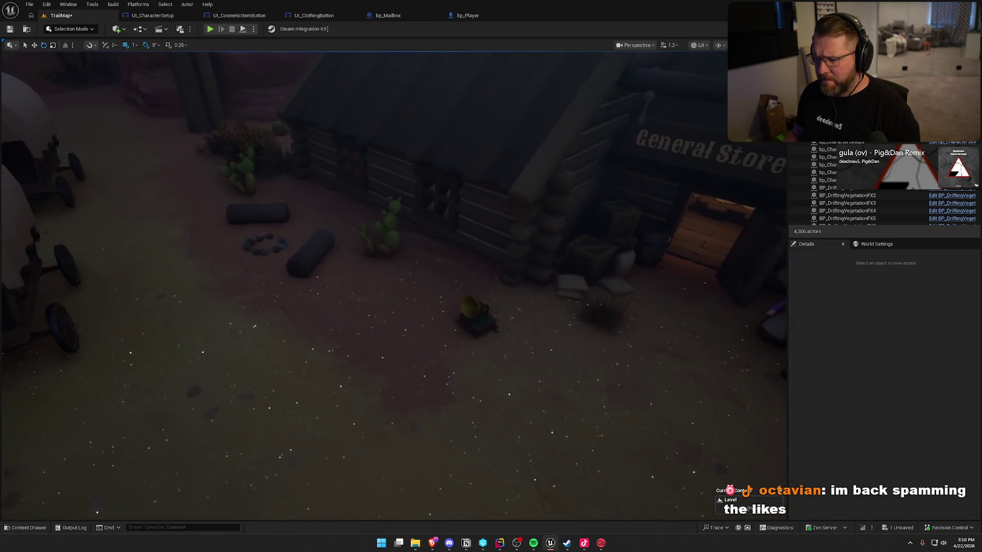
Place a bp_Mailbox in front of the General Store
key(ctrl+space)
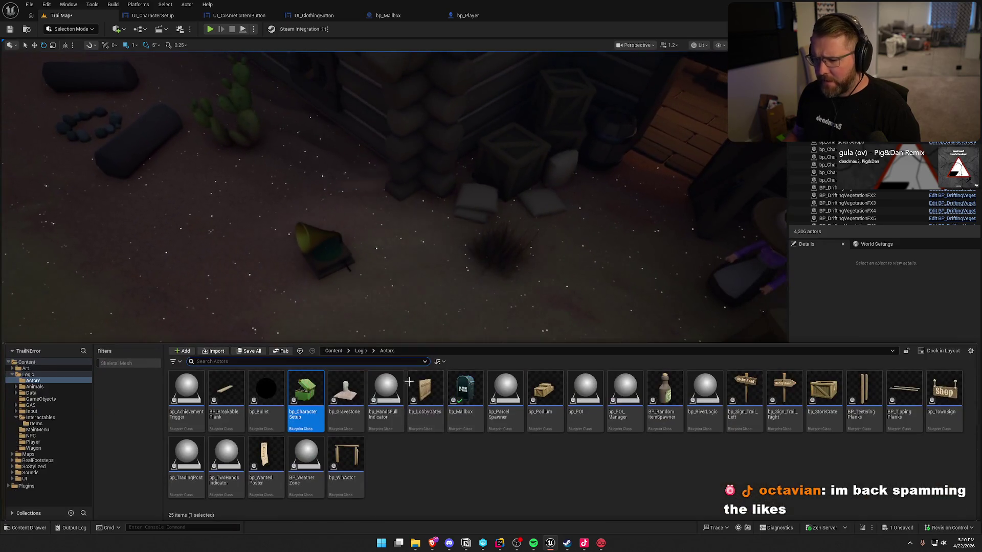
mouse_move(465, 394)
mouse_down()
mouse_move(437, 262)
mouse_move(417, 240)
mouse_up()
click(423, 285)
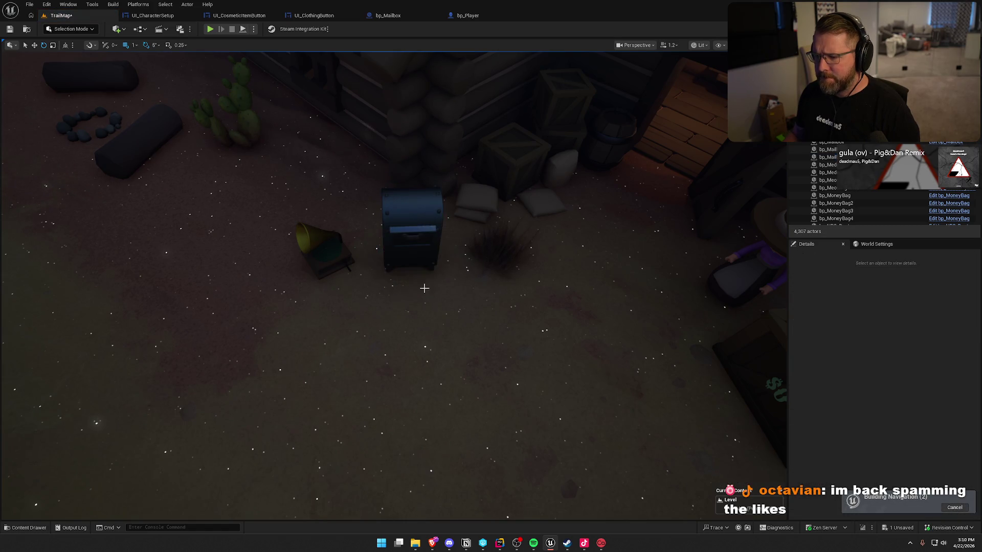
scroll(532, 268, down, 5)
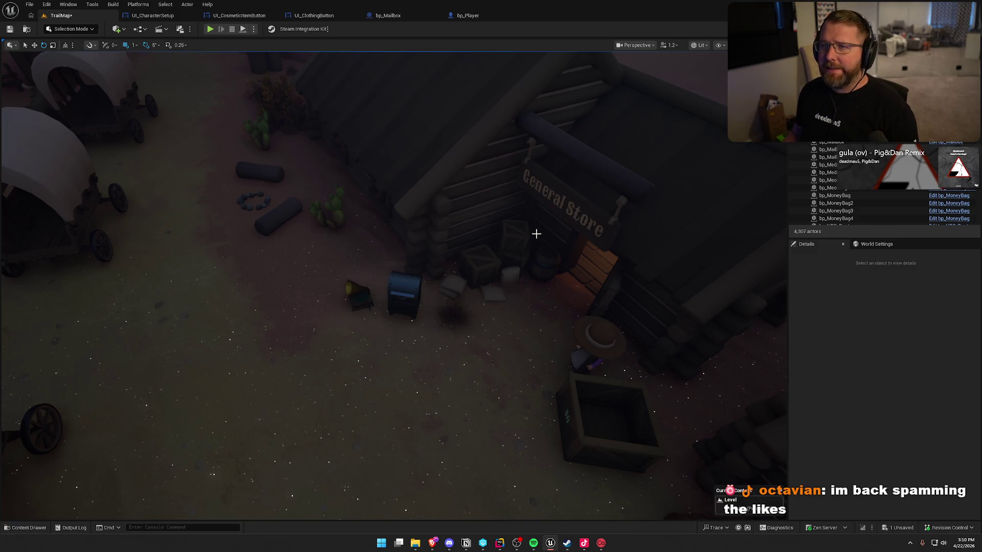
drag(536, 234, 533, 229)
Add a character-setup chest beside the logs, dropped to the ground and rotated
key(ctrl+space)
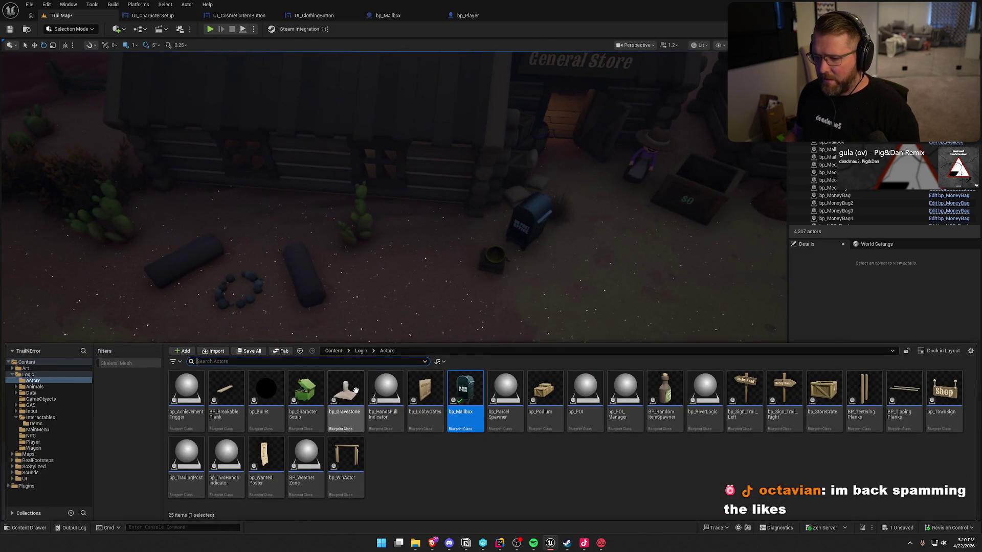
drag(306, 392, 388, 288)
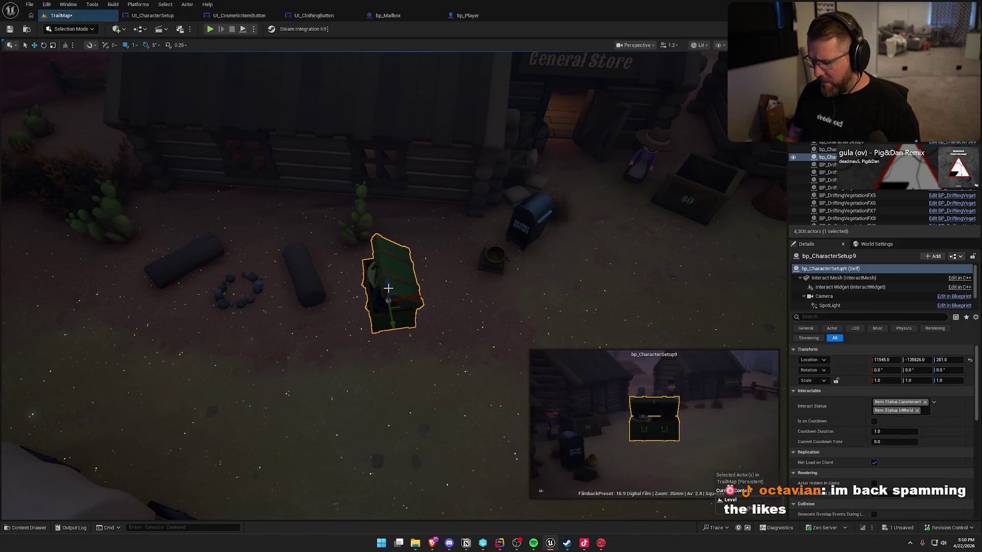
key(End)
drag(377, 391, 377, 391)
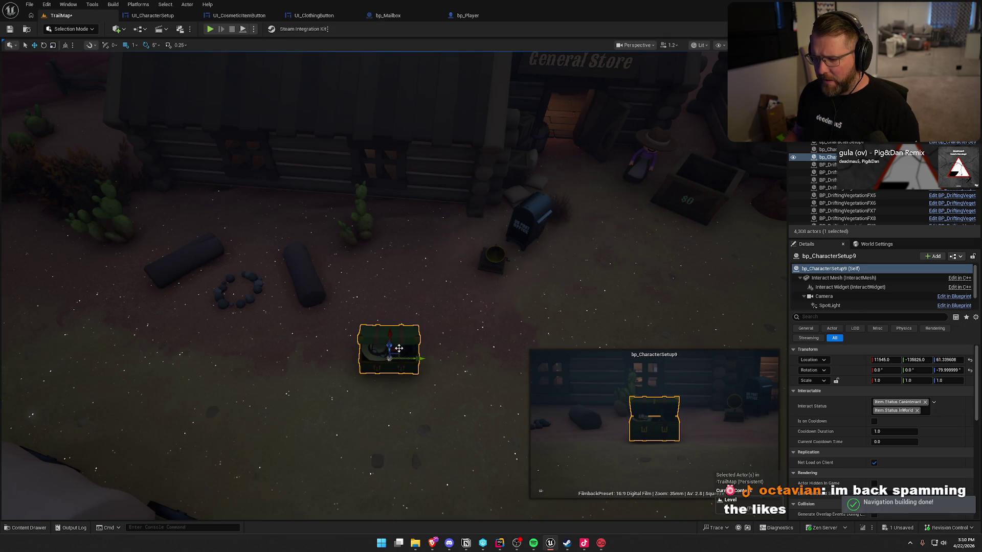
drag(398, 348, 385, 283)
key(Escape)
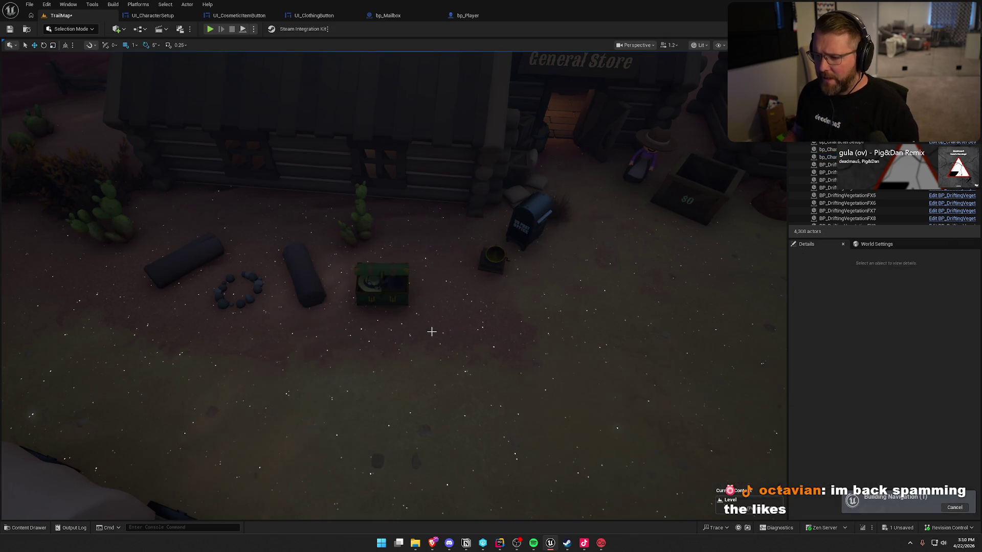
Duplicate the left green chest to the left of the logs
drag(450, 332, 447, 336)
scroll(292, 234, down, 5)
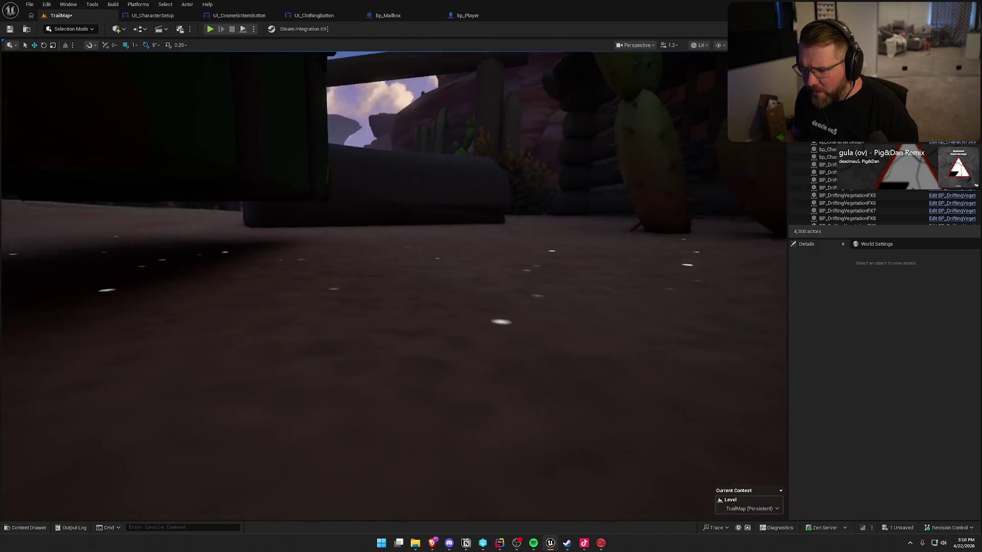
click(292, 233)
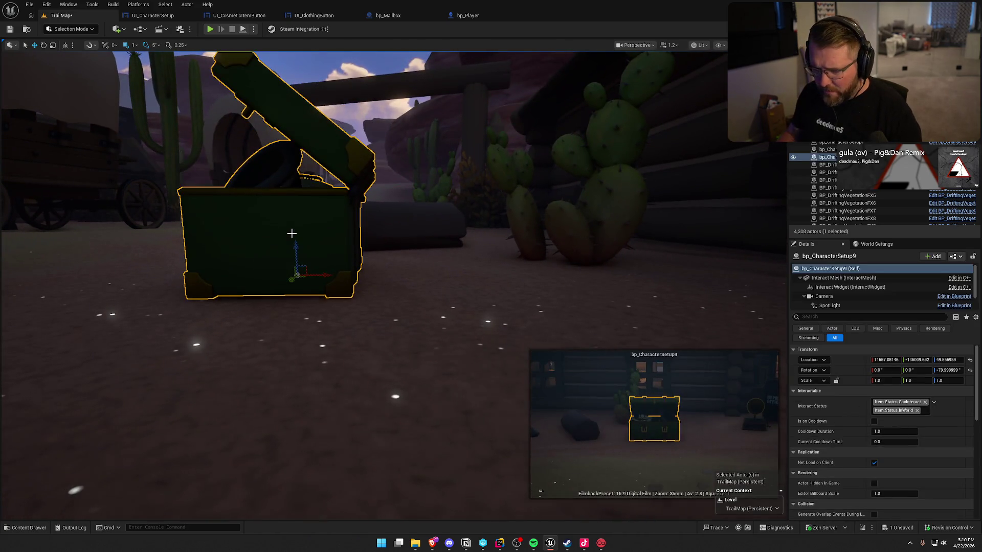
key(Escape)
drag(292, 233, 291, 234)
mouse_move(362, 256)
mouse_down()
mouse_move(433, 266)
mouse_move(455, 301)
mouse_move(439, 317)
mouse_move(461, 297)
mouse_move(461, 240)
mouse_up()
click(362, 256)
key(Escape)
drag(502, 302, 502, 302)
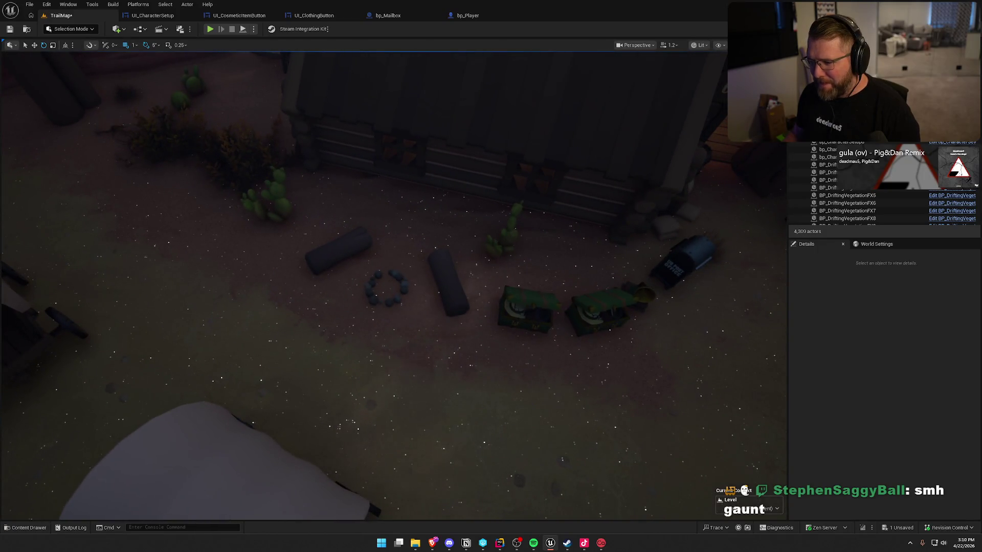
click(532, 326)
mouse_move(550, 323)
alt+mouse_down()
mouse_move(253, 259)
mouse_move(296, 225)
mouse_move(296, 179)
mouse_move(241, 182)
mouse_move(242, 244)
alt+mouse_up()
key(Escape)
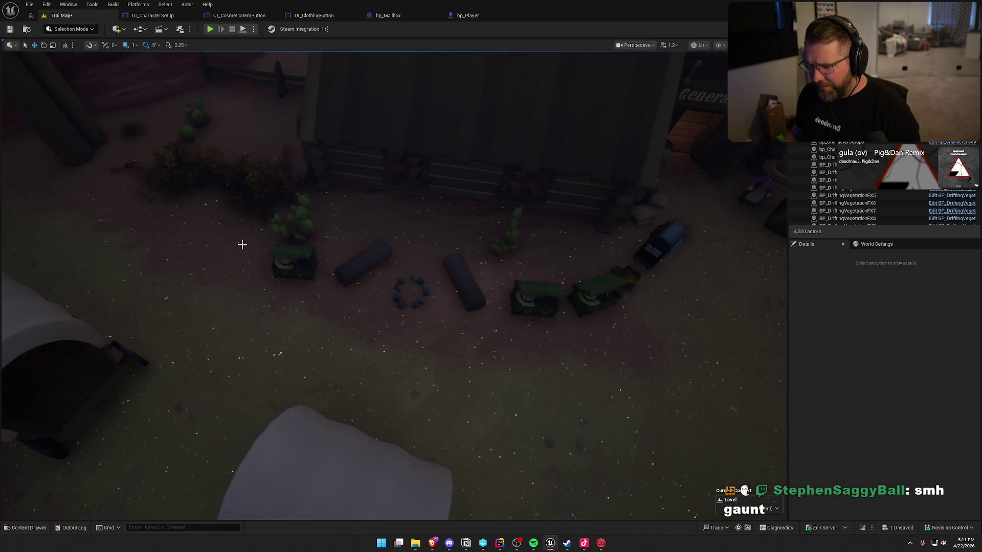
Duplicate bp_CharacterSetup11 into a new spot and save the TrailMap level
drag(317, 268, 316, 307)
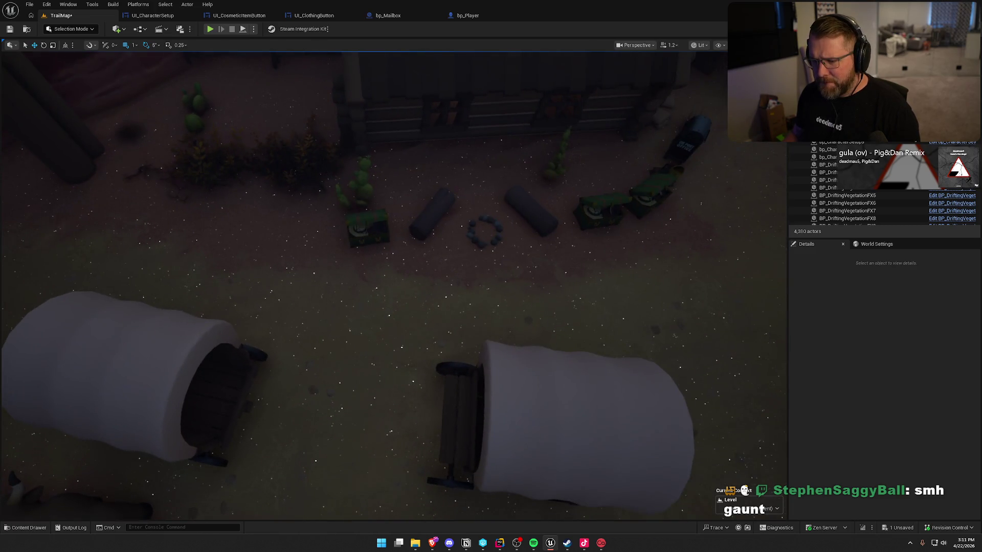
click(387, 245)
mouse_move(387, 233)
mouse_down()
mouse_move(198, 263)
mouse_move(390, 291)
mouse_move(358, 202)
mouse_up()
mouse_move(424, 184)
mouse_down()
mouse_move(418, 225)
mouse_move(389, 237)
mouse_up()
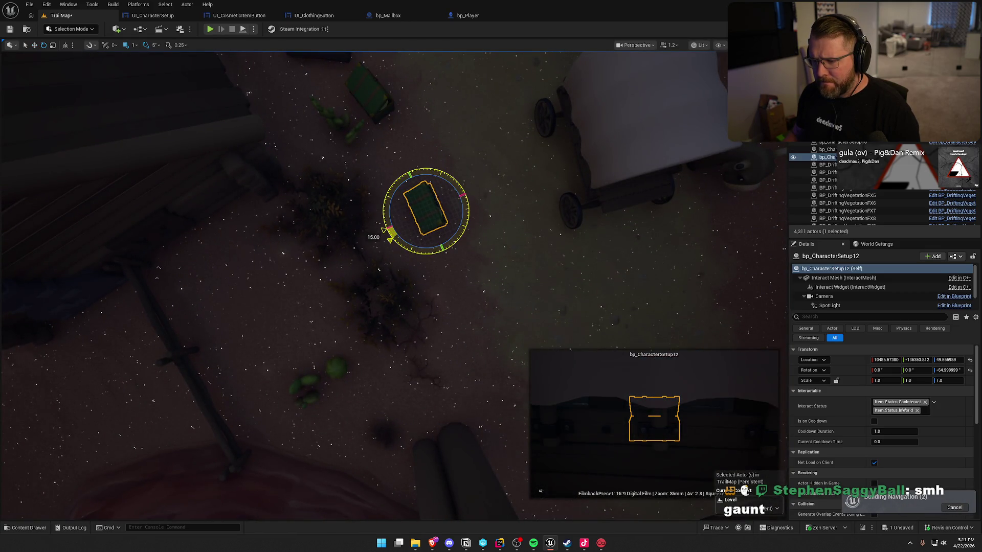
mouse_move(540, 269)
mouse_down()
mouse_move(432, 186)
mouse_move(421, 197)
mouse_move(509, 179)
mouse_up()
click(433, 186)
click(432, 185)
key(Escape)
drag(449, 267, 434, 266)
key(ctrl+s)
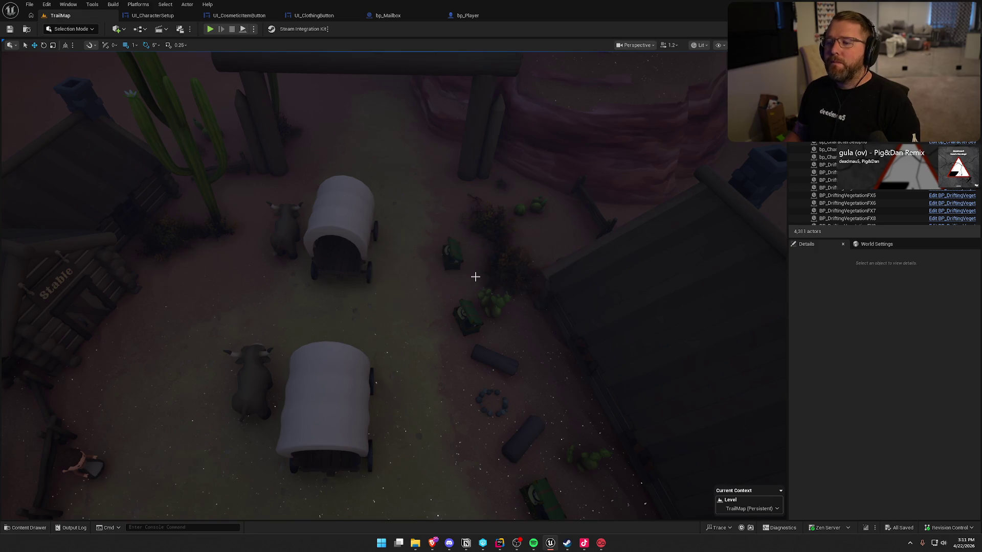
Move bp_Gramophone4 away from the General Store wall
drag(475, 276, 475, 277)
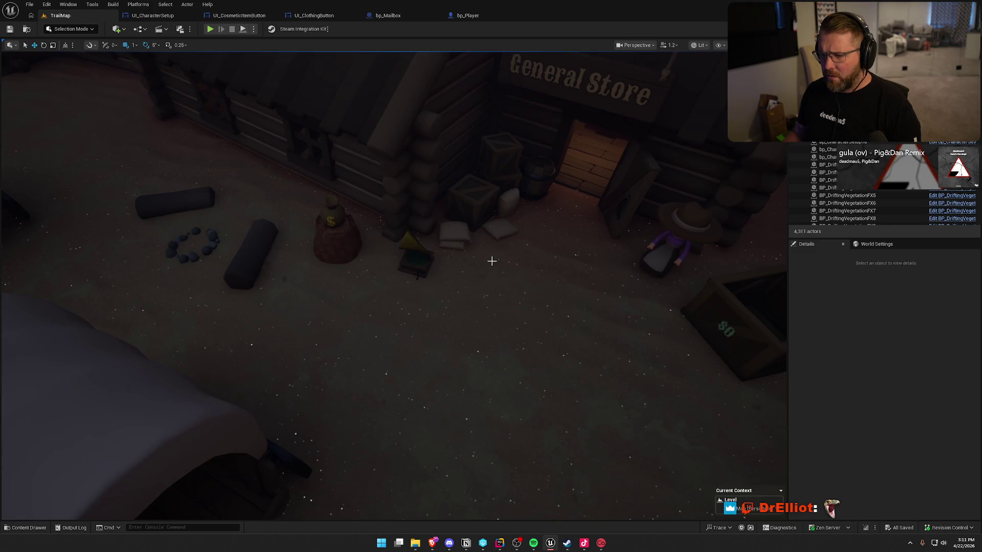
mouse_move(499, 267)
mouse_down()
mouse_move(318, 252)
mouse_move(495, 235)
mouse_up()
click(377, 266)
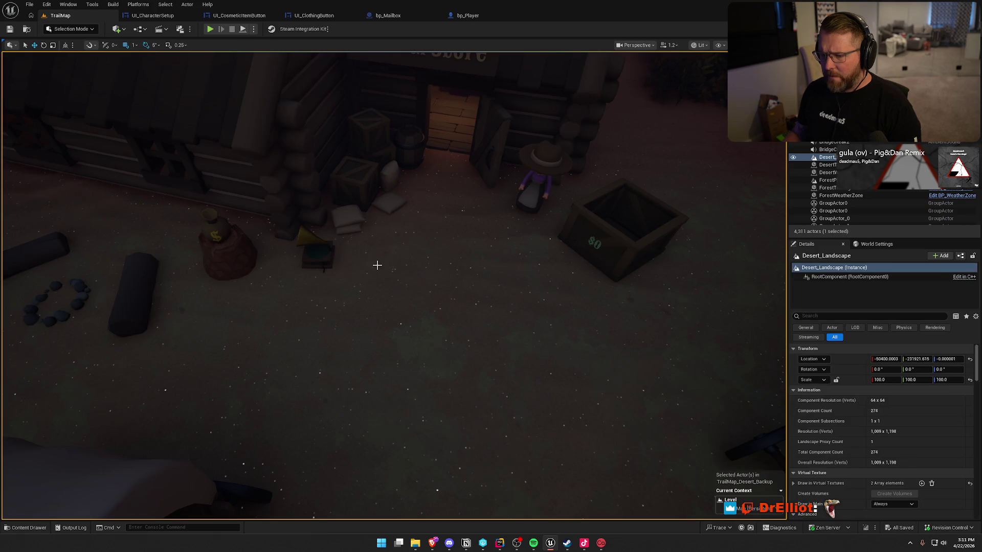
click(318, 252)
drag(451, 142, 415, 147)
key(Escape)
Place a bp_Mailbox beside the money bag, turned 65° on Z
key(ctrl+space)
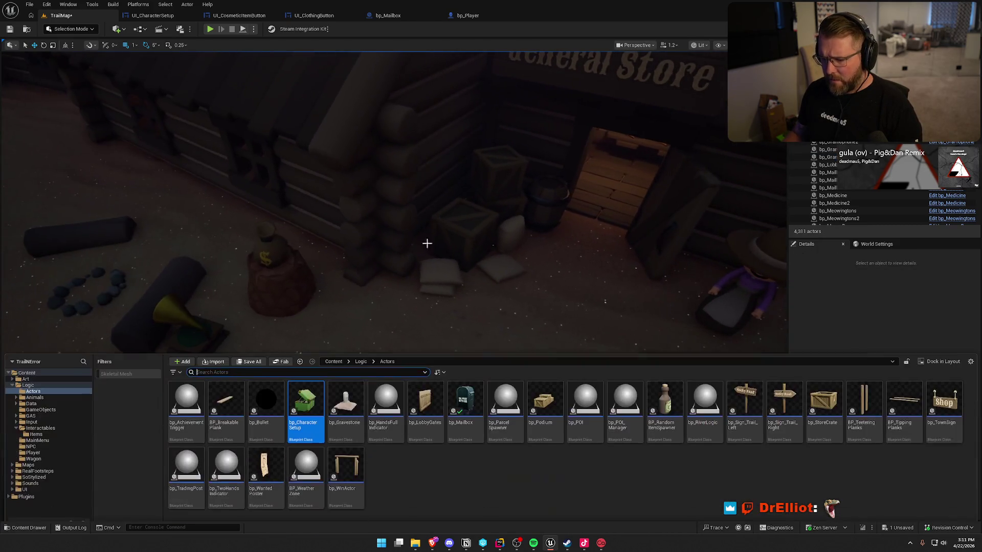
drag(465, 398, 384, 306)
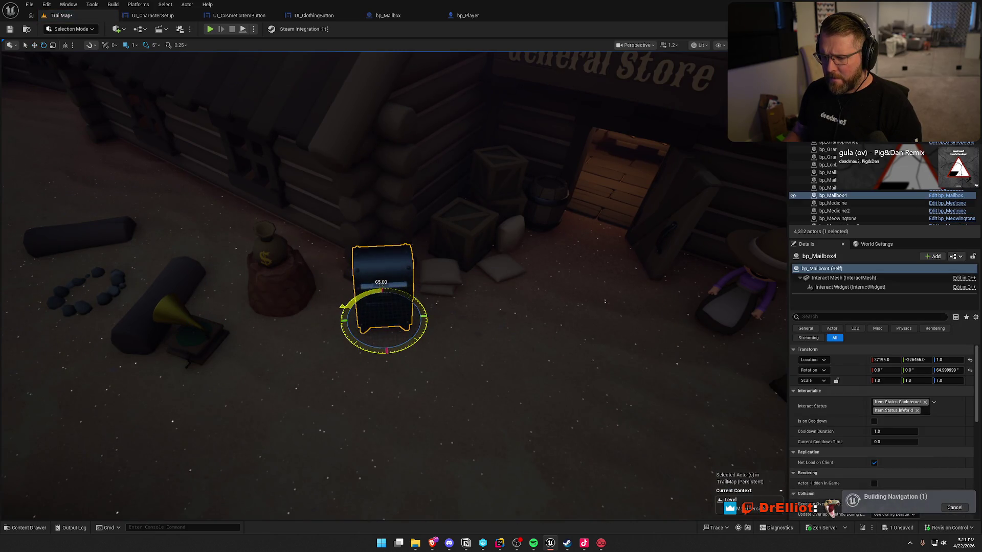
key(Escape)
scroll(493, 324, down, 10)
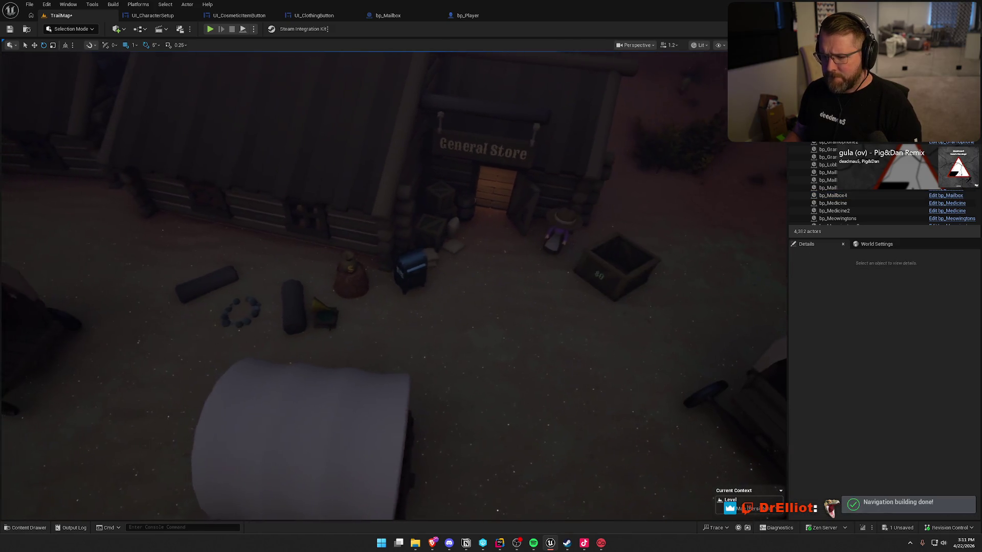
Place a character-setup chest at about 85°, then Alt-drag a copy beside it
key(a)
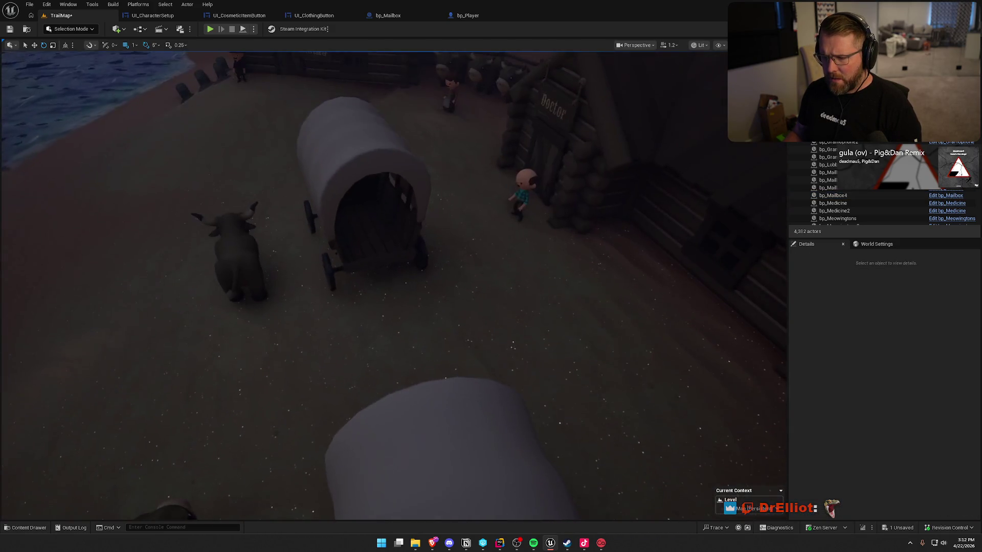
key(w)
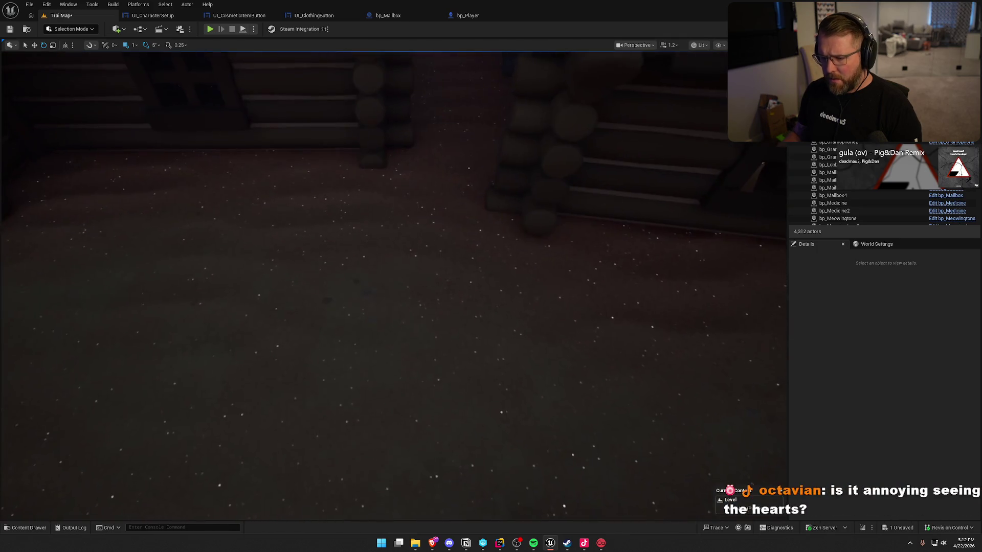
key(ctrl+space)
drag(302, 381, 240, 225)
drag(264, 265, 215, 266)
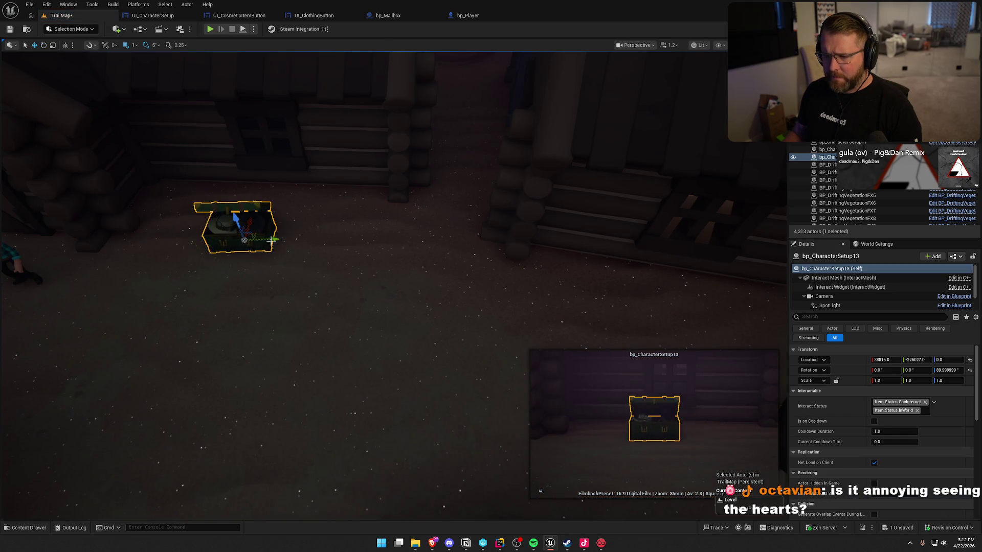
mouse_move(271, 240)
mouse_down()
mouse_move(388, 249)
mouse_move(362, 266)
mouse_up()
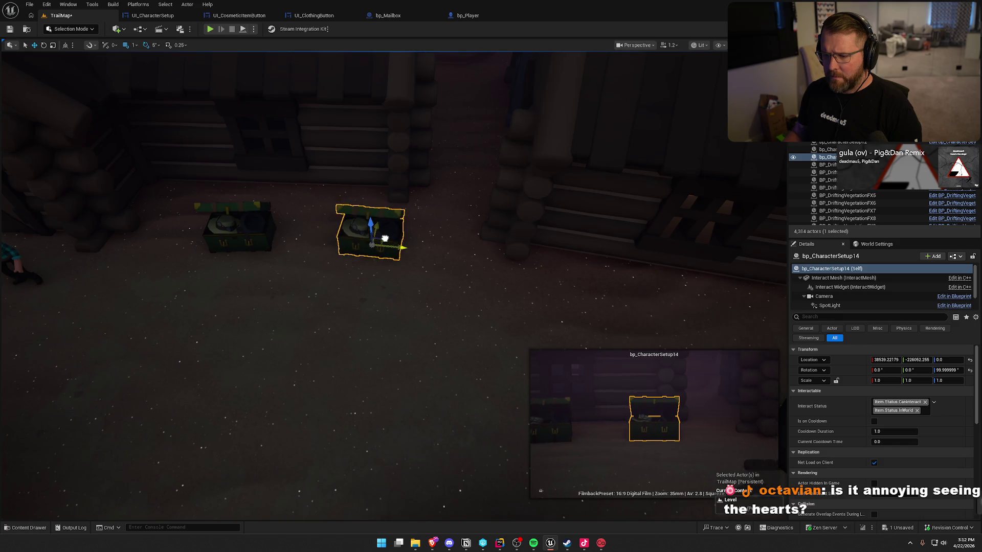
click(471, 328)
Duplicate both chests and move the copies to the front of the Undertaker
scroll(460, 322, down, 6)
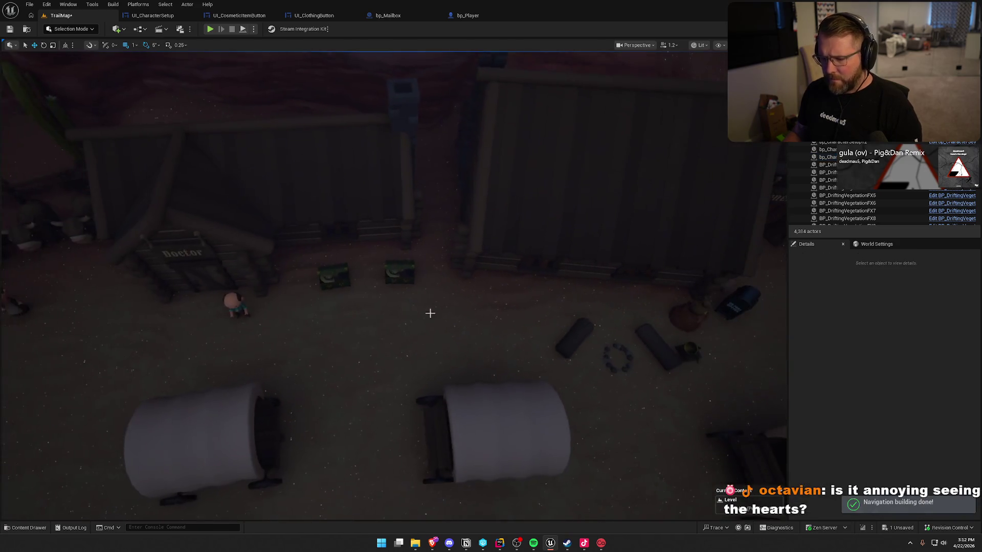
click(409, 276)
ctrl+click(344, 279)
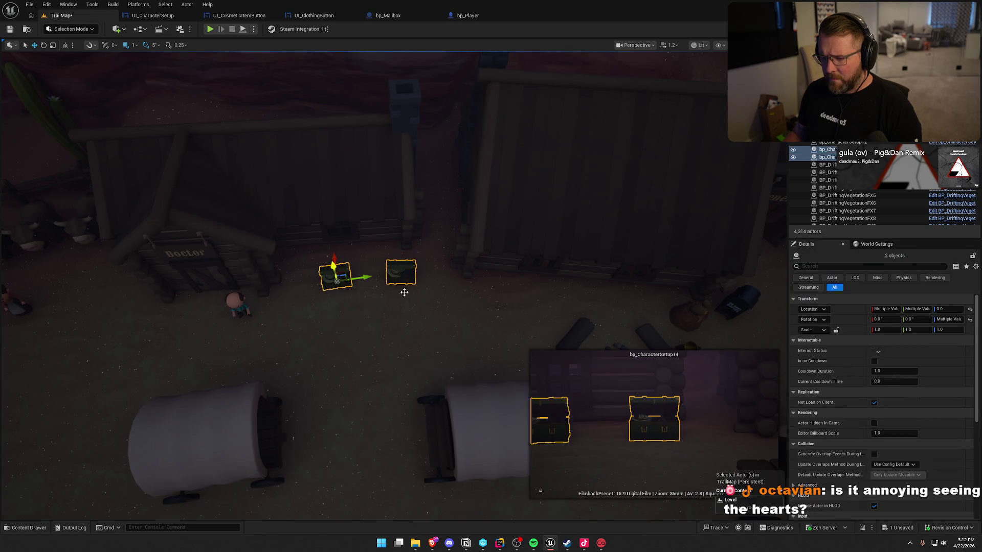
mouse_move(361, 287)
mouse_down()
mouse_move(407, 283)
mouse_move(418, 265)
mouse_up()
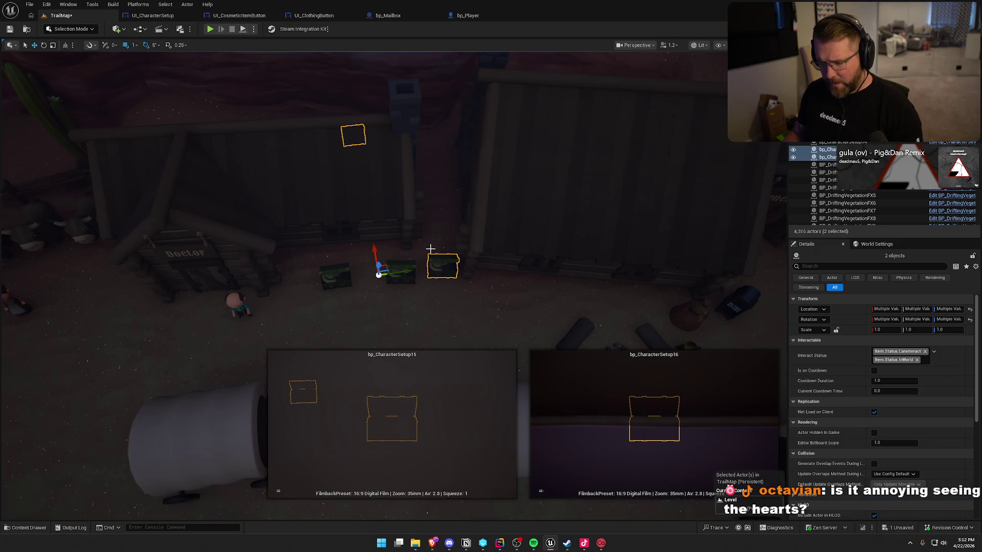
key(ctrl+z)
mouse_move(362, 279)
mouse_down()
mouse_move(337, 283)
mouse_move(420, 286)
mouse_move(420, 277)
mouse_move(420, 298)
mouse_move(530, 198)
mouse_move(501, 215)
mouse_move(532, 204)
mouse_move(506, 217)
mouse_move(475, 342)
mouse_move(526, 110)
mouse_move(549, 119)
mouse_move(568, 146)
mouse_move(583, 137)
mouse_move(542, 138)
mouse_move(543, 103)
mouse_move(550, 201)
mouse_move(450, 207)
mouse_up()
drag(396, 229, 366, 225)
key(Escape)
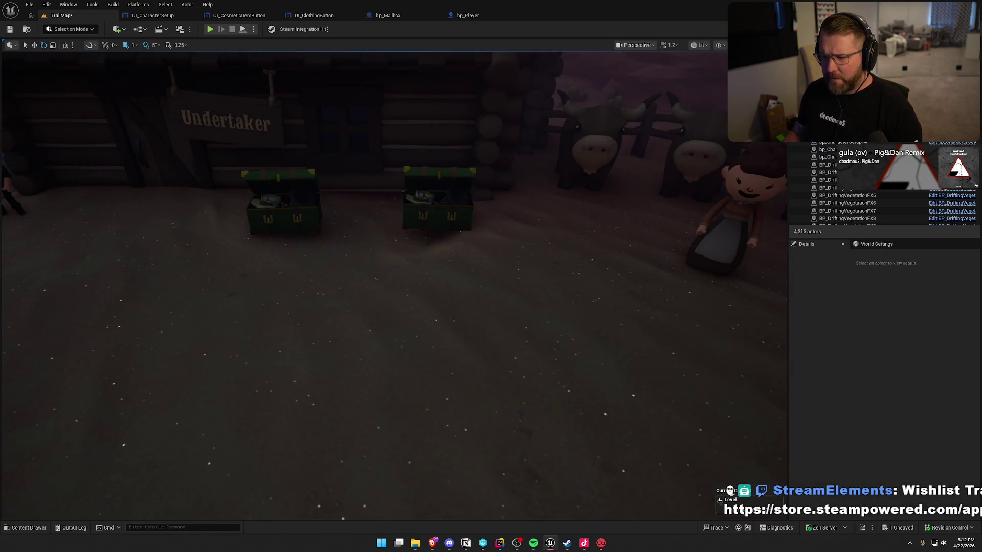
In Unlit view, enable Surface snapping and slide the left Undertaker chest onto the ground
click(282, 205)
key(f)
key(alt+3)
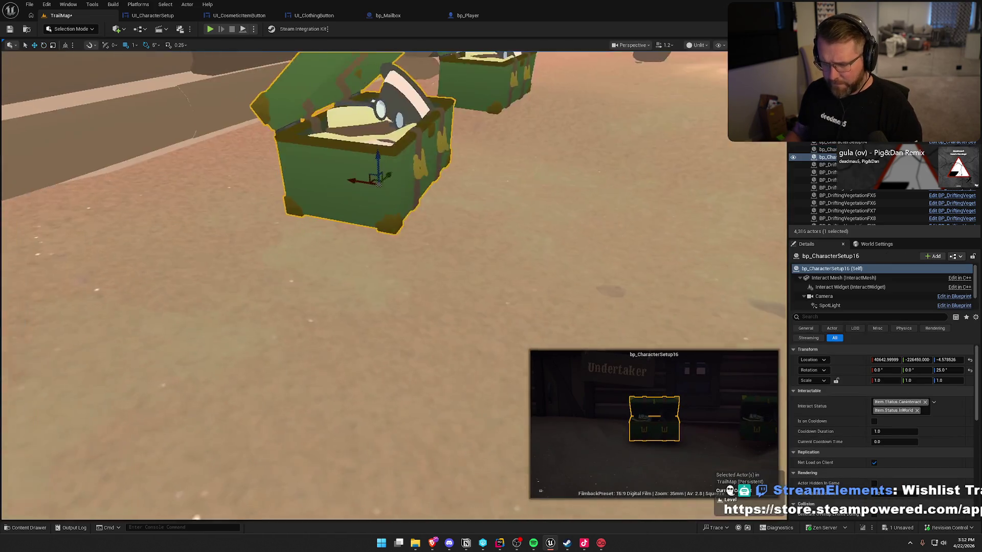
mouse_move(367, 286)
mouse_down()
mouse_move(367, 273)
mouse_move(327, 266)
mouse_move(316, 231)
mouse_move(317, 263)
mouse_up()
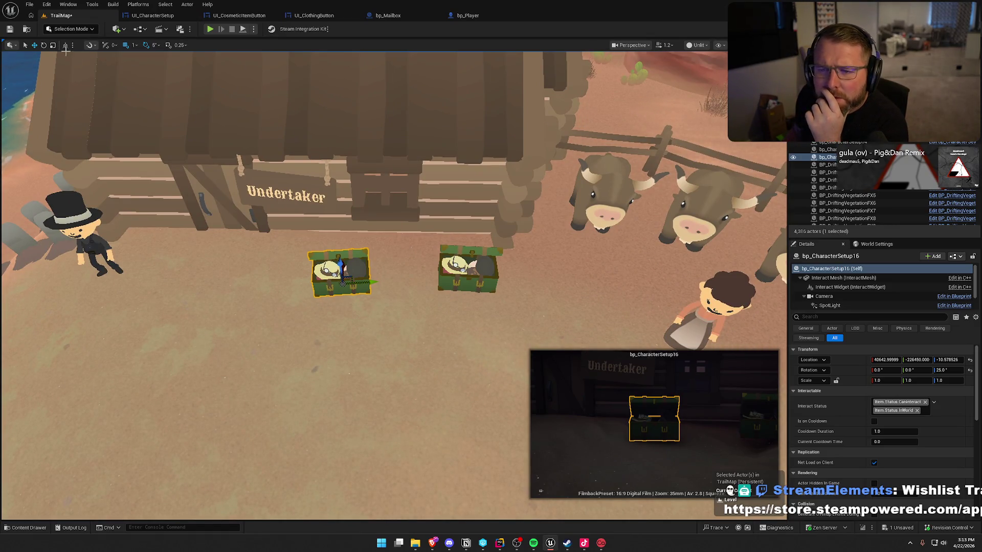
click(89, 47)
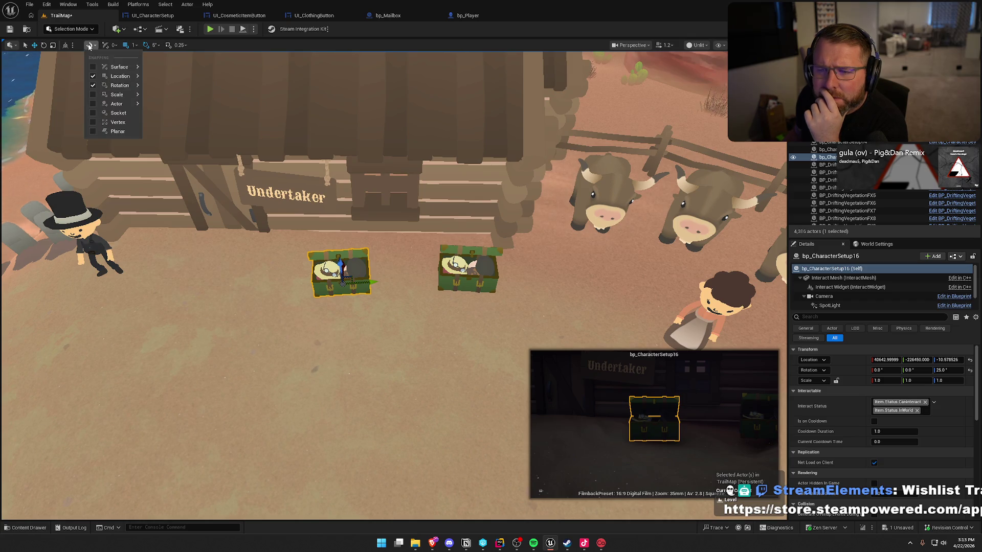
mouse_move(96, 68)
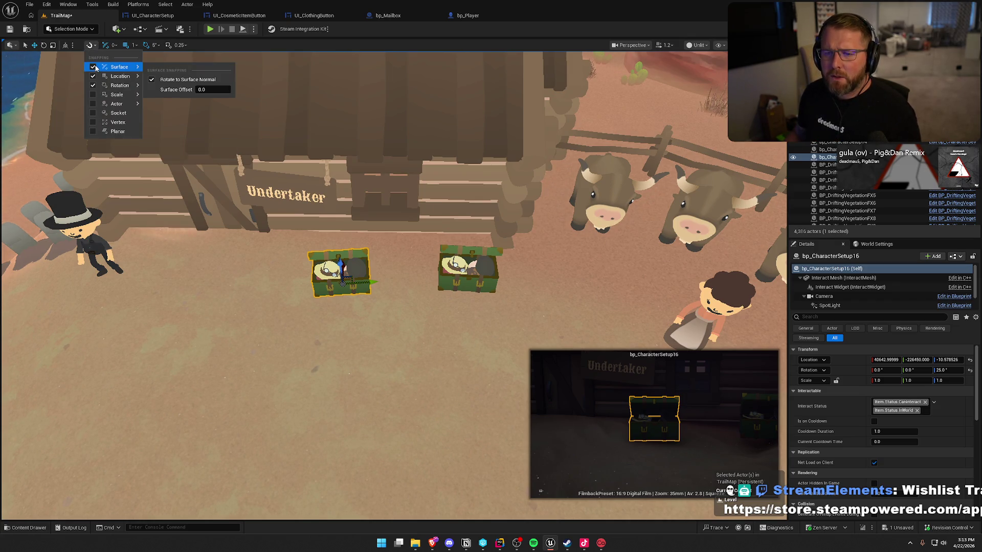
click(355, 275)
mouse_move(354, 275)
mouse_down()
mouse_move(396, 276)
mouse_move(264, 280)
mouse_move(330, 283)
mouse_move(358, 271)
mouse_move(342, 277)
mouse_move(340, 268)
mouse_move(359, 281)
mouse_up()
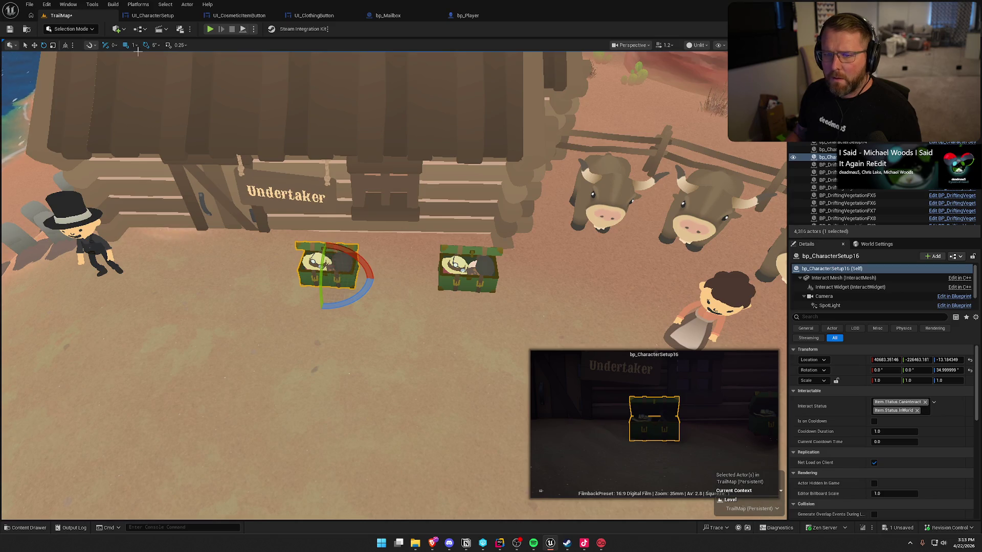
Tilt the left Undertaker chest by 5 degrees
click(97, 46)
mouse_move(115, 69)
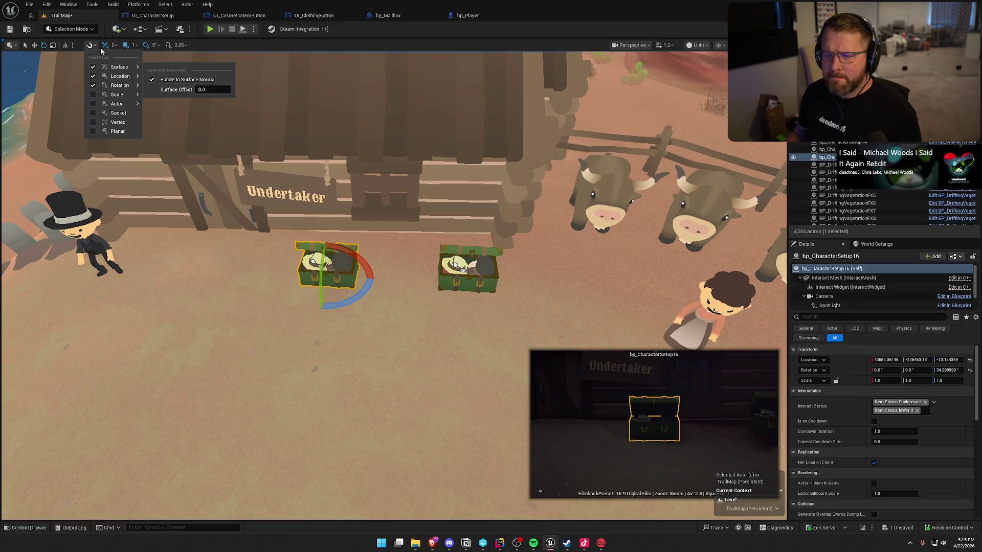
scroll(6, 69, up, 10)
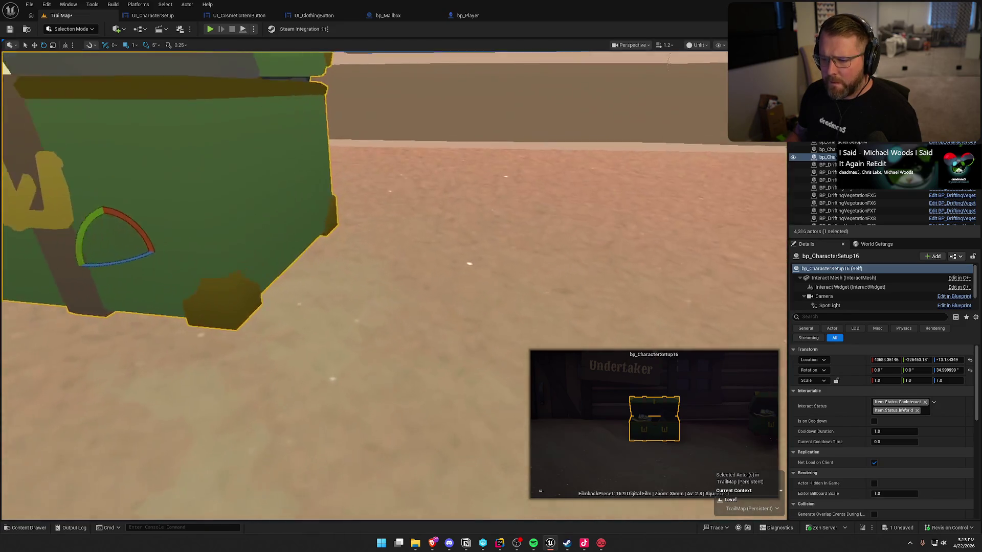
scroll(6, 69, down, 10)
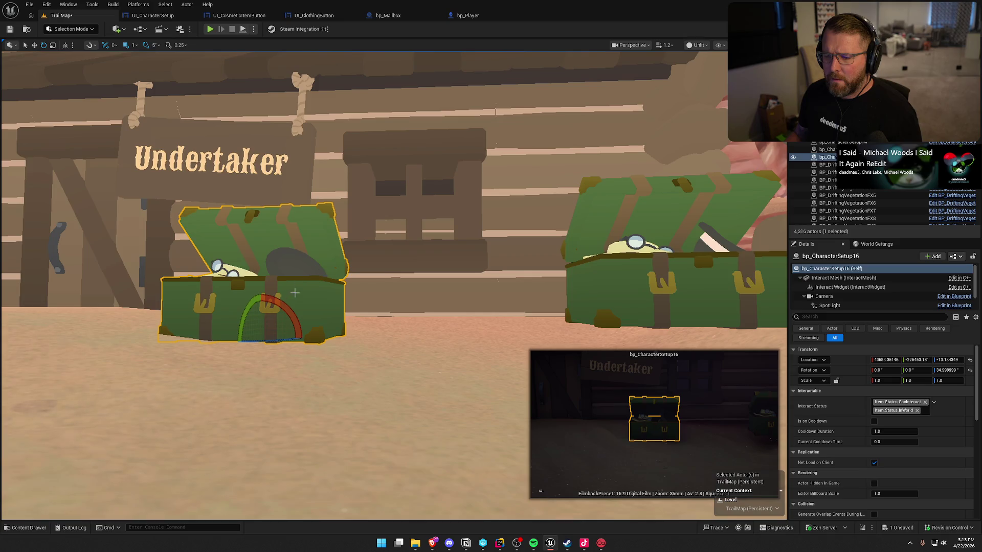
drag(286, 308, 293, 409)
key(Escape)
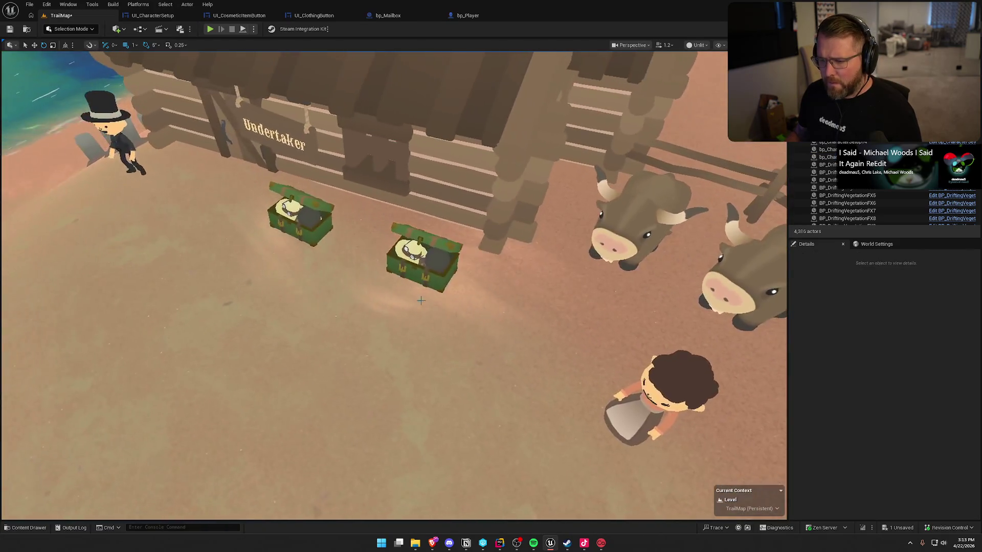
Reposition the right Undertaker chest
click(421, 271)
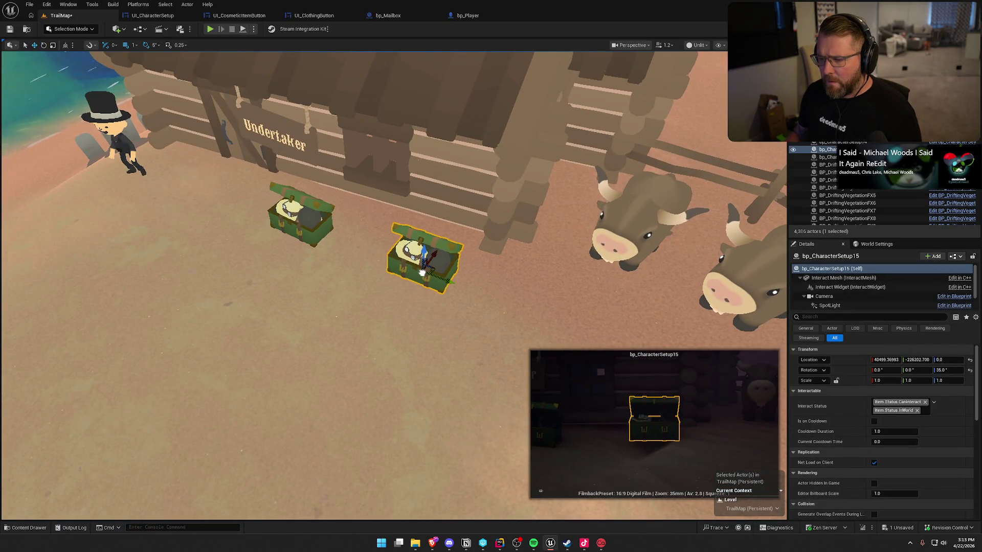
mouse_move(421, 271)
mouse_down()
mouse_move(384, 267)
mouse_move(398, 270)
mouse_up()
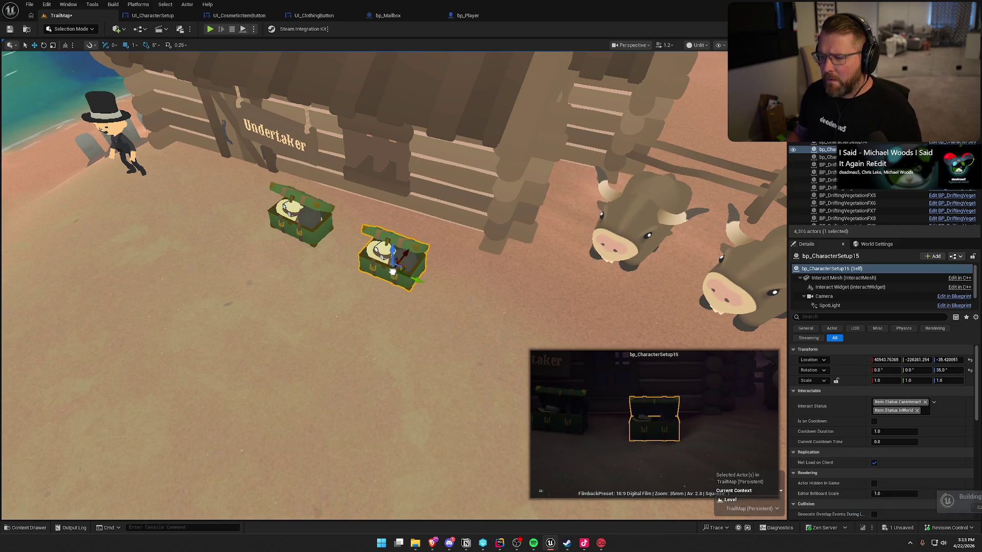
key(Escape)
mouse_move(399, 270)
mouse_down()
mouse_move(399, 328)
mouse_move(399, 286)
mouse_move(383, 266)
mouse_move(383, 307)
mouse_move(348, 301)
mouse_move(358, 246)
mouse_up()
Nudge bp_CharacterSetup13 right to even the pair's spacing, then return to Lit view
click(450, 216)
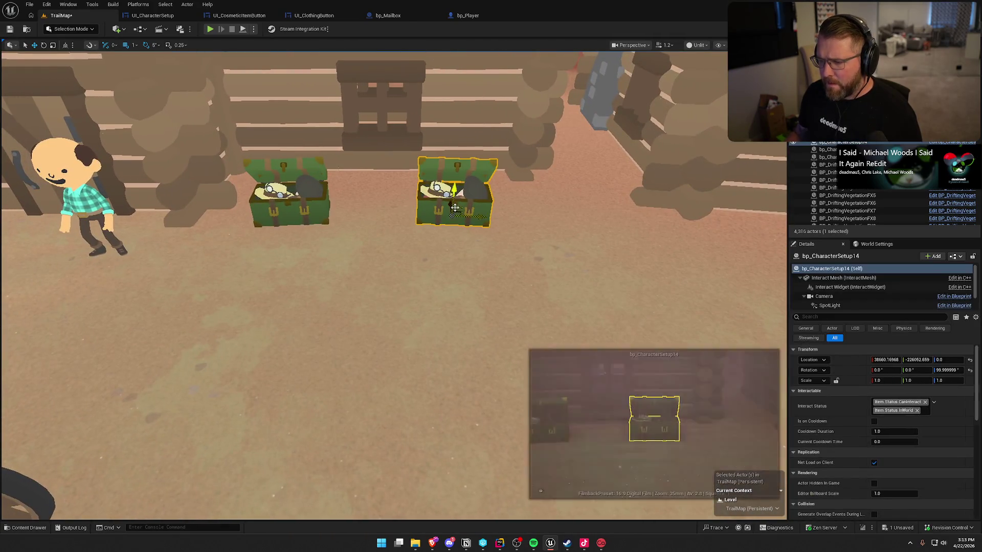
click(290, 218)
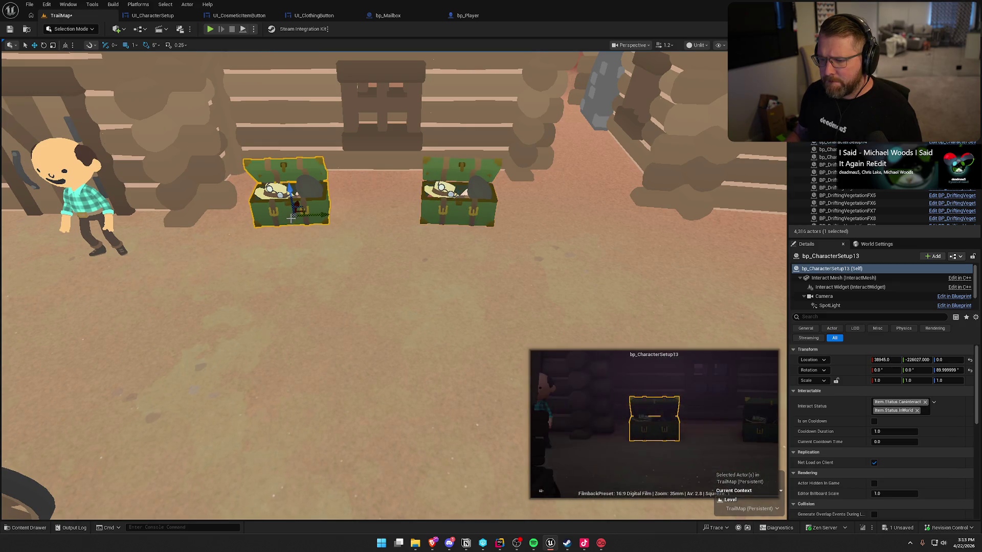
drag(293, 217, 310, 218)
click(353, 259)
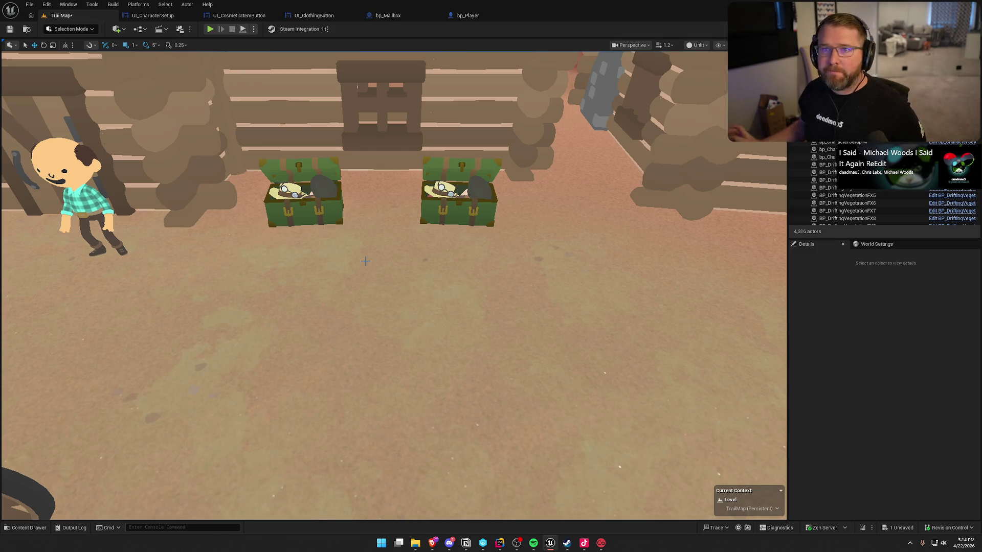
scroll(404, 235, down, 2)
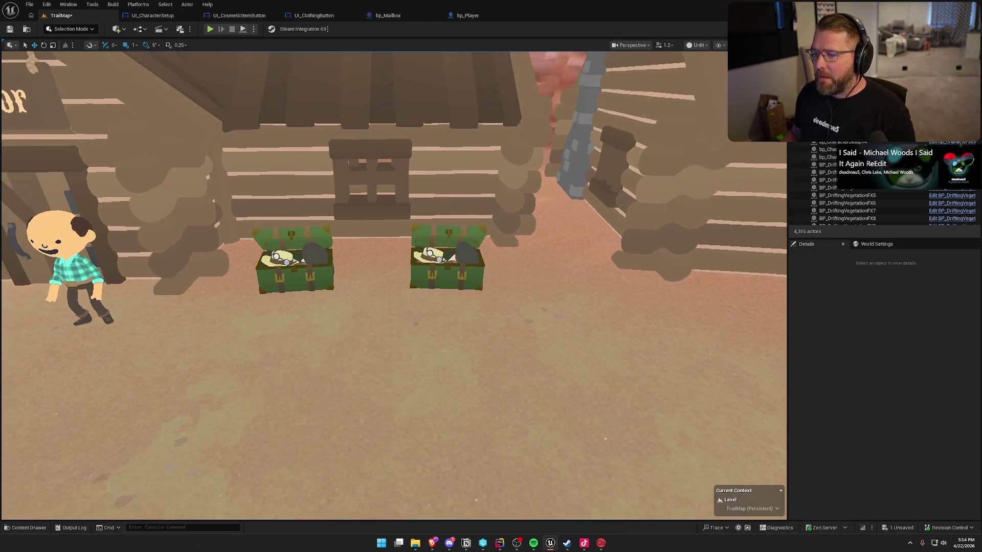
key(alt+4)
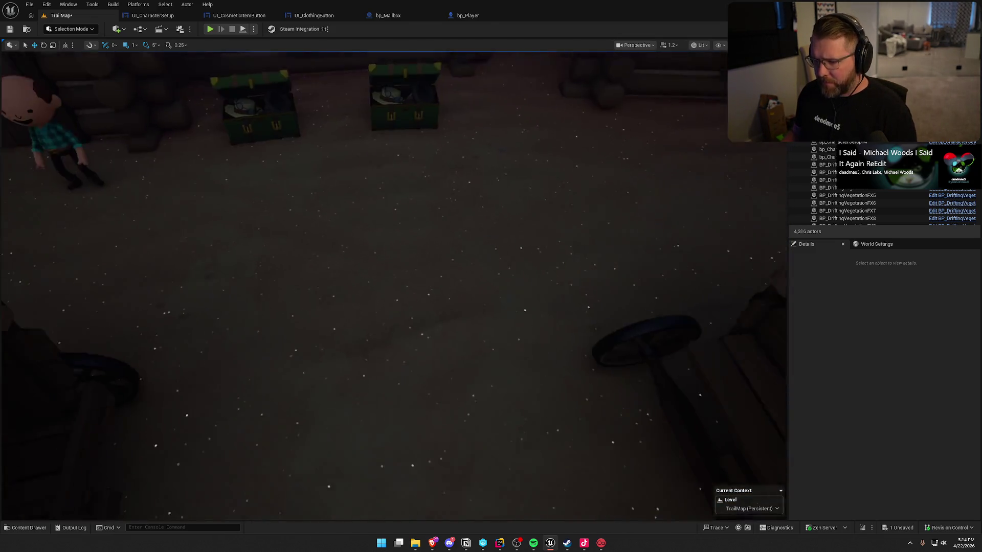
mouse_move(404, 235)
mouse_down()
mouse_move(384, 258)
mouse_move(327, 235)
mouse_move(287, 241)
mouse_move(277, 199)
mouse_move(423, 278)
mouse_up()
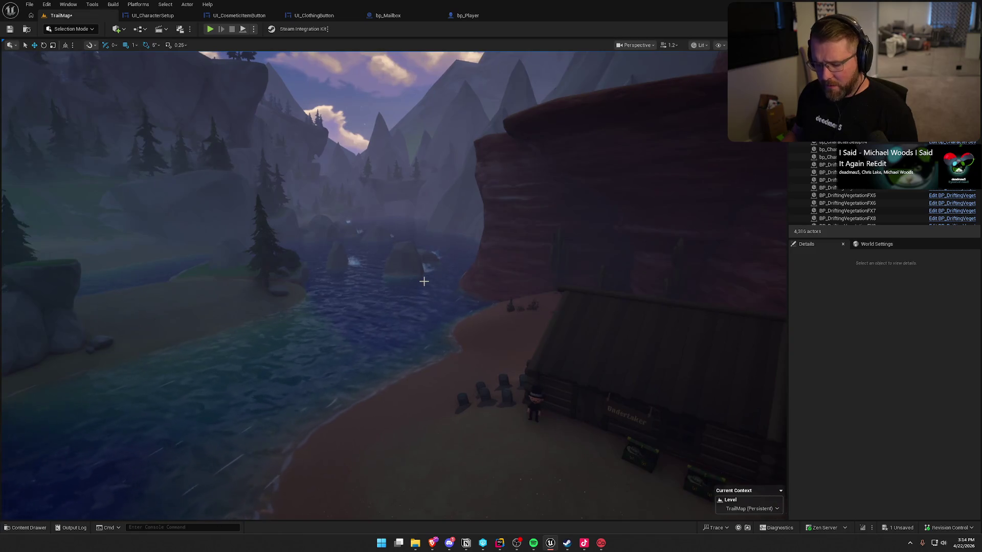
Save the TrailMap level and switch to the Notion To Do page
key(ctrl+s)
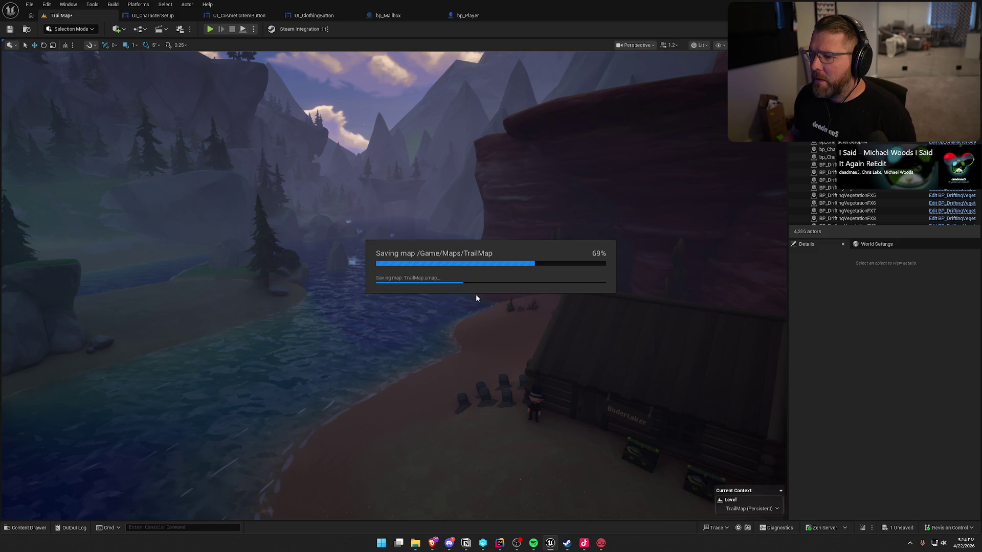
mouse_move(476, 293)
mouse_down()
mouse_move(450, 286)
mouse_move(461, 277)
mouse_move(465, 290)
mouse_up()
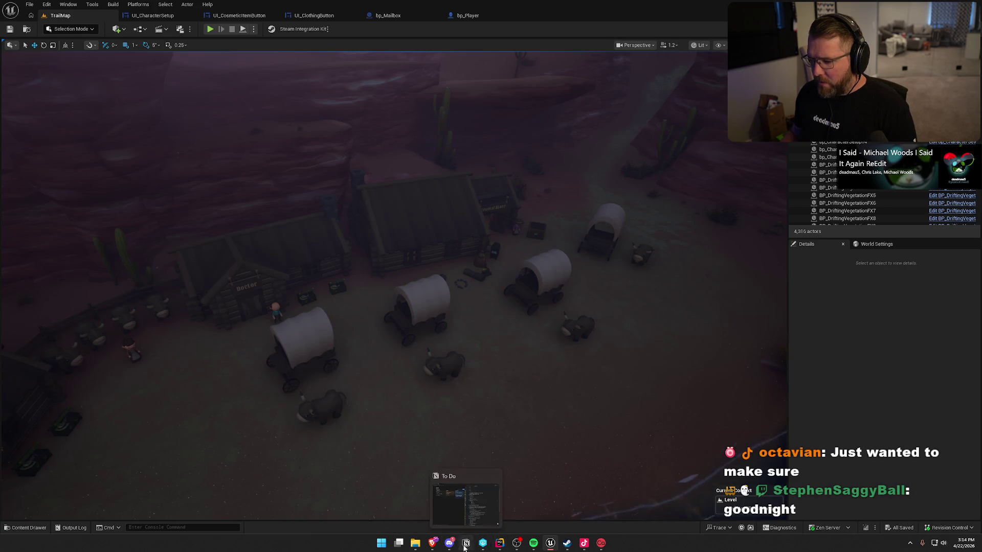
click(465, 547)
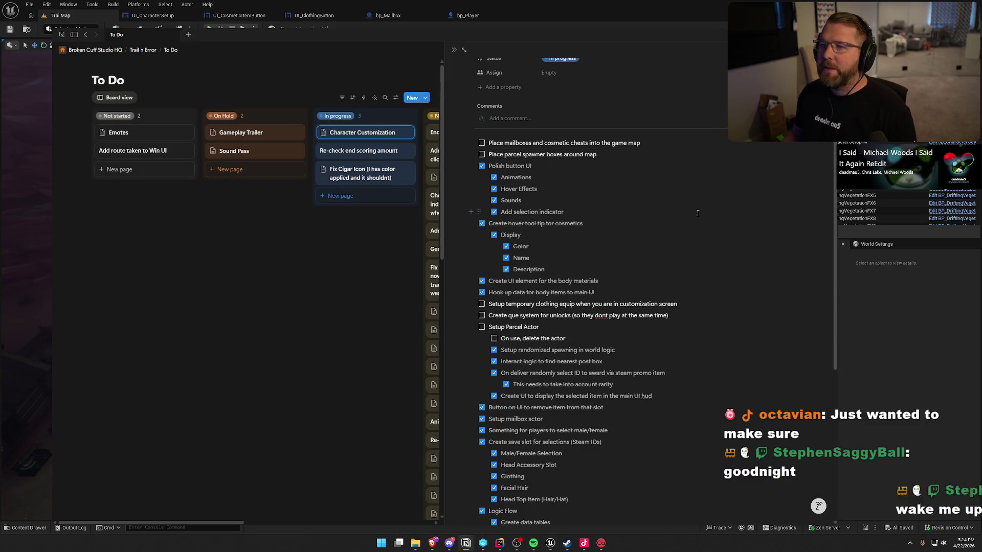
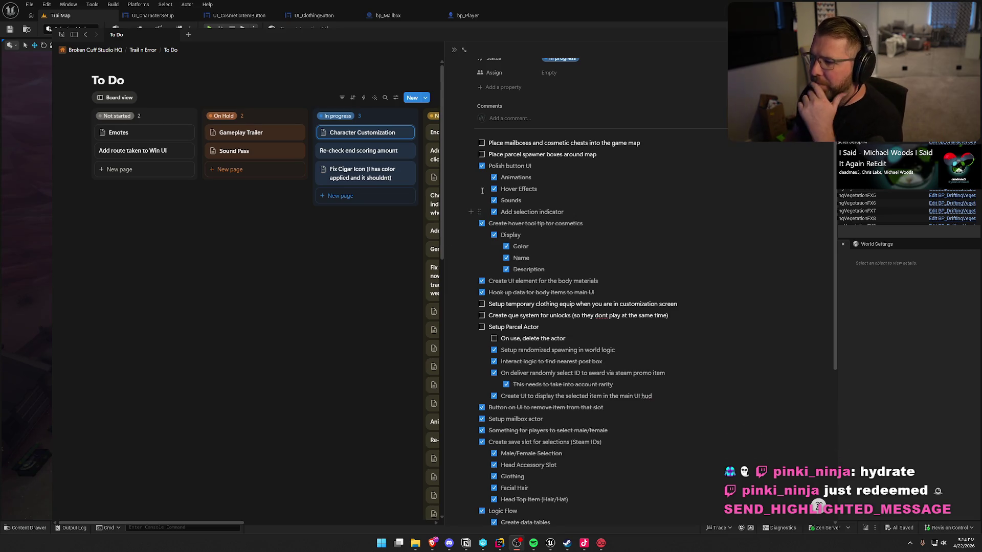
Tick the 'Place parcel spawner boxes' and 'Place mailboxes and cosmetic chests' tasks in Notion, then return to Unreal
click(481, 155)
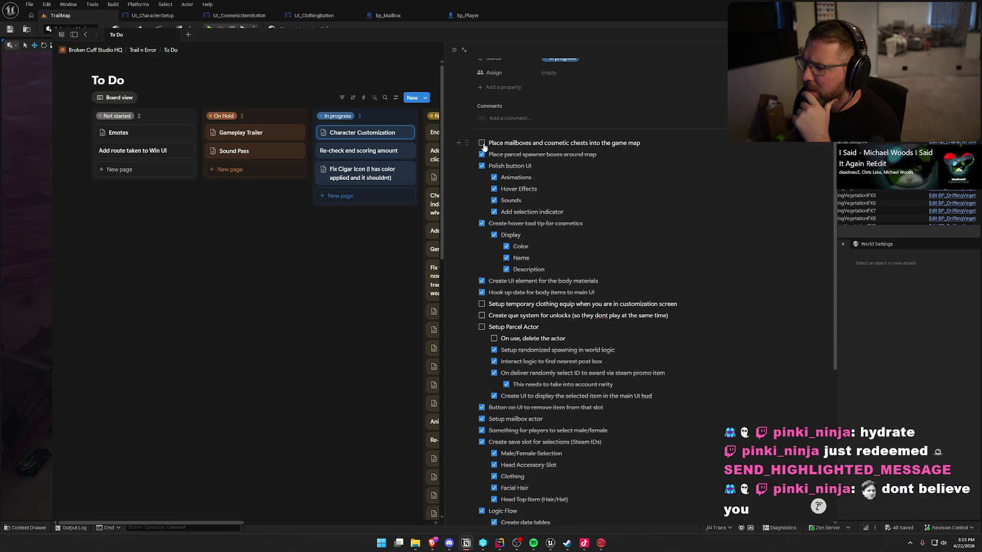
click(482, 143)
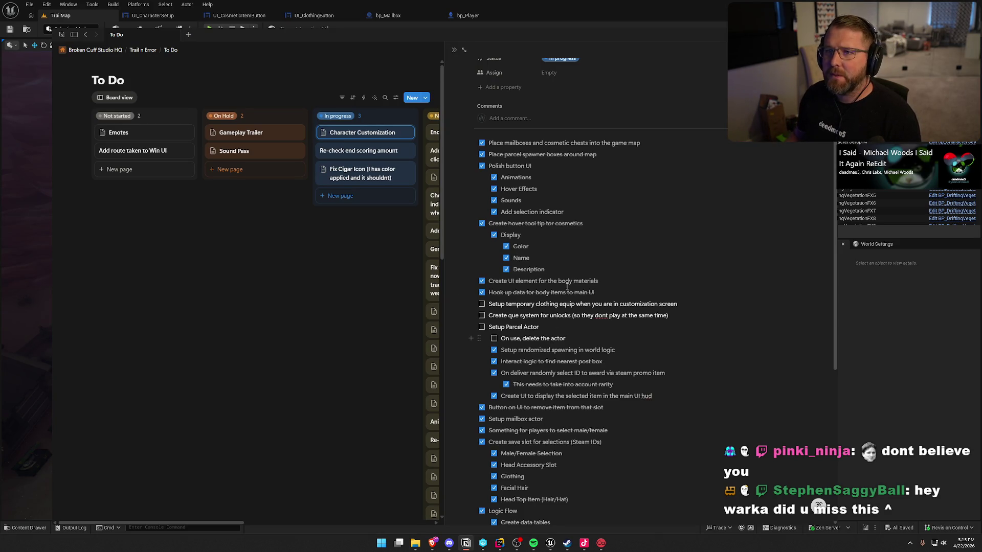
key(alt+Tab)
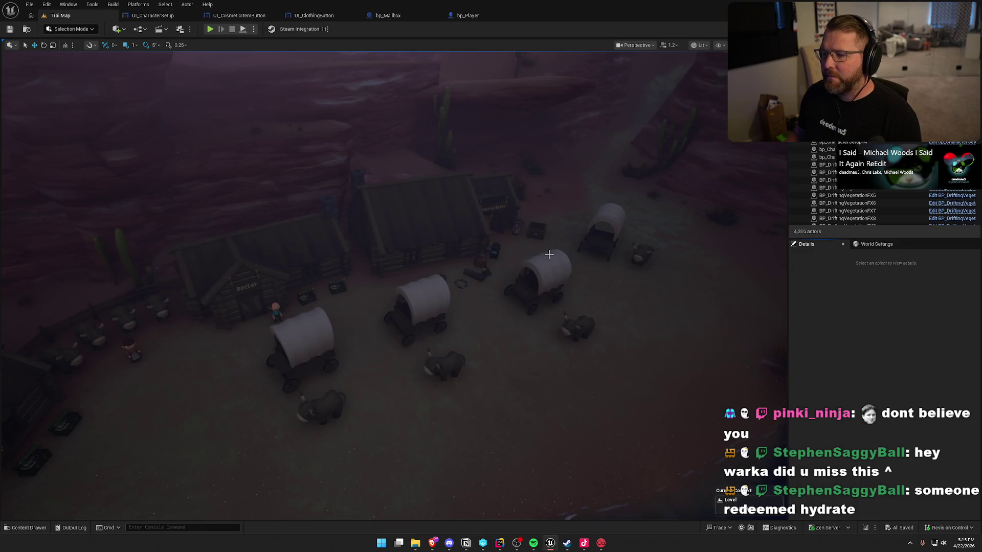
scroll(540, 252, up, 5)
scroll(540, 252, down, 5)
key(ctrl+space)
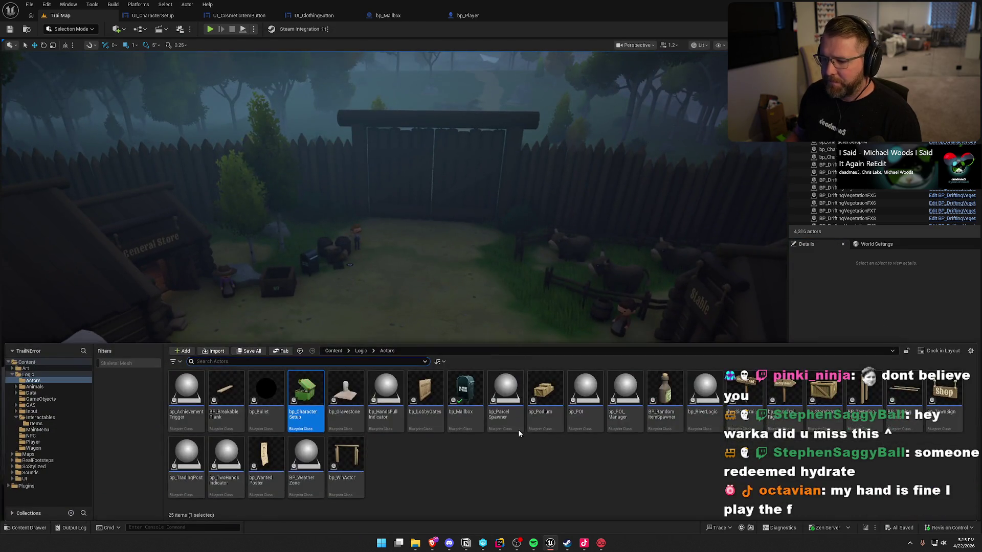
key(ctrl+space)
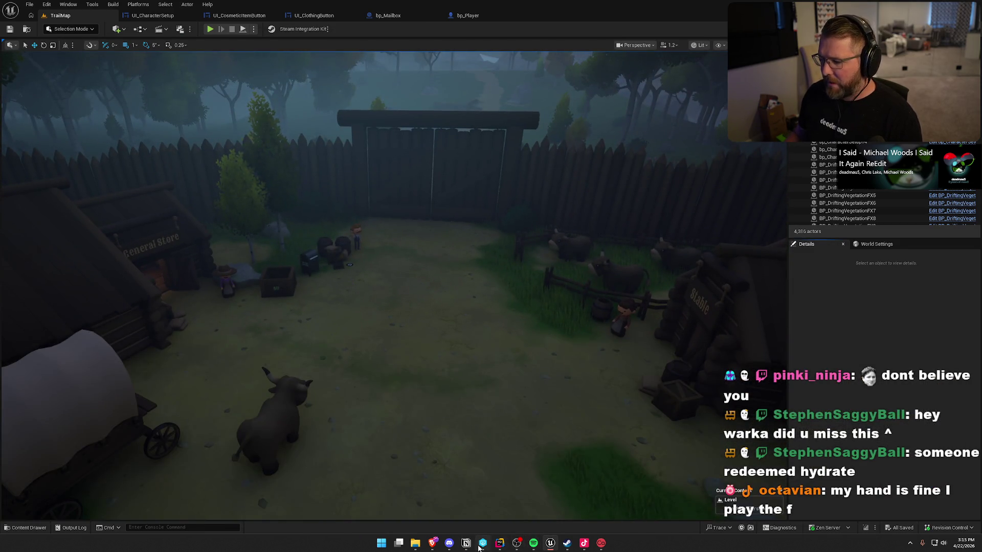
mouse_move(469, 545)
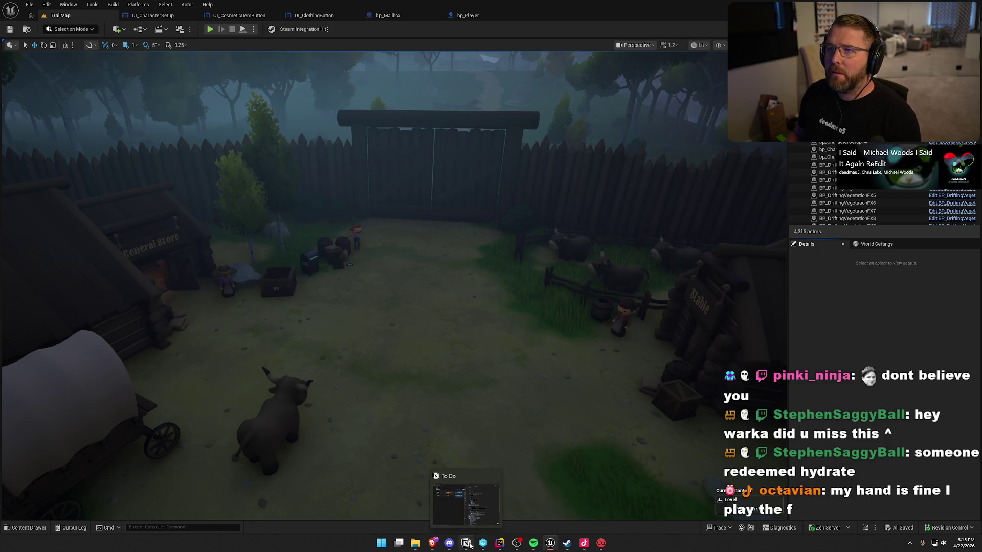
click(469, 546)
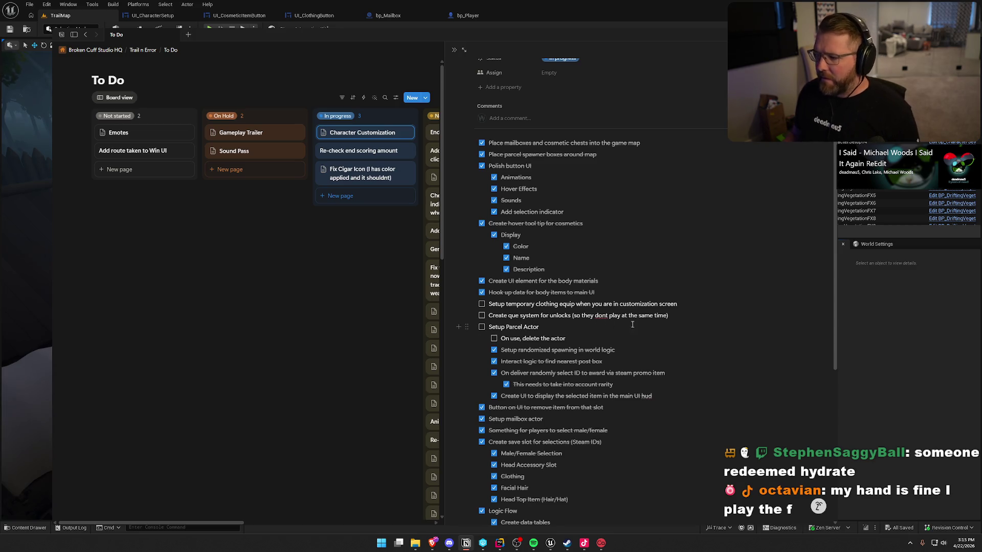
click(874, 326)
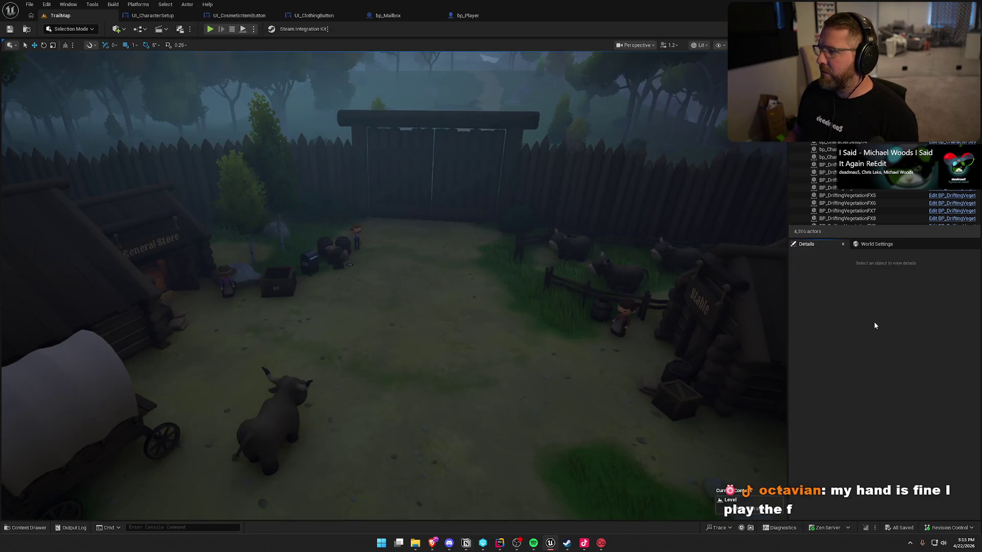
Open the GameWorld level from the Maps folder and view its props in game view
click(28, 527)
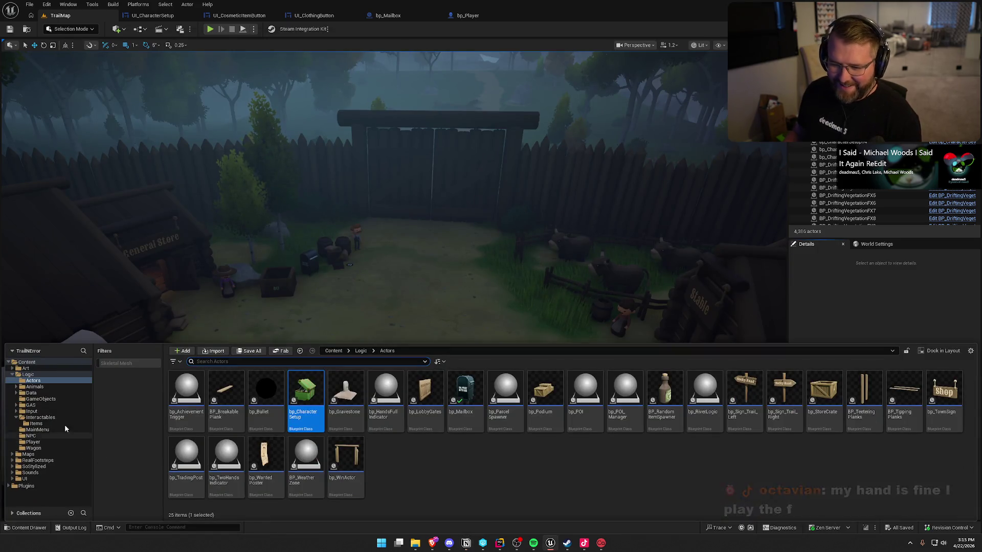
click(28, 454)
double_click(266, 391)
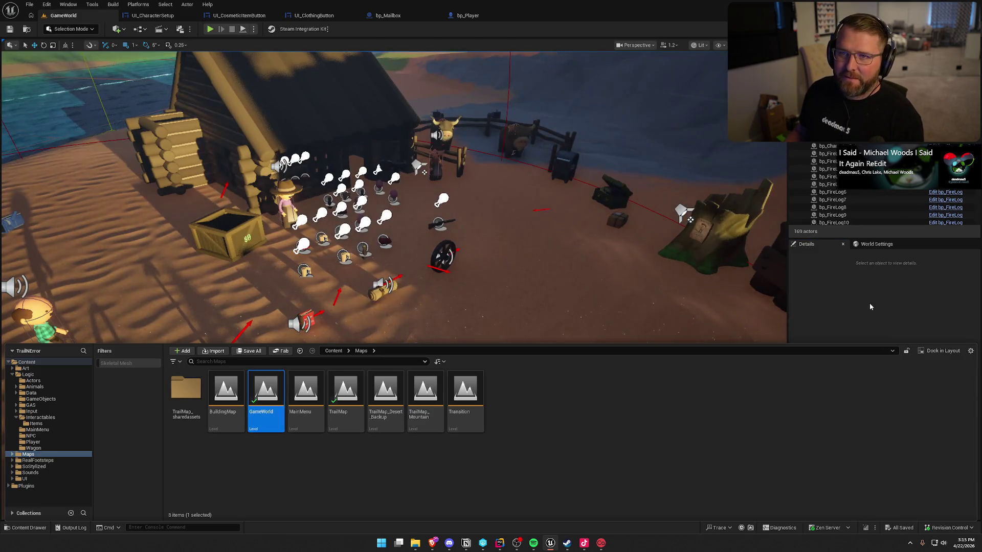
mouse_move(579, 302)
mouse_down()
mouse_move(552, 304)
mouse_move(579, 302)
mouse_move(577, 518)
mouse_move(585, 284)
mouse_up()
key(g)
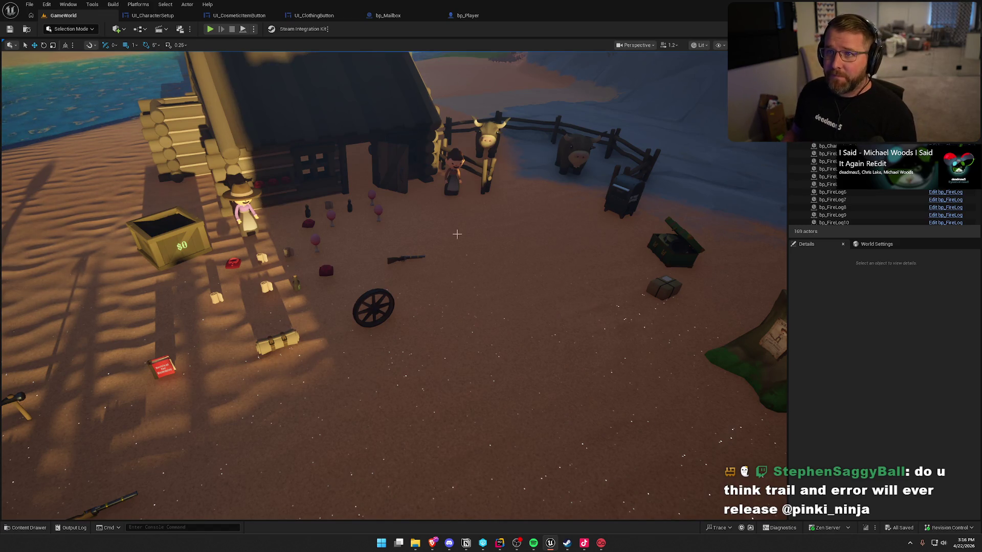
Zoom around the GameWorld props, then bring up the UI_CharacterSetup widget layout
scroll(466, 275, up, 5)
key(ctrl+space)
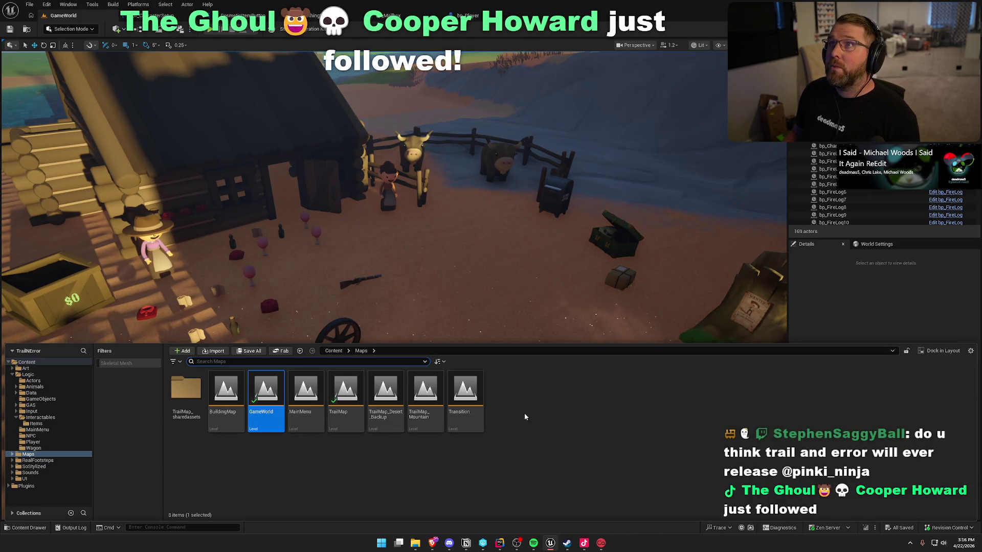
click(835, 304)
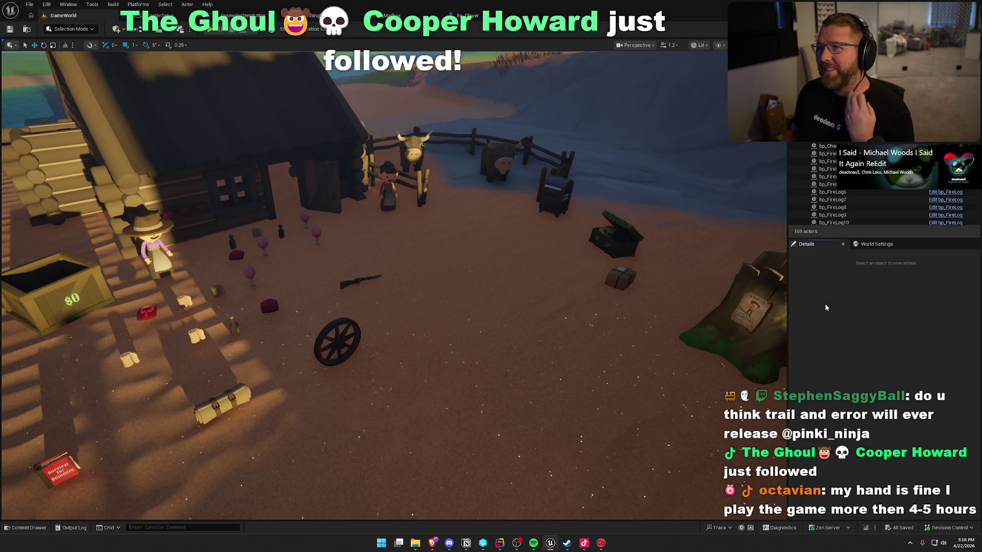
scroll(460, 227, up, 3)
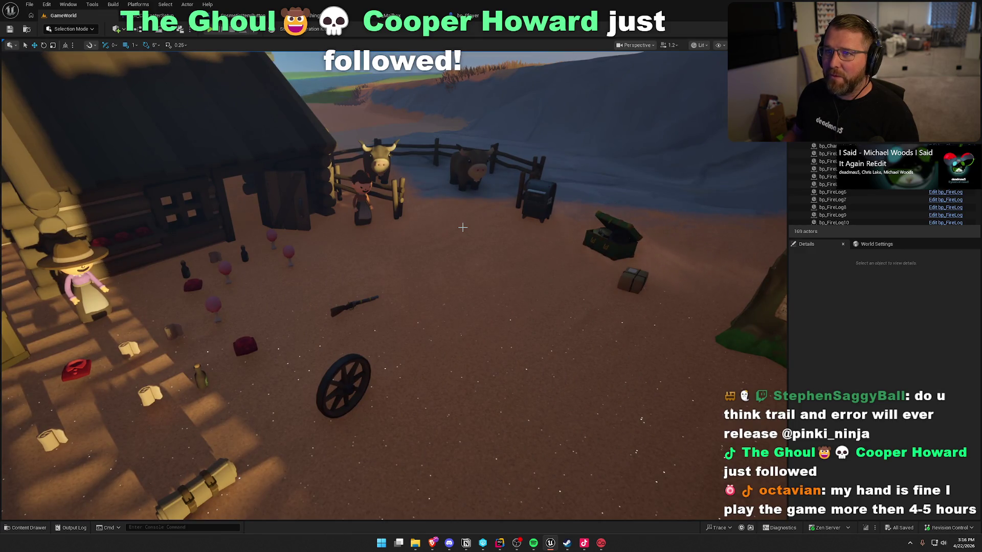
scroll(462, 227, down, 2)
scroll(462, 227, up, 5)
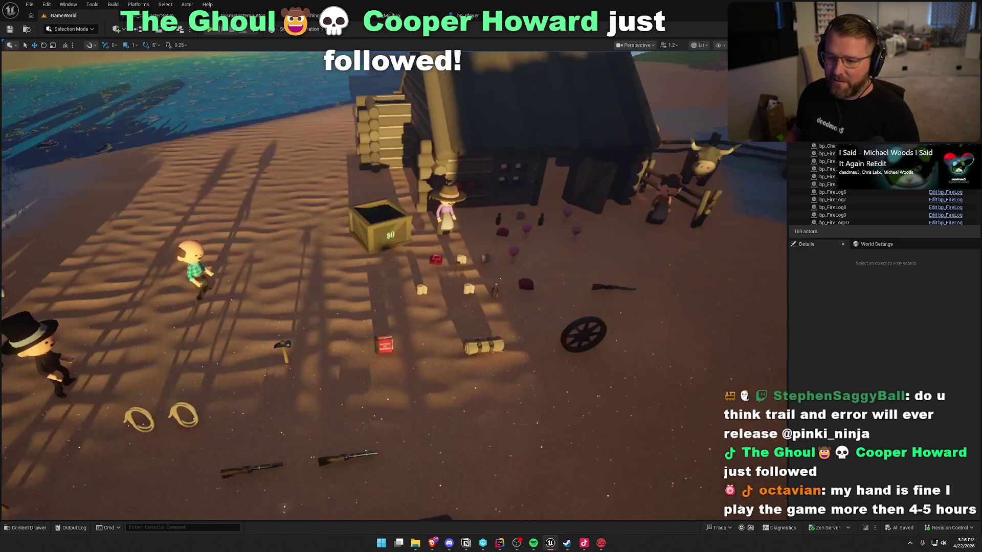
scroll(532, 228, down, 4)
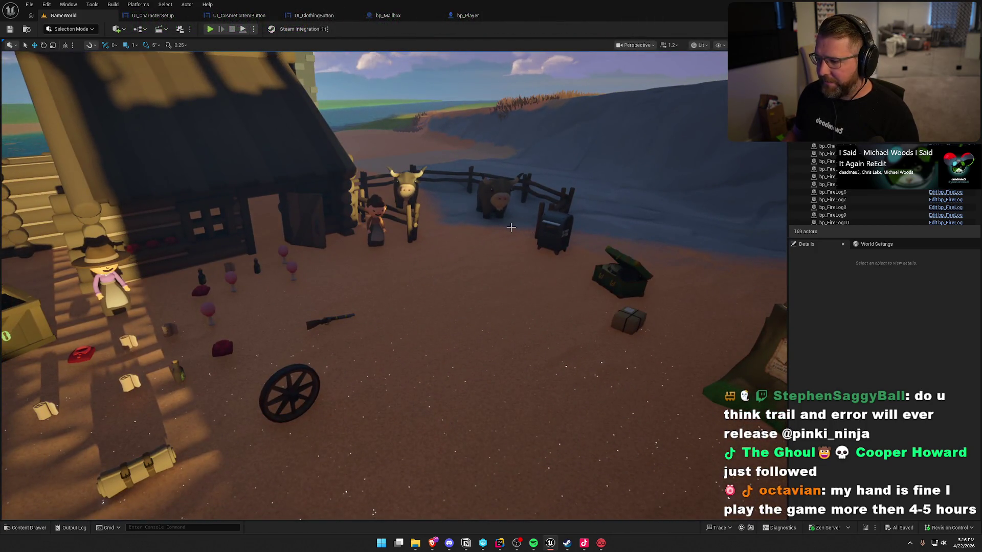
click(152, 15)
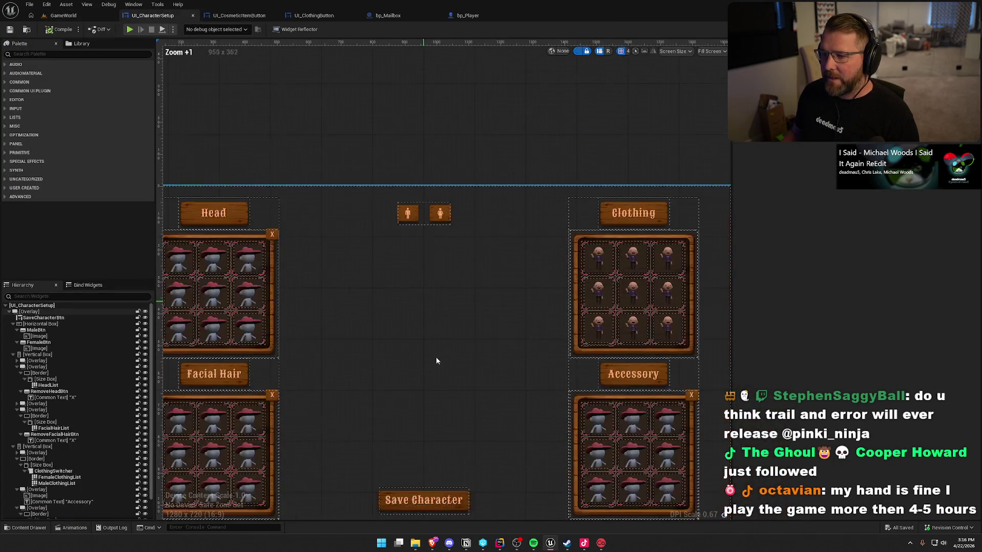
Select the UI_CharacterSetup root Overlay, check the Notion to-do list, then return to GameWorld
mouse_move(435, 357)
mouse_down()
mouse_move(443, 250)
mouse_move(452, 267)
mouse_up()
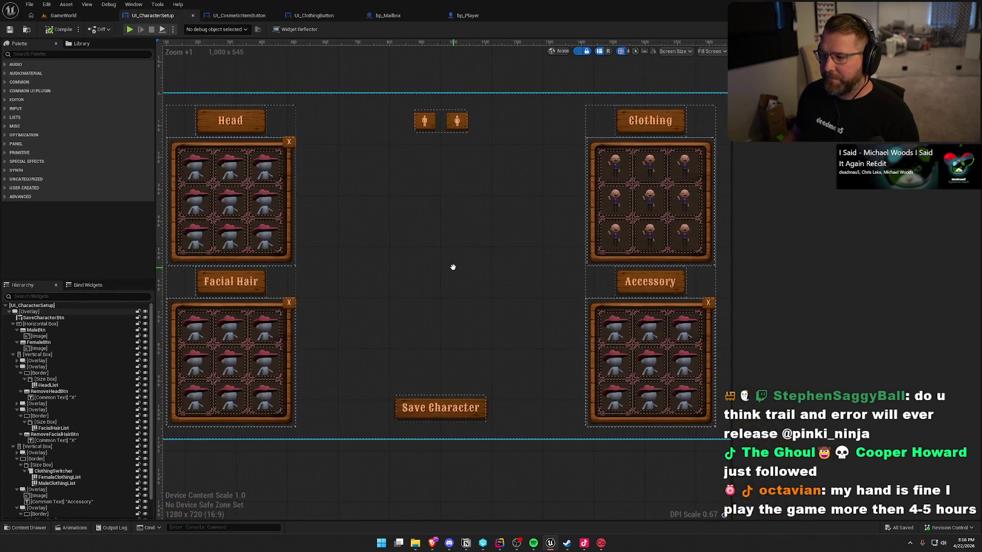
click(250, 63)
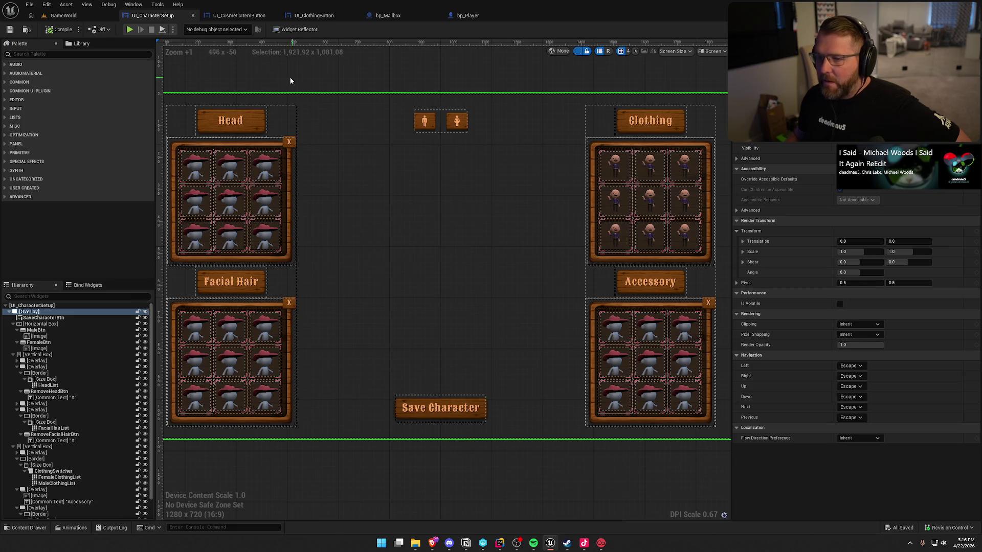
click(466, 543)
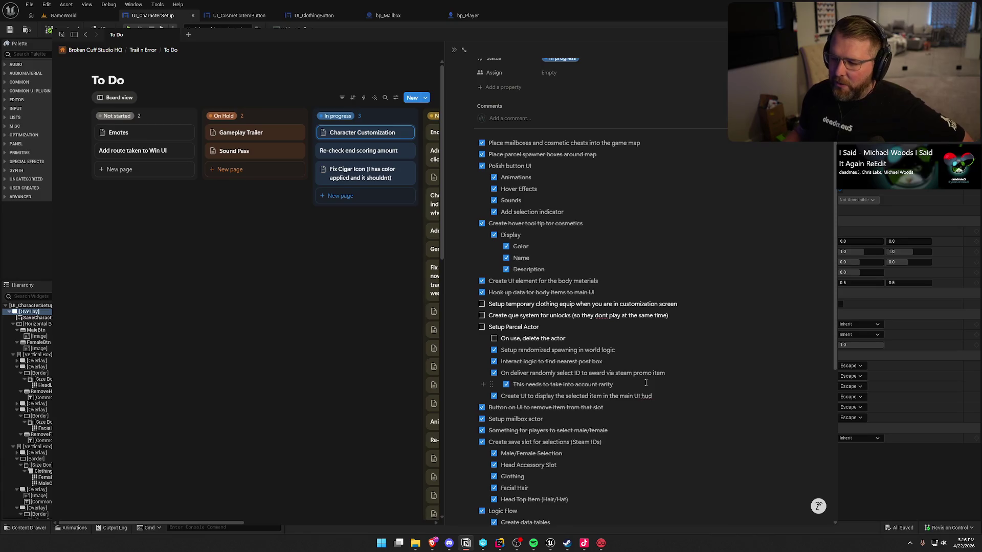
click(547, 10)
click(64, 15)
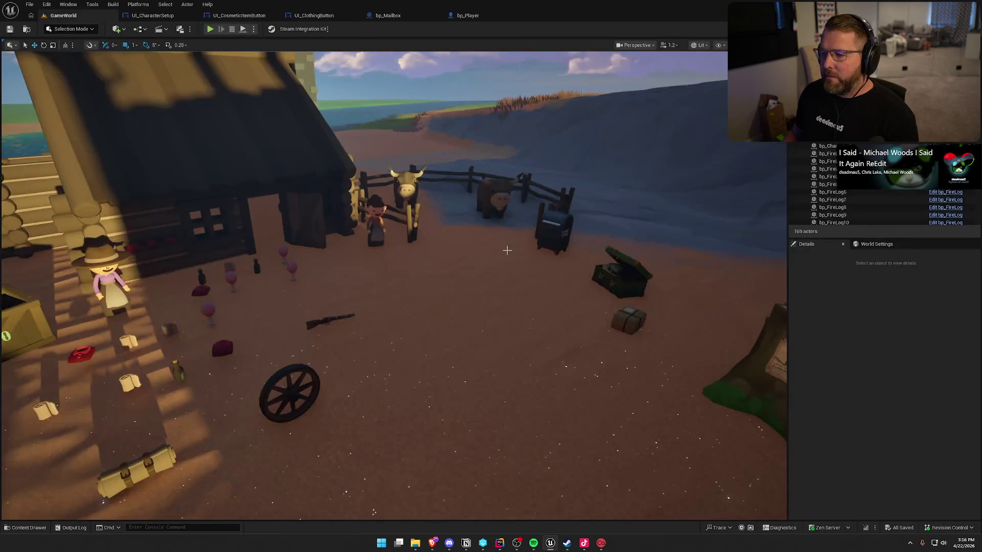
Select the bp_Parcel box in the level and open its Blueprint with Ctrl+E
scroll(503, 258, down, 1)
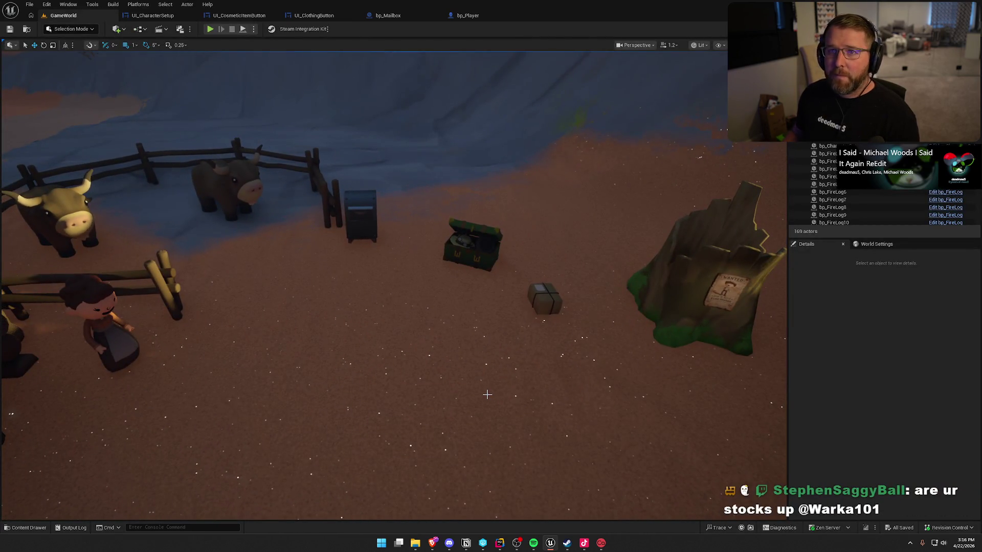
click(543, 306)
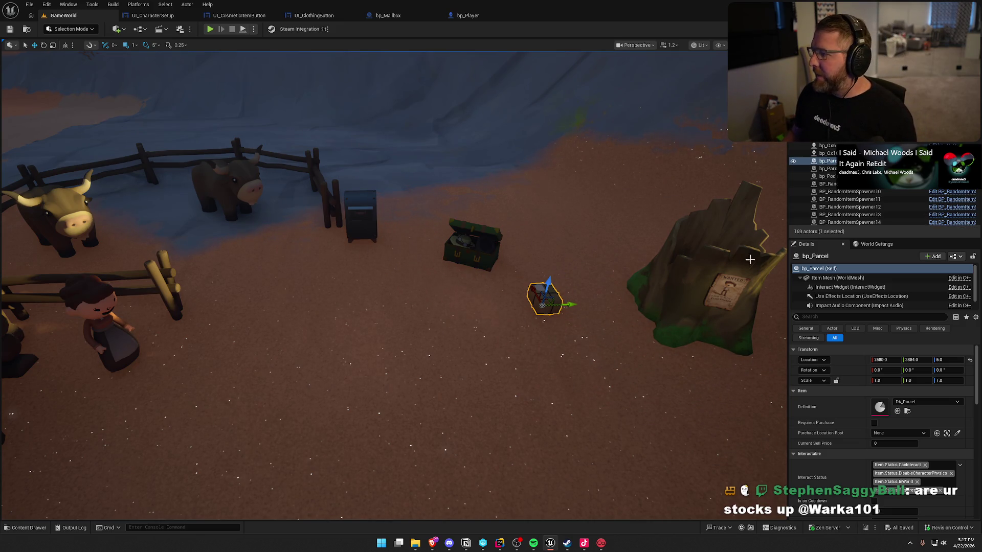
key(ctrl+e)
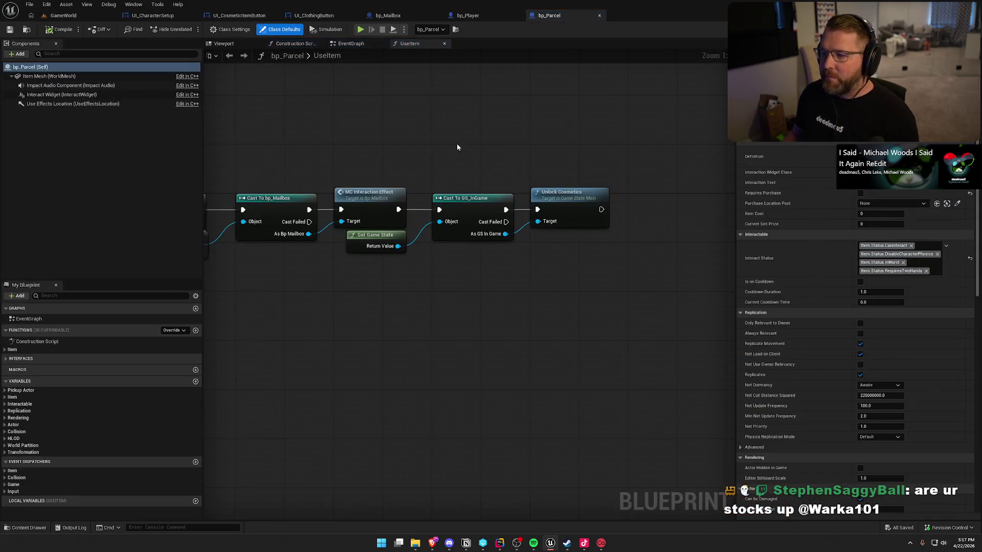
Pan the UseItem graph to Unlock Cosmetics and open AGameStateMain::UnlockCosmetics in Rider
drag(649, 149, 538, 147)
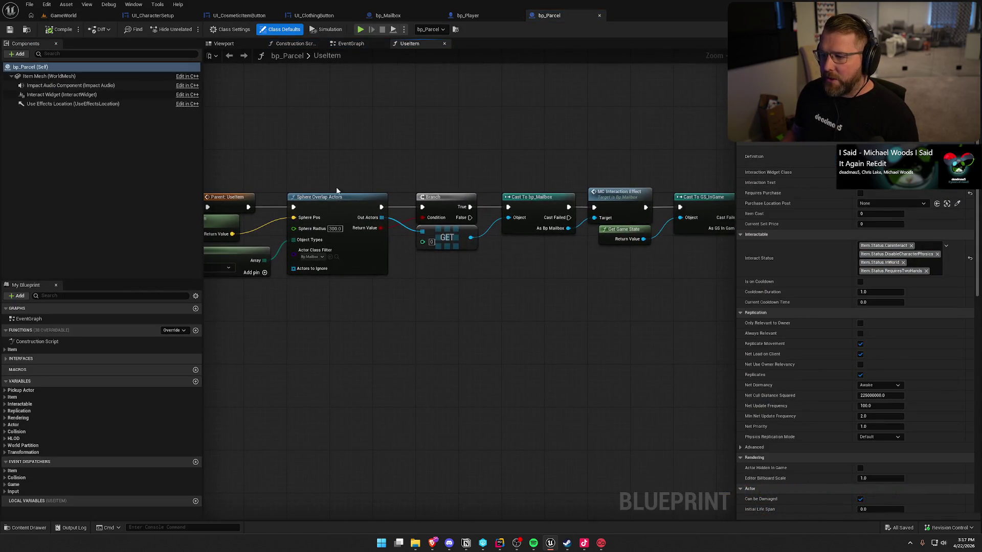
drag(576, 308, 443, 259)
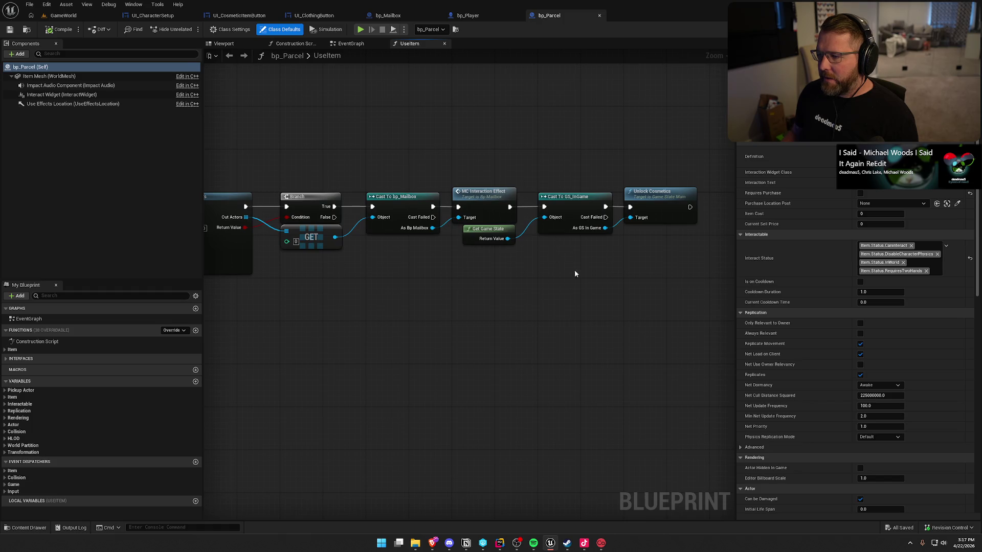
drag(575, 269, 379, 271)
mouse_move(537, 283)
mouse_down()
mouse_move(360, 180)
mouse_move(371, 150)
mouse_up()
click(372, 150)
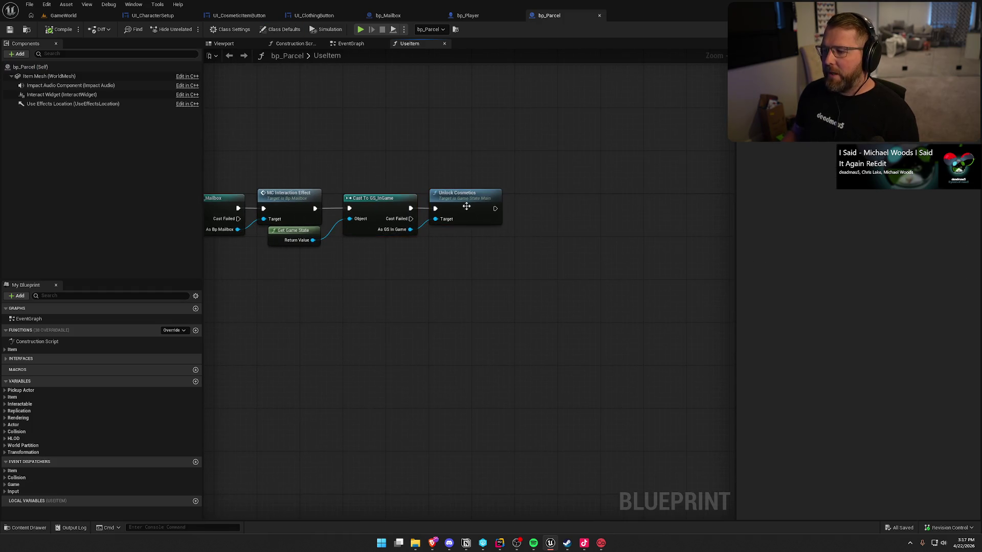
double_click(474, 203)
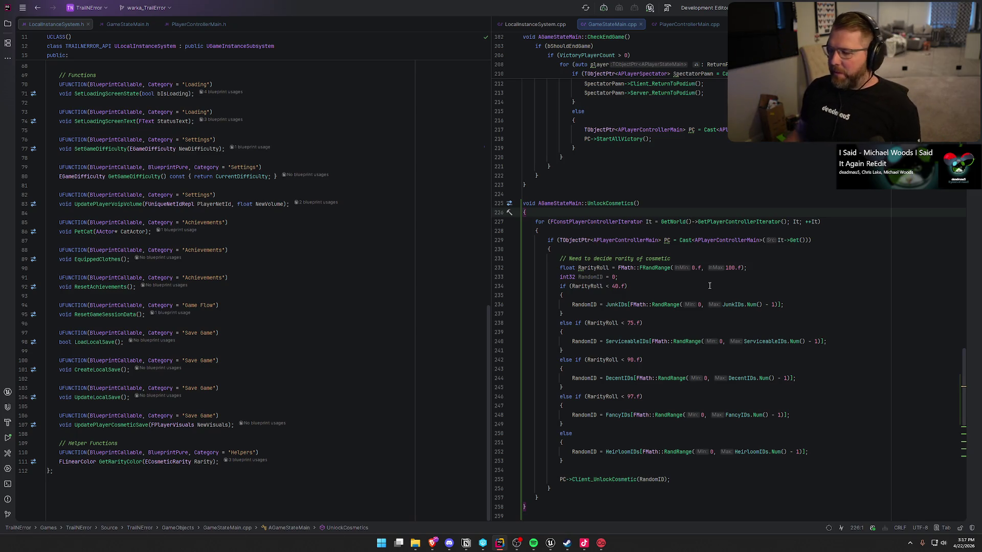
Trace Client_UnlockCosmetic to its SteamUnlockCosmetic call, then return to bp_Player in Unreal
click(611, 479)
ctrl+click(611, 479)
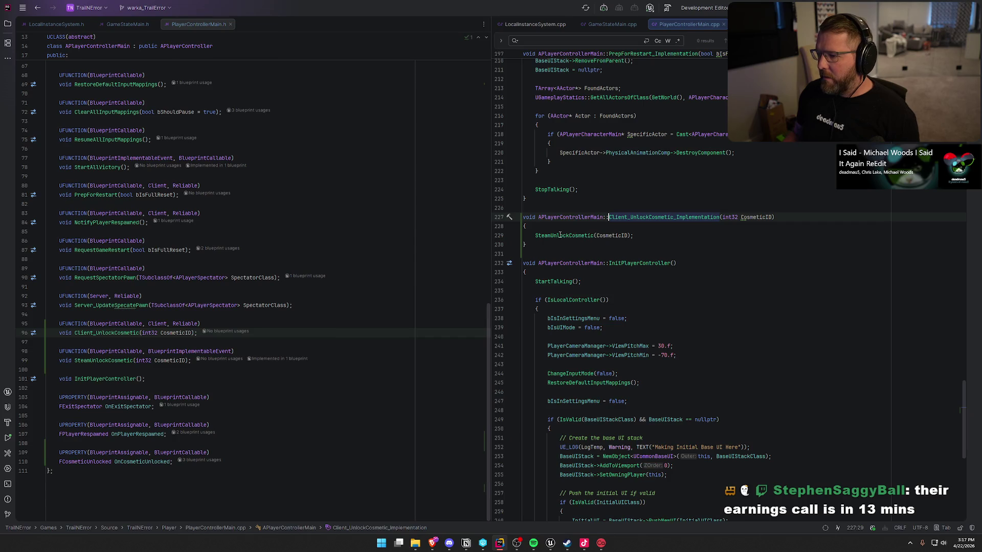
click(560, 235)
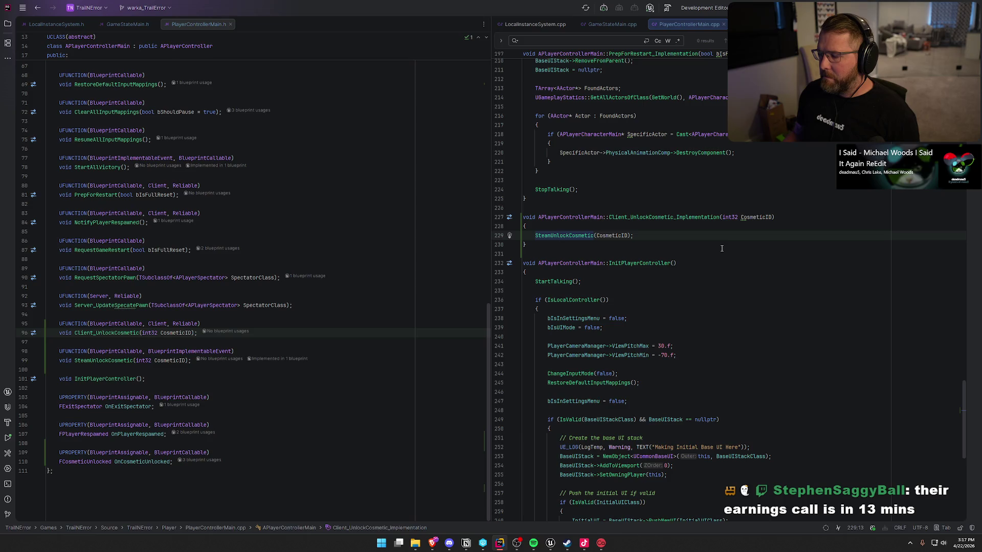
click(550, 543)
click(467, 16)
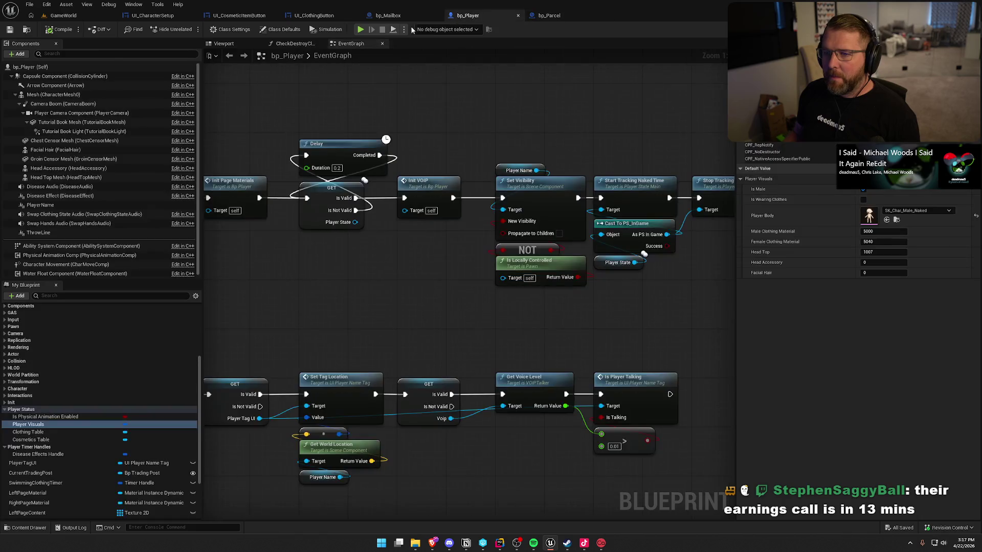
Open the PC_InGame blueprint from Logic/Player and locate its cosmetic unlock nodes
click(27, 30)
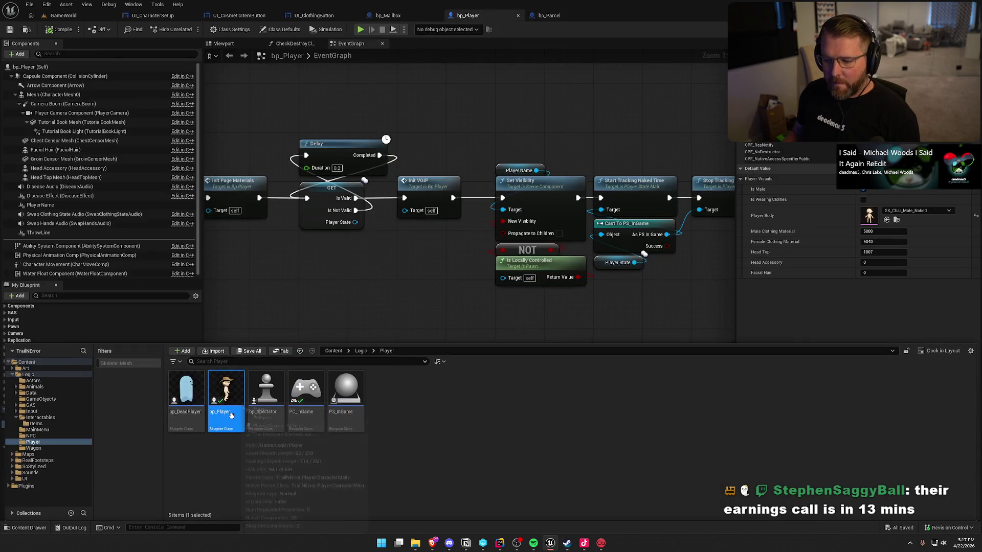
double_click(301, 391)
mouse_move(530, 122)
mouse_down()
mouse_move(668, 102)
mouse_move(645, 97)
mouse_up()
mouse_move(290, 156)
mouse_down()
mouse_move(596, 390)
mouse_move(413, 341)
mouse_move(446, 372)
mouse_up()
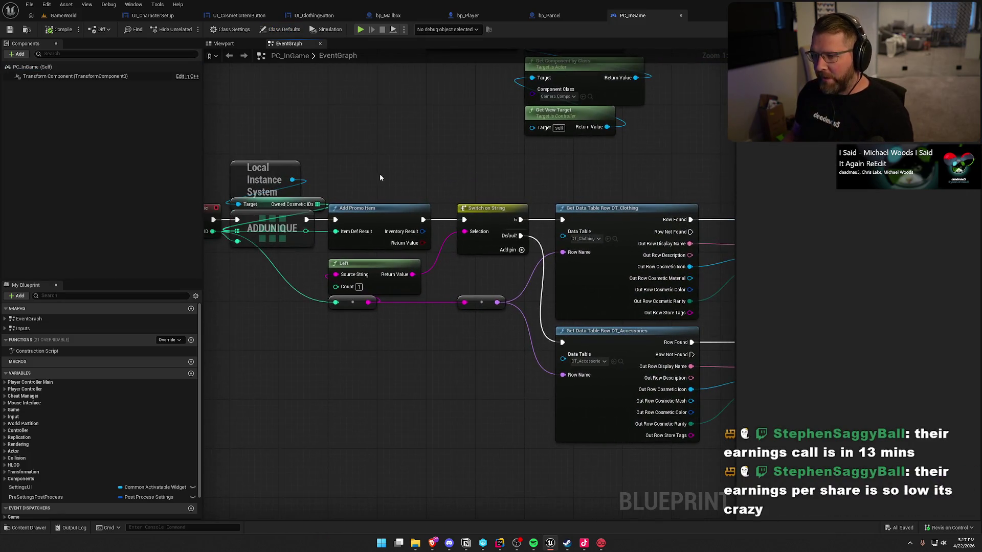
drag(379, 173, 391, 372)
mouse_move(259, 149)
mouse_down()
mouse_move(445, 366)
mouse_move(285, 347)
mouse_up()
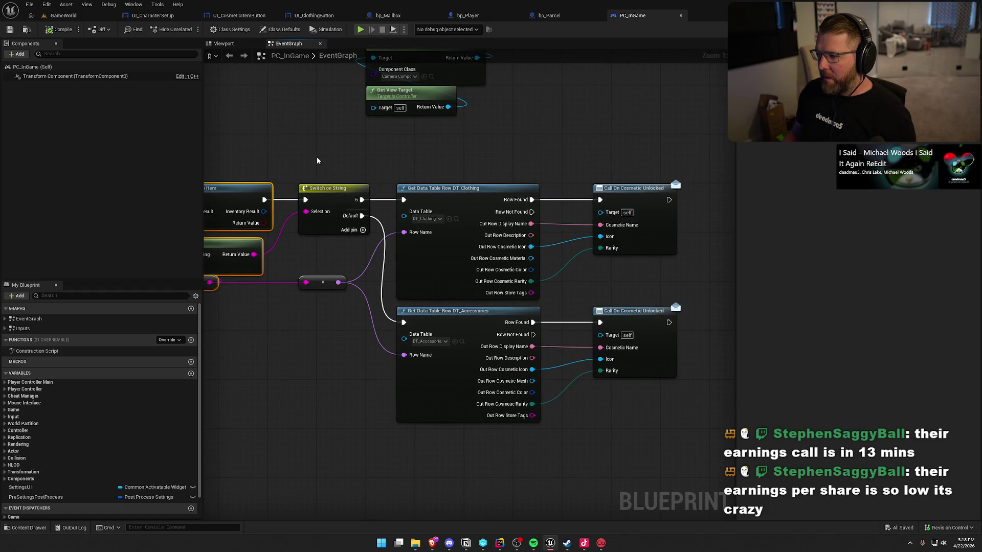
mouse_move(317, 161)
mouse_down()
mouse_move(679, 429)
mouse_move(673, 438)
mouse_move(535, 421)
mouse_move(726, 427)
mouse_move(551, 410)
mouse_up()
click(535, 422)
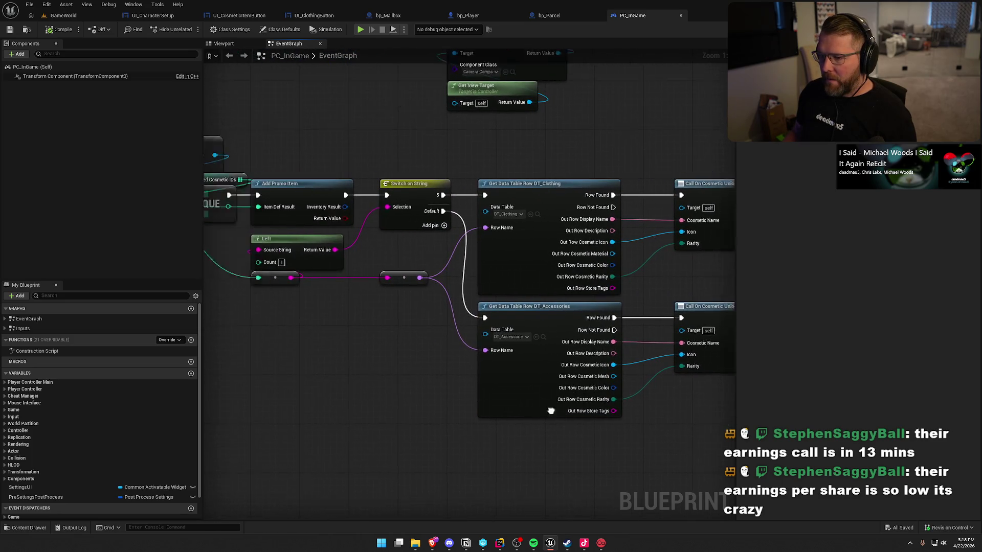
Select the Switch, Get Data Table Row and Call On Cosmetic Unlocked nodes and nudge them right
scroll(369, 358, down, 2)
drag(369, 179, 683, 413)
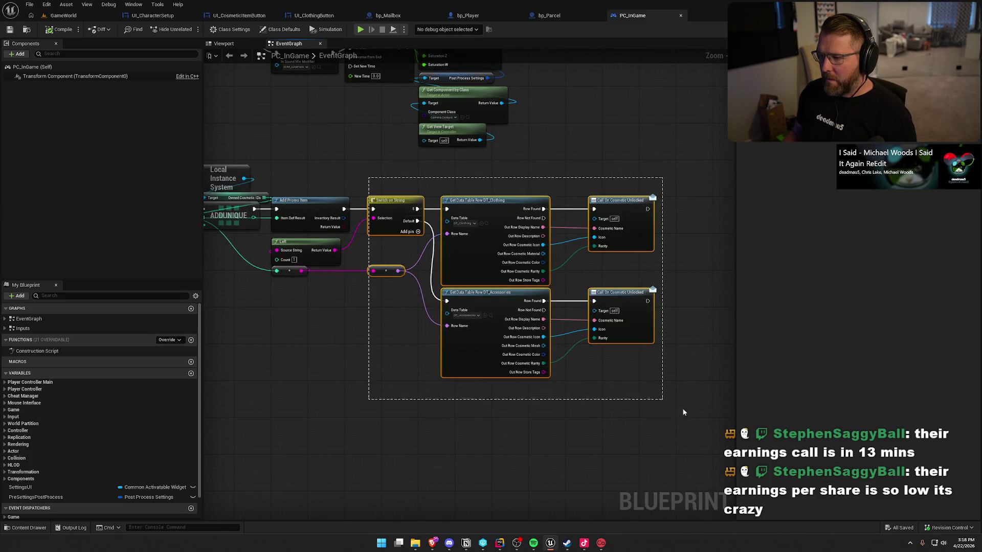
drag(618, 425, 632, 424)
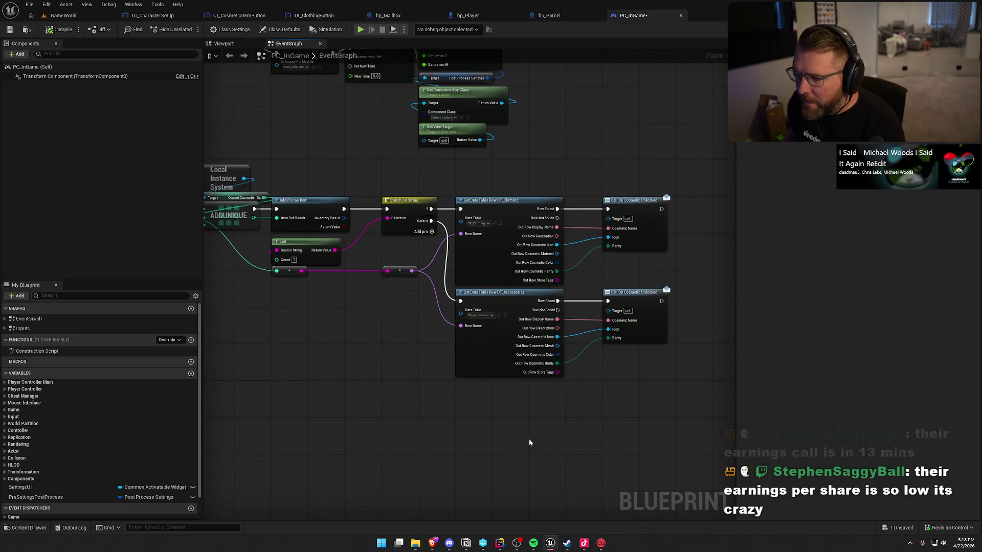
drag(529, 442, 474, 419)
scroll(480, 411, up, 2)
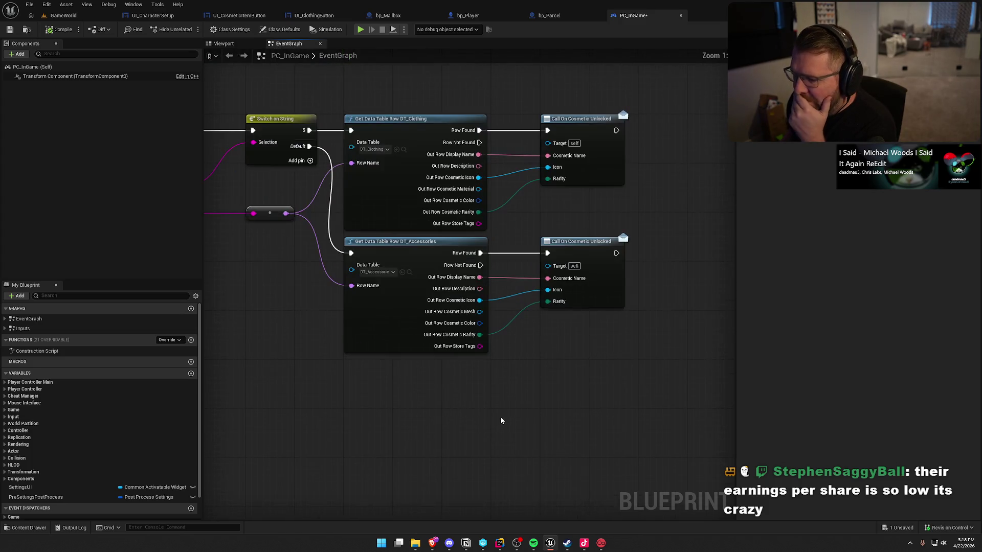
Inspect both Call On Cosmetic Unlocked nodes along the whole unlock chain
drag(664, 387, 521, 89)
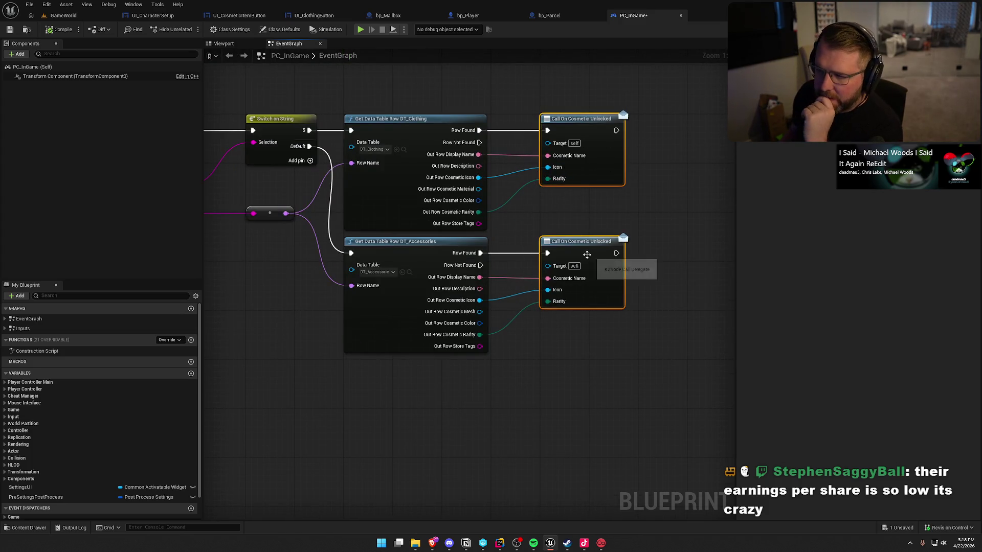
mouse_move(531, 218)
mouse_down()
mouse_move(734, 237)
mouse_move(734, 209)
mouse_up()
scroll(734, 210, down, 2)
drag(103, 169, 241, 168)
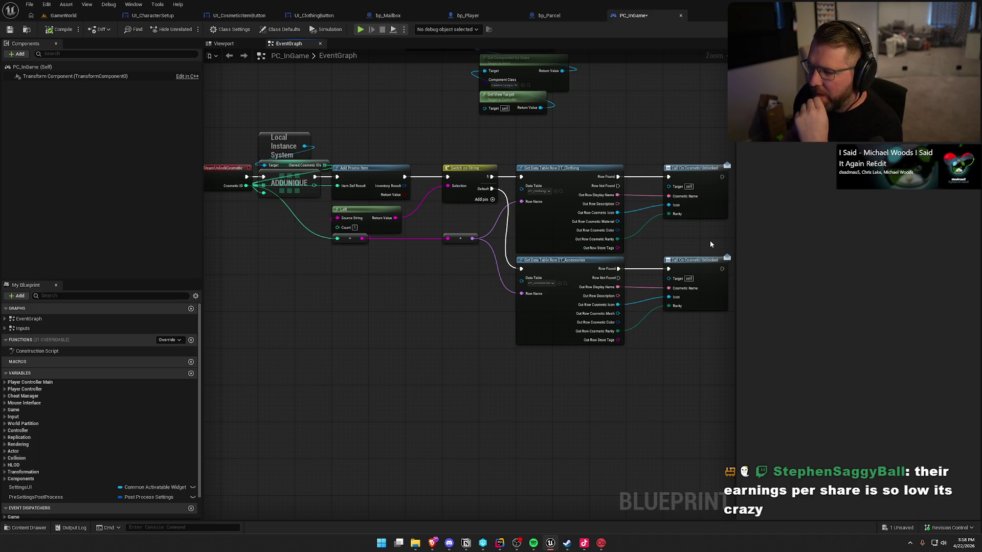
drag(710, 240, 587, 249)
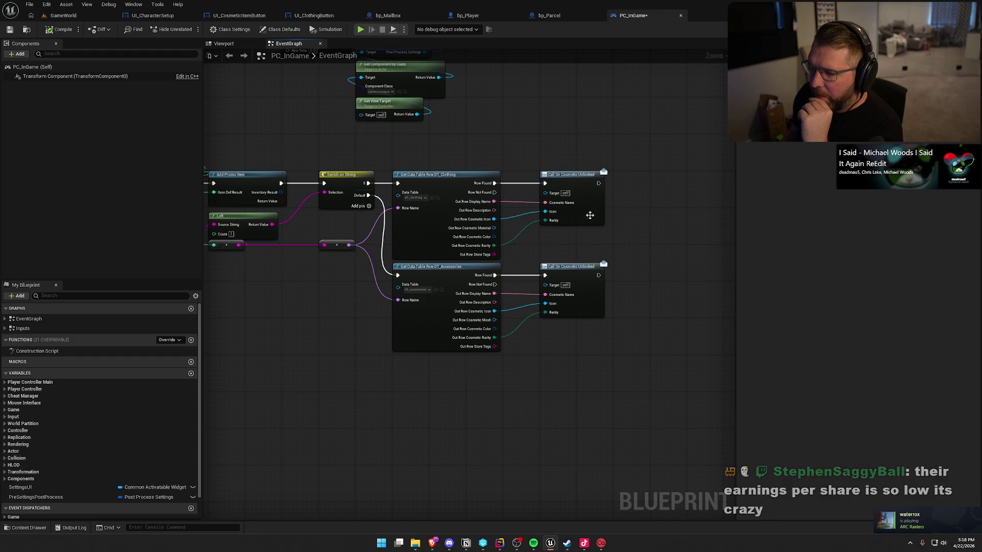
scroll(568, 244, up, 1)
mouse_move(569, 244)
mouse_down()
mouse_move(505, 253)
mouse_move(438, 148)
mouse_up()
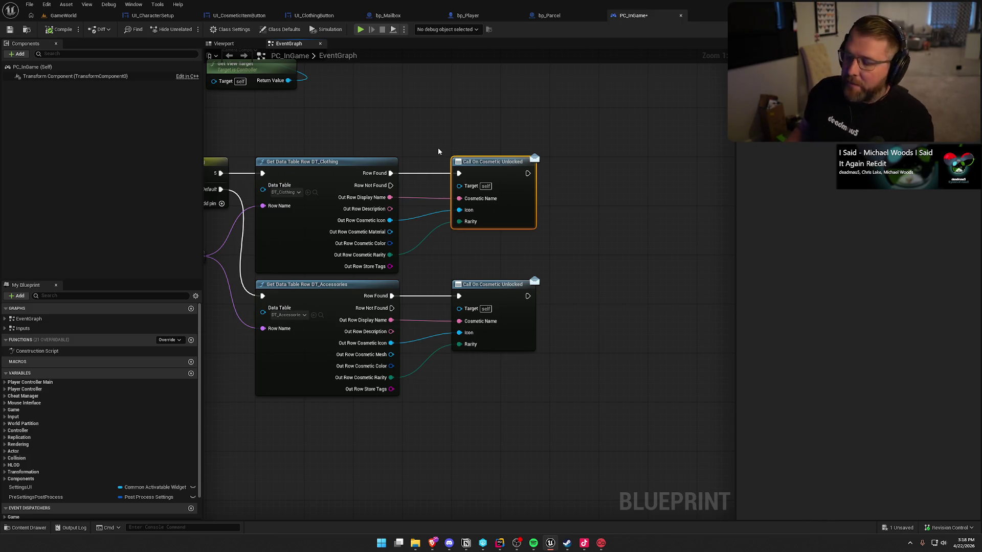
drag(576, 257, 644, 219)
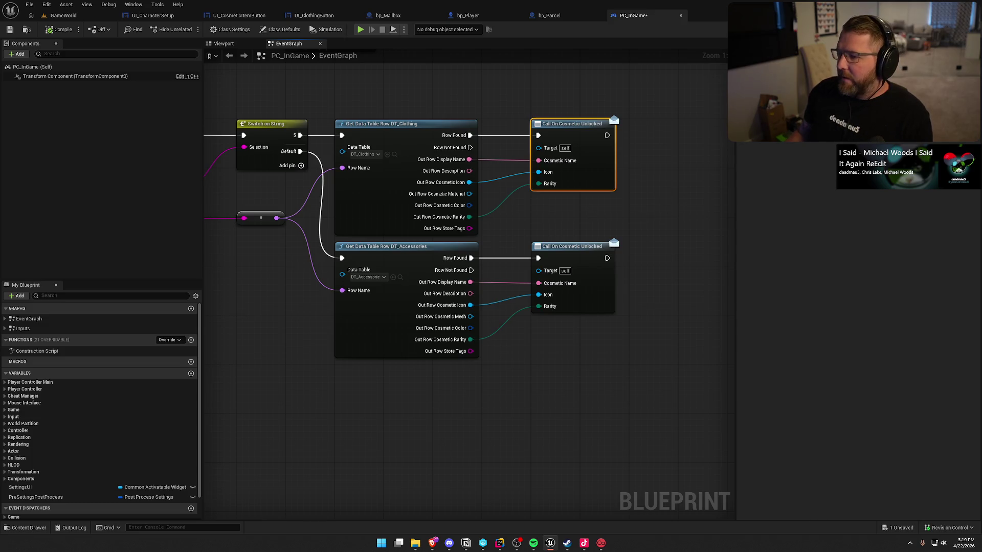
drag(643, 215, 682, 229)
click(634, 225)
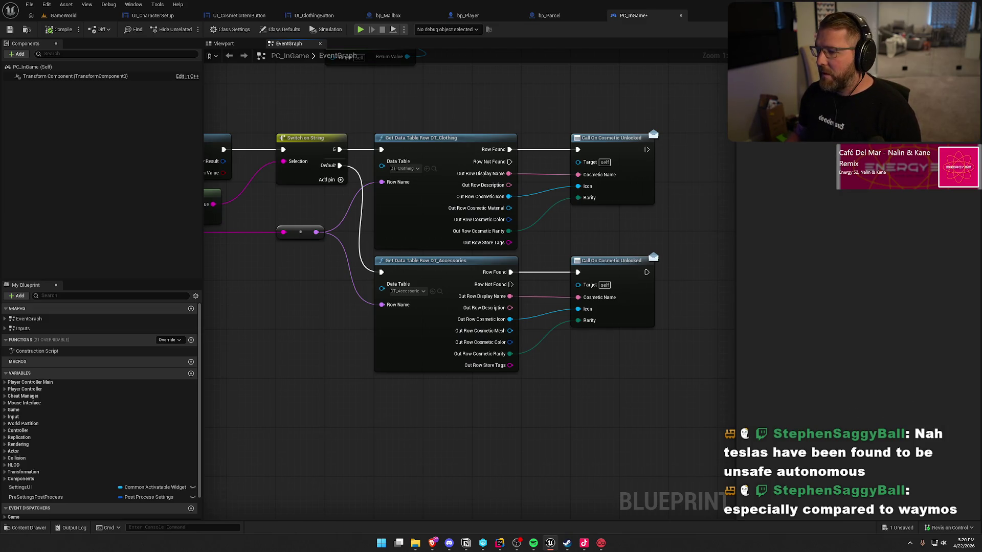
drag(630, 398, 508, 401)
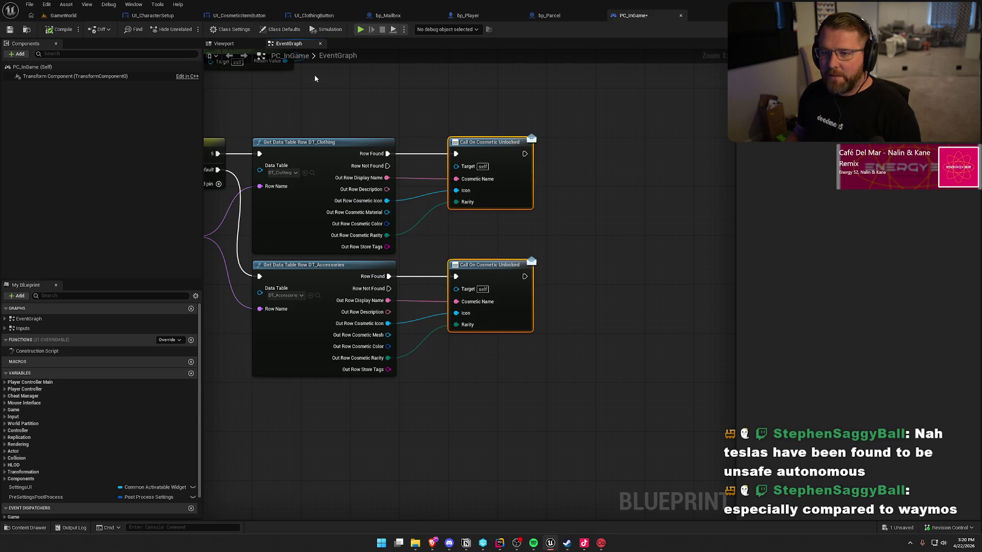
click(153, 16)
Open the UI_GameHUD widget from the Content Drawer and switch it to Graph view
click(224, 15)
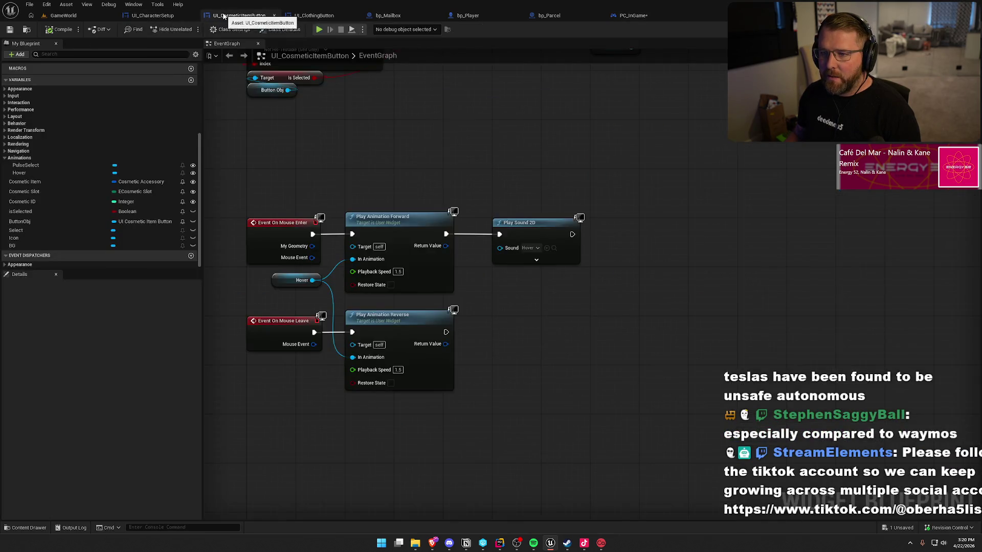
click(153, 15)
key(ctrl+space)
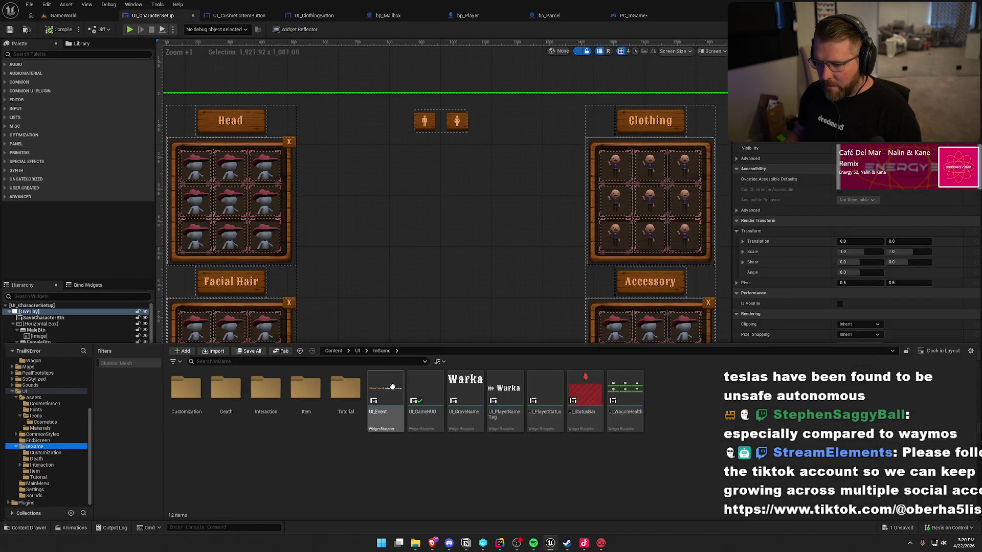
click(426, 391)
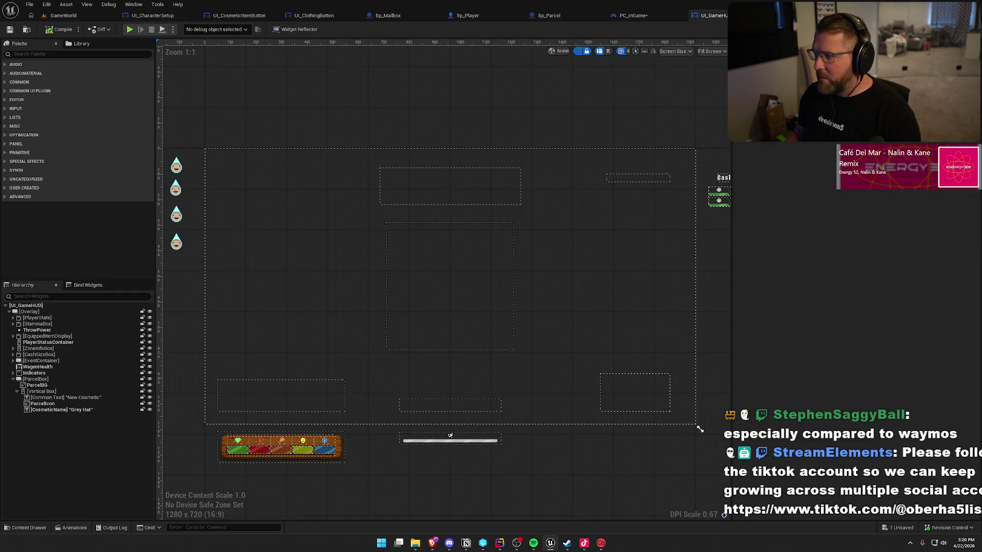
click(964, 29)
Jump to the New Cosmetic Unlocked event via My Blueprint and select its whole node chain
scroll(670, 213, up, 2)
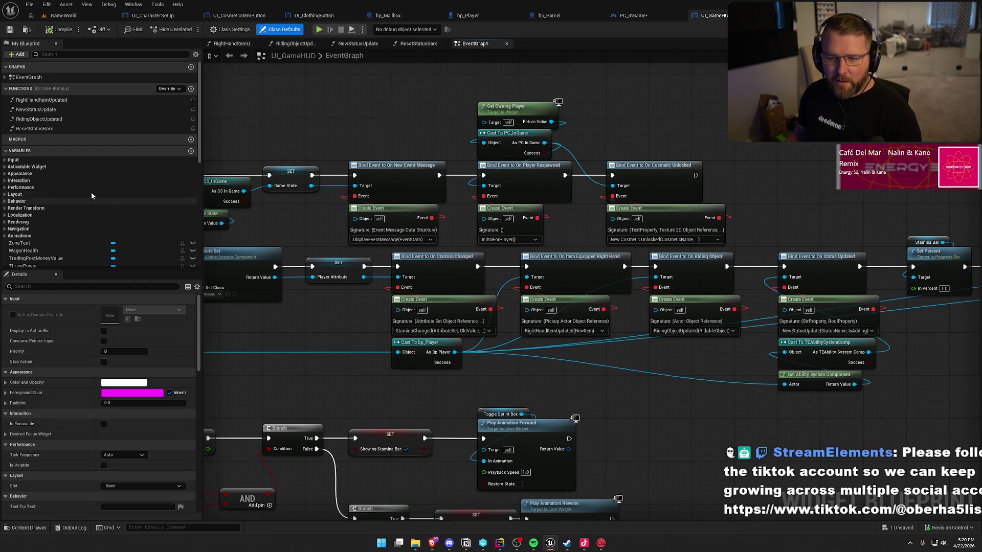
scroll(108, 215, down, 3)
scroll(108, 215, up, 3)
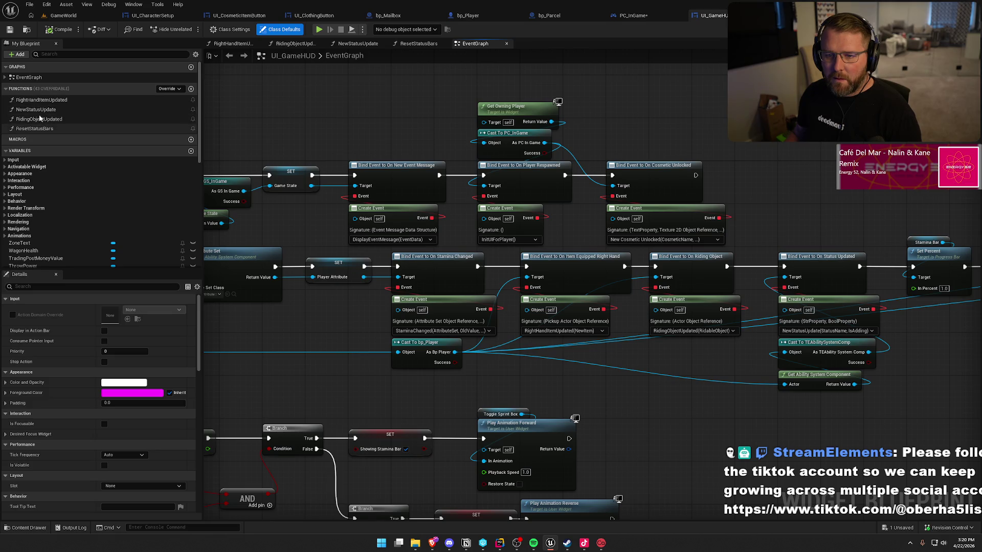
click(6, 78)
double_click(47, 202)
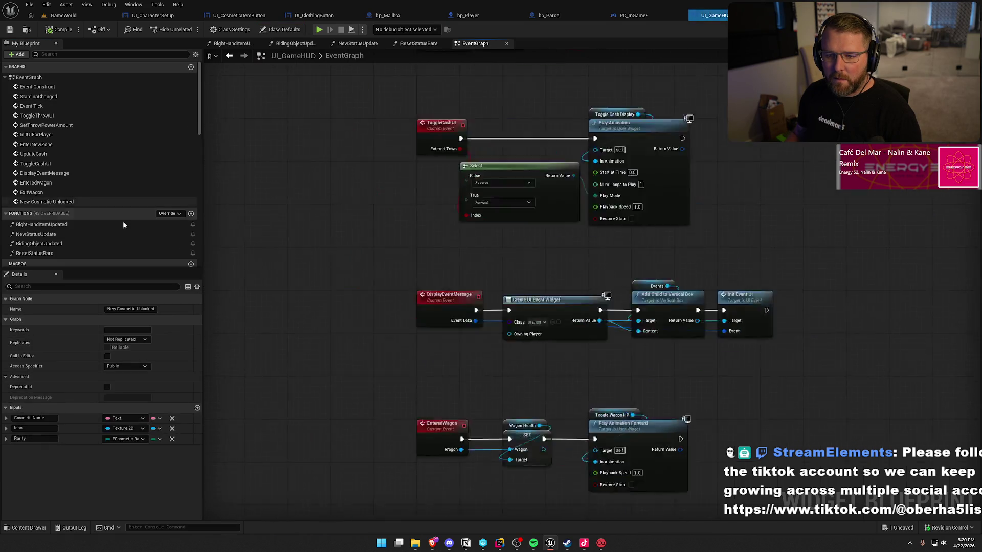
drag(321, 136, 811, 323)
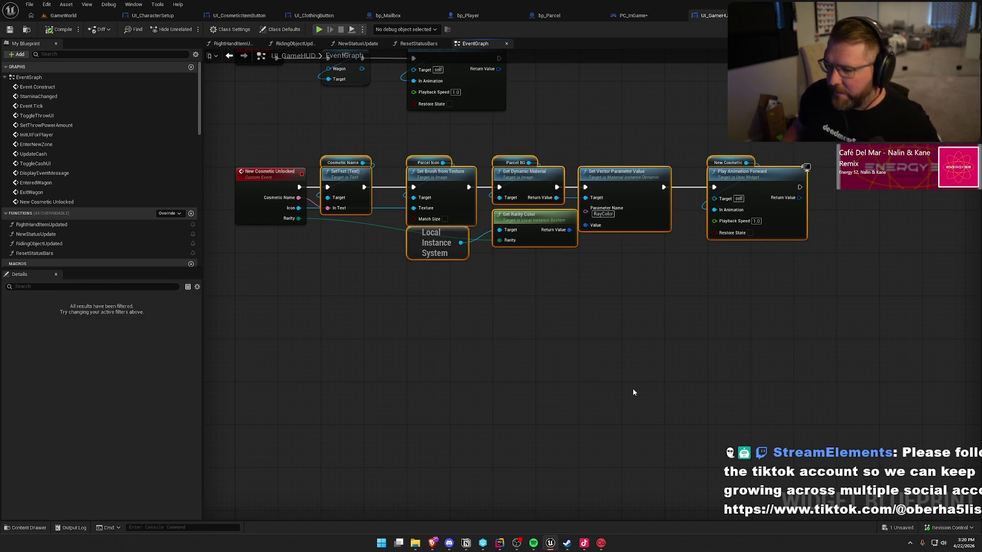
Review the New Cosmetic Unlocked chain, then bring up Rider with the Solution file tree showing
click(400, 321)
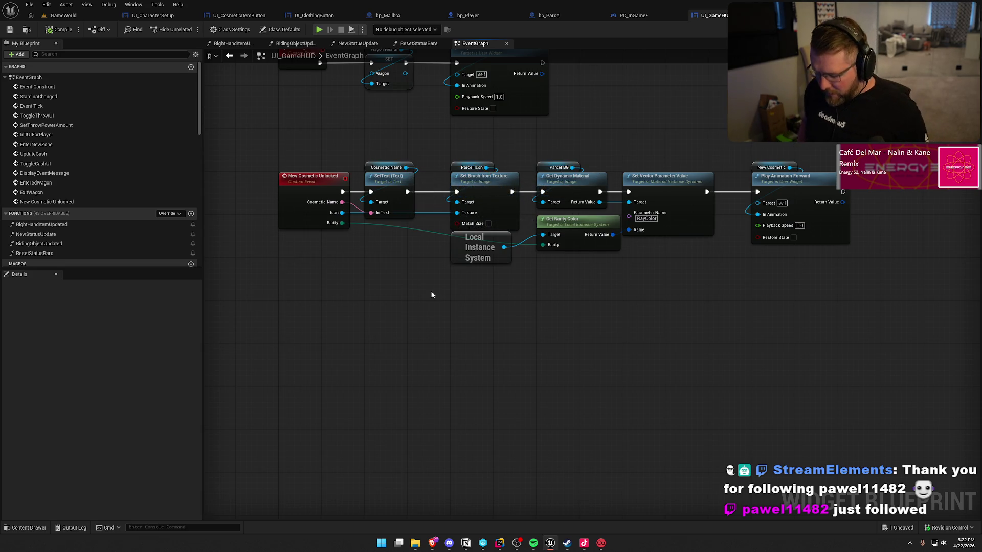
mouse_move(316, 151)
mouse_down()
mouse_move(332, 166)
mouse_move(901, 328)
mouse_move(870, 330)
mouse_up()
click(722, 330)
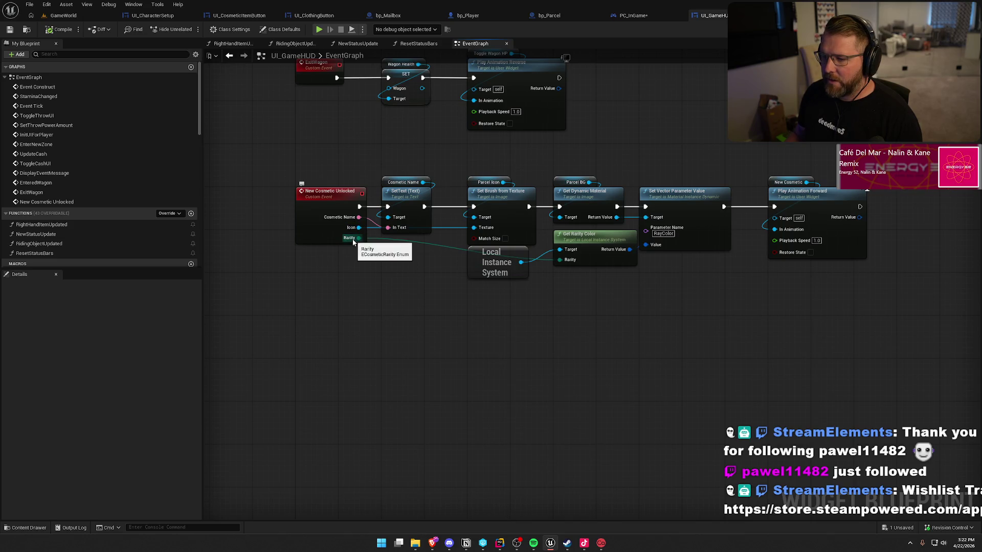
click(466, 544)
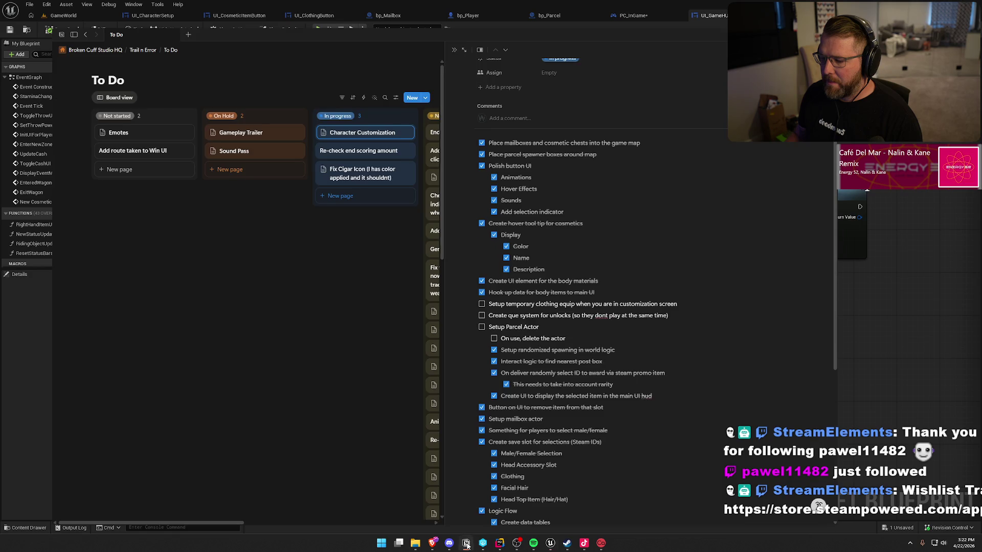
click(466, 543)
click(499, 543)
click(7, 23)
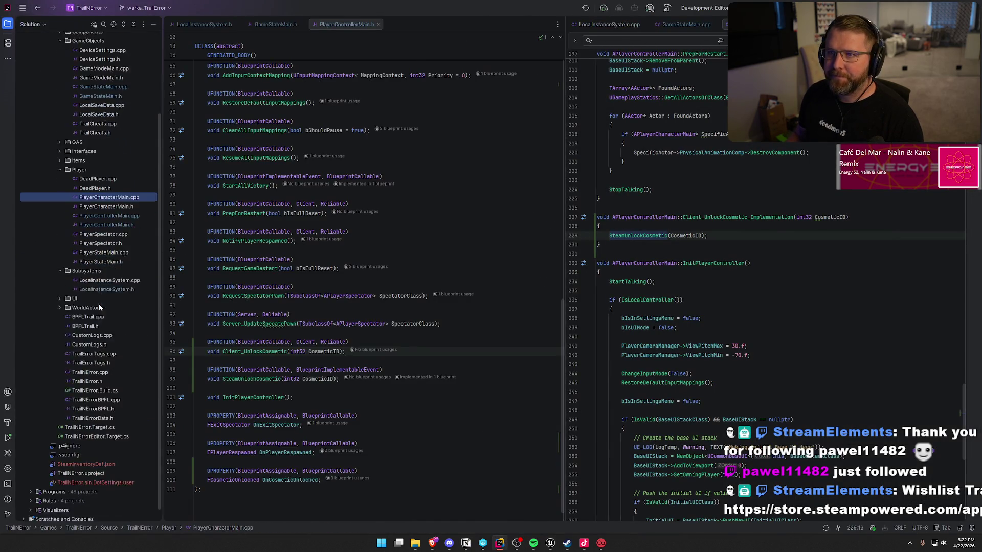
Open TrailNErrorData.h beside PlayerControllerMain.cpp and add space after the FCosmeticAccessory struct
scroll(99, 303, down, 4)
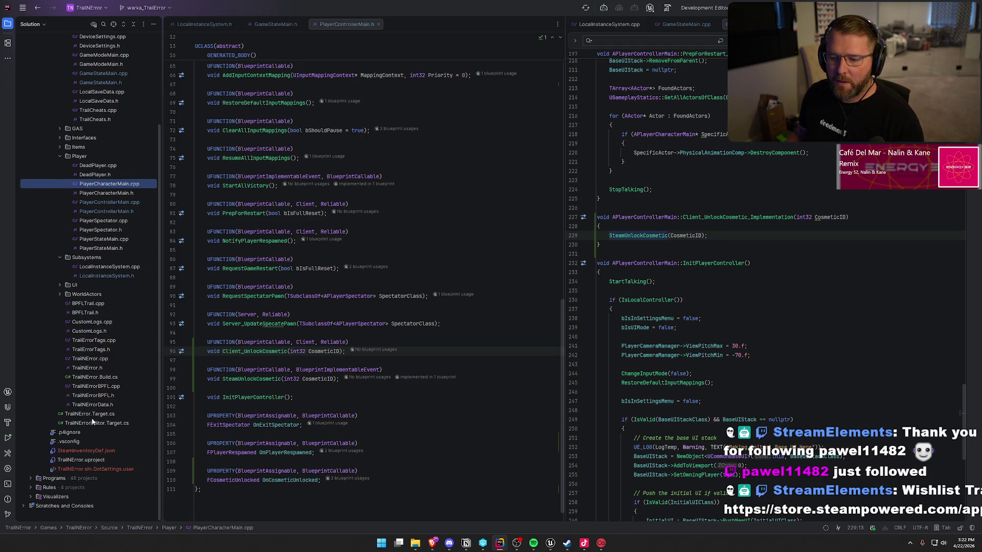
double_click(93, 405)
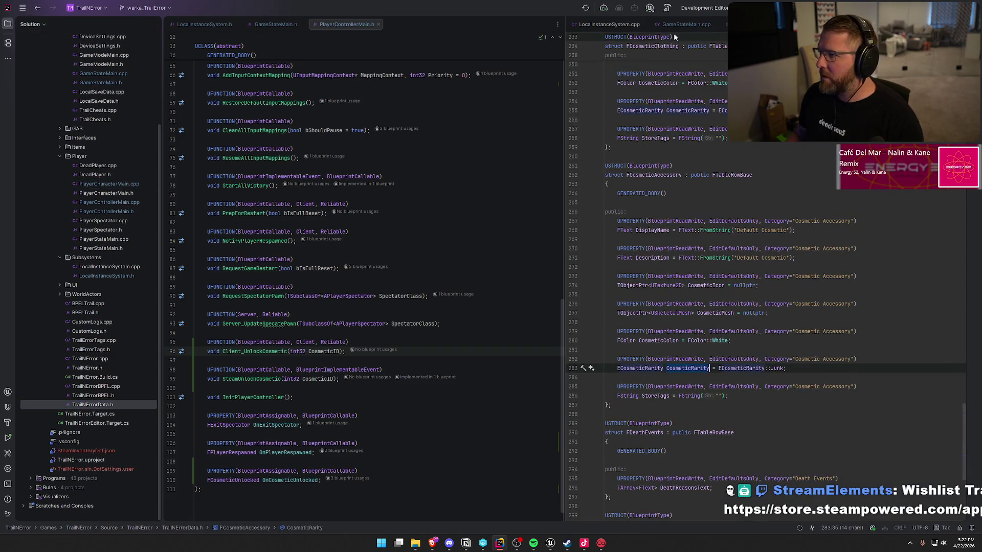
key(Escape)
mouse_move(751, 24)
mouse_down()
mouse_move(460, 154)
mouse_move(255, 153)
mouse_move(277, 281)
mouse_up()
scroll(230, 337, down, 7)
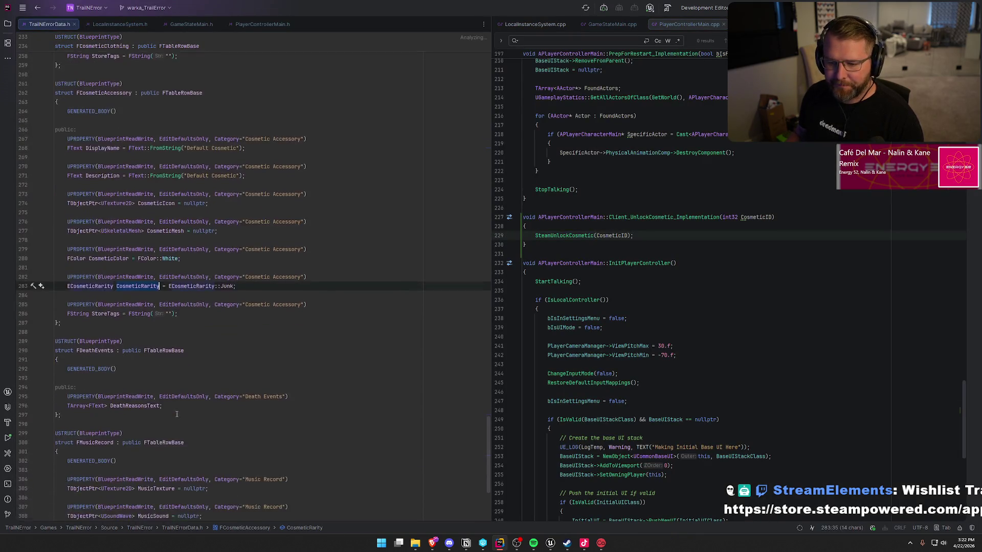
scroll(191, 397, up, 5)
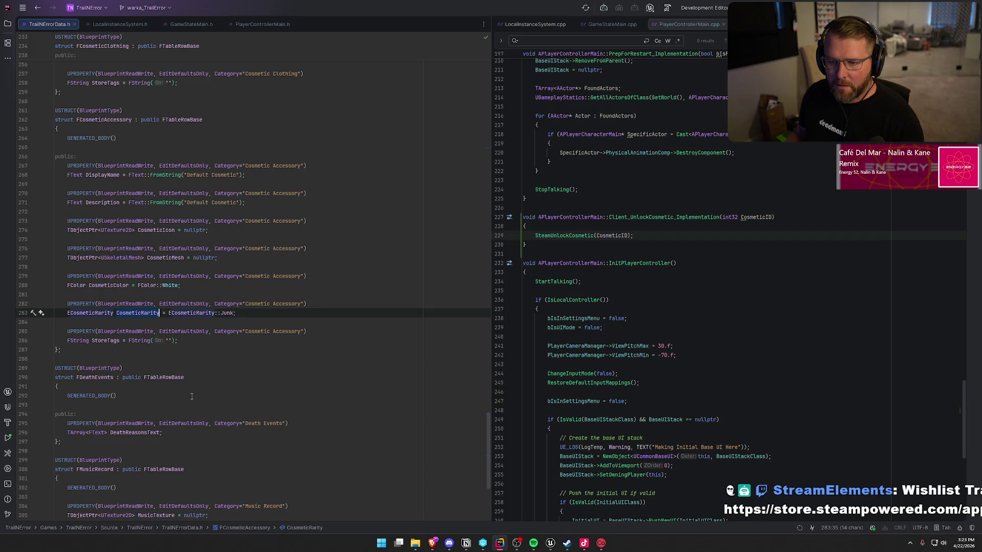
click(71, 353)
key(Return)
key(Return)
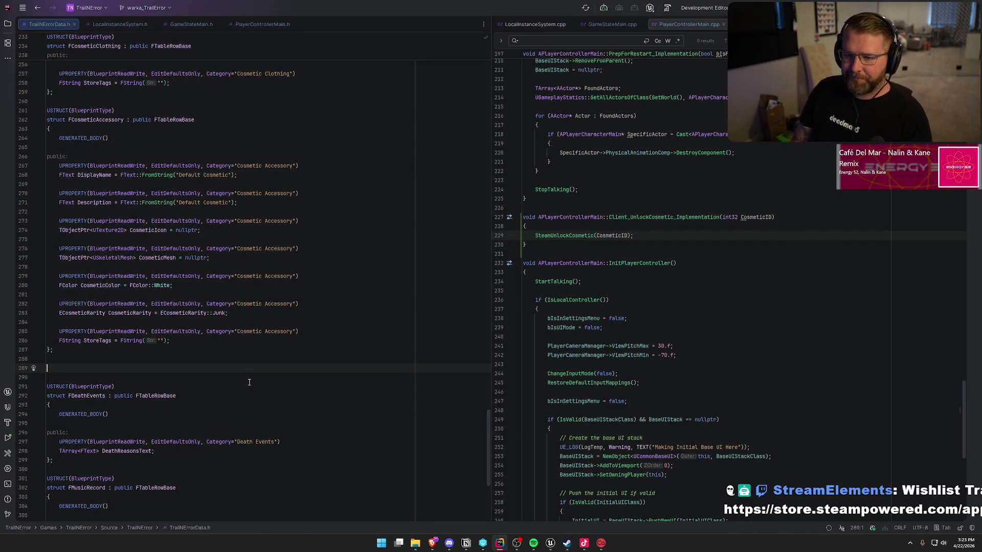
Declare a new BlueprintType USTRUCT for the cosmetic unlock event with GENERATED_BODY and public section
text(USTRUCT(BlueprintType))
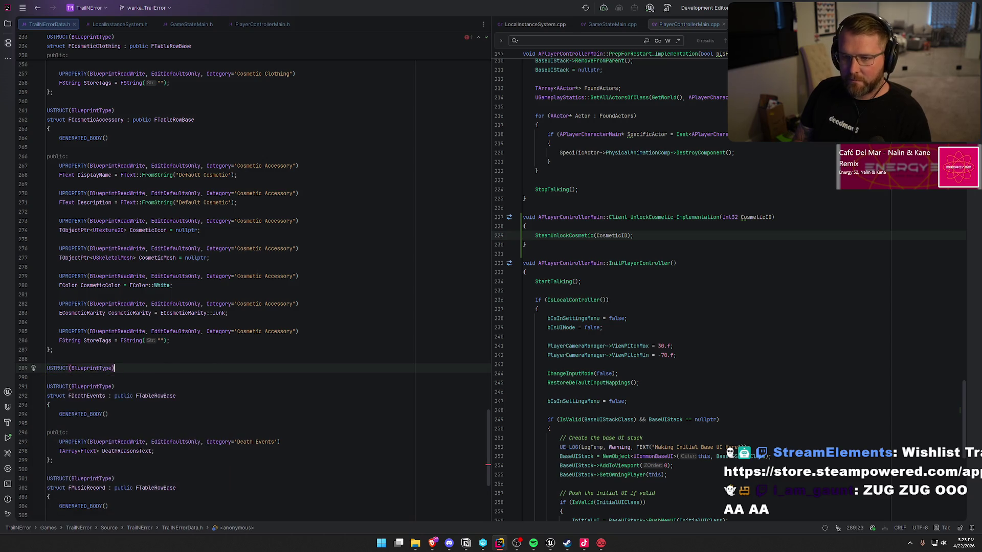
key(Return)
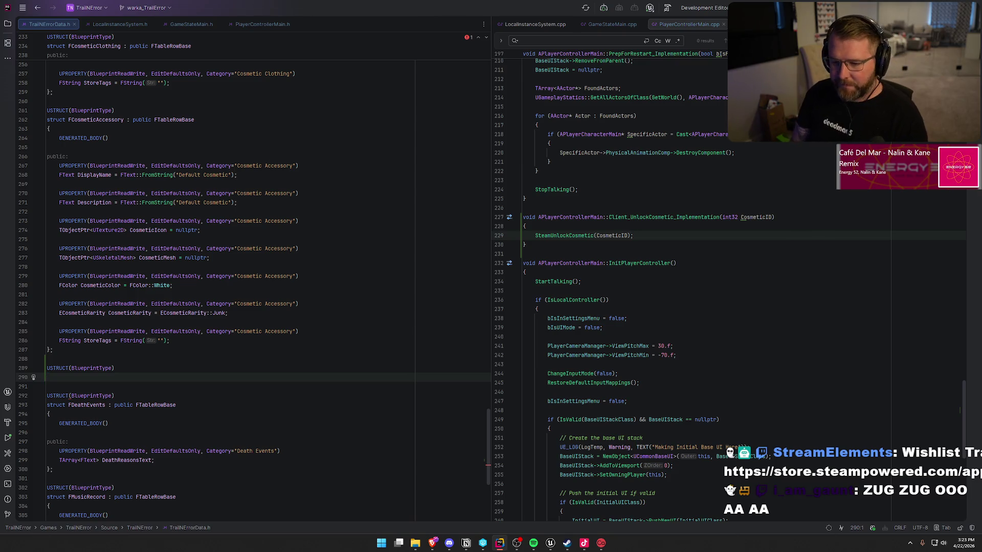
text(struct )
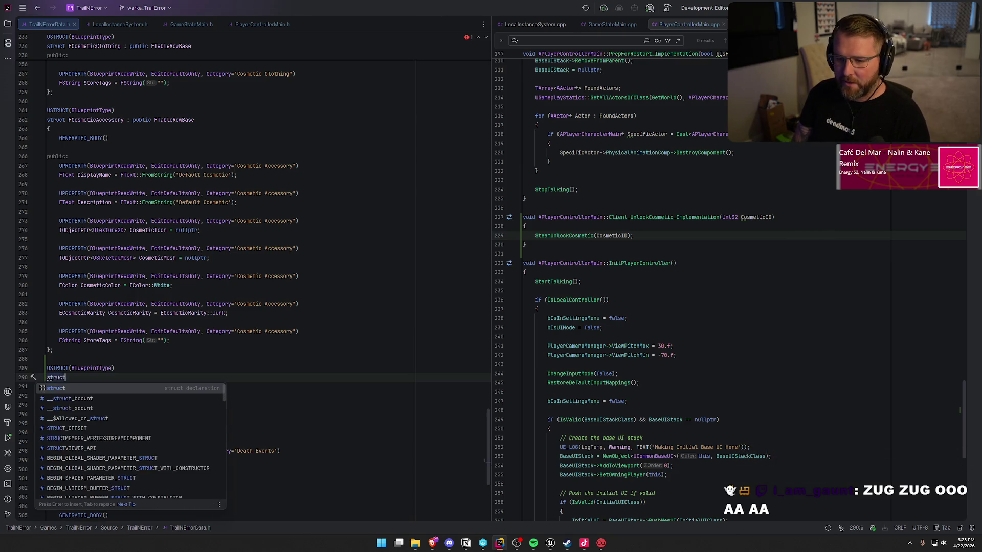
text(F)
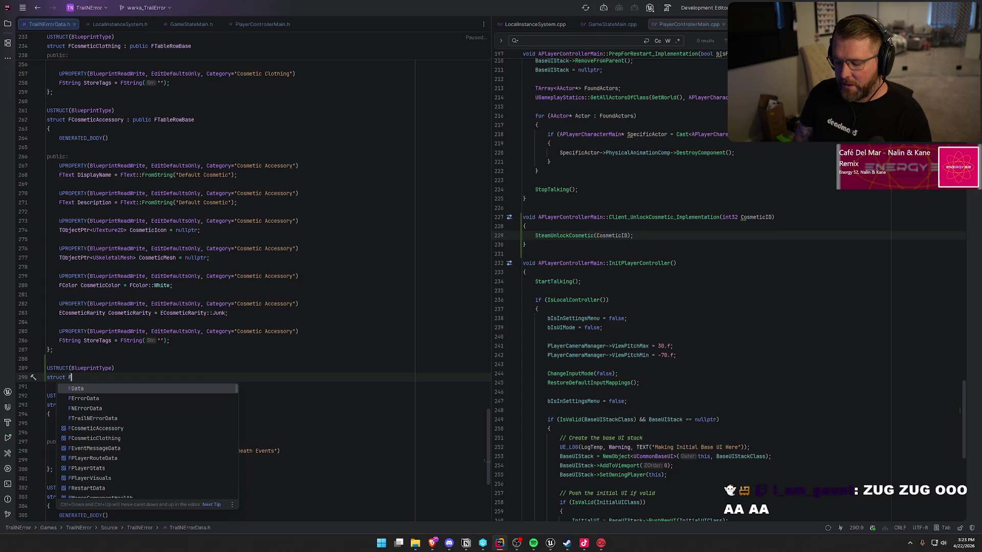
text(Cosmetic)
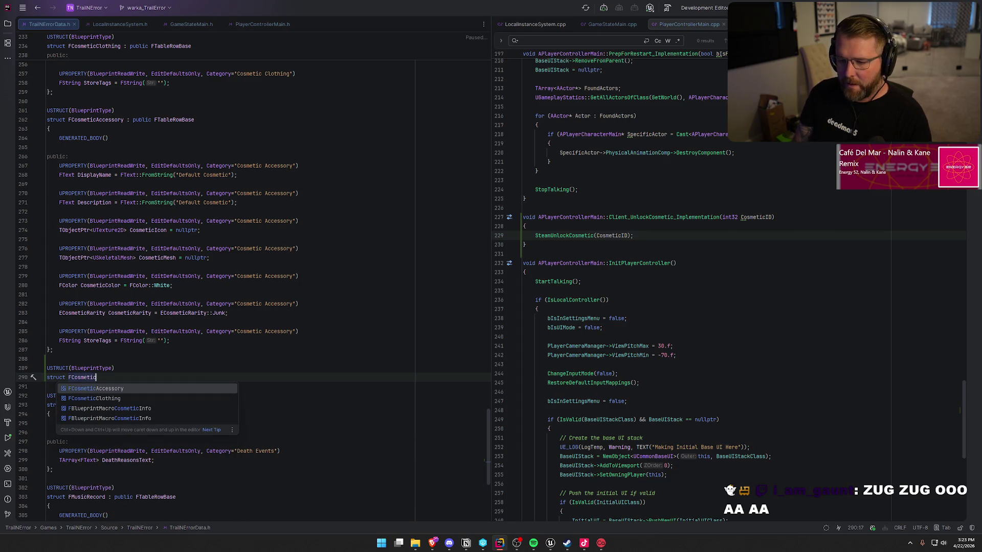
key(BackSpace)
key(BackSpace)
text(ticU)
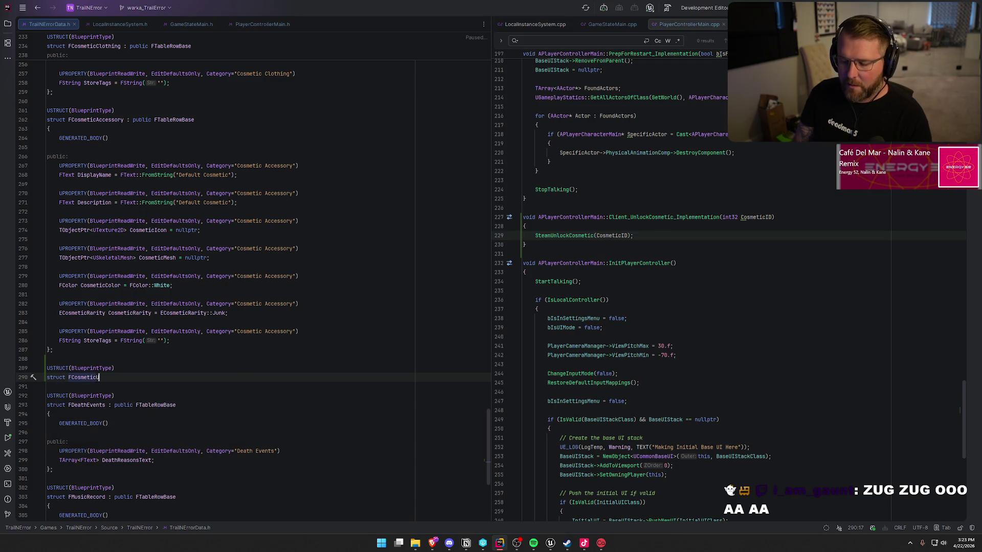
text(nclock)
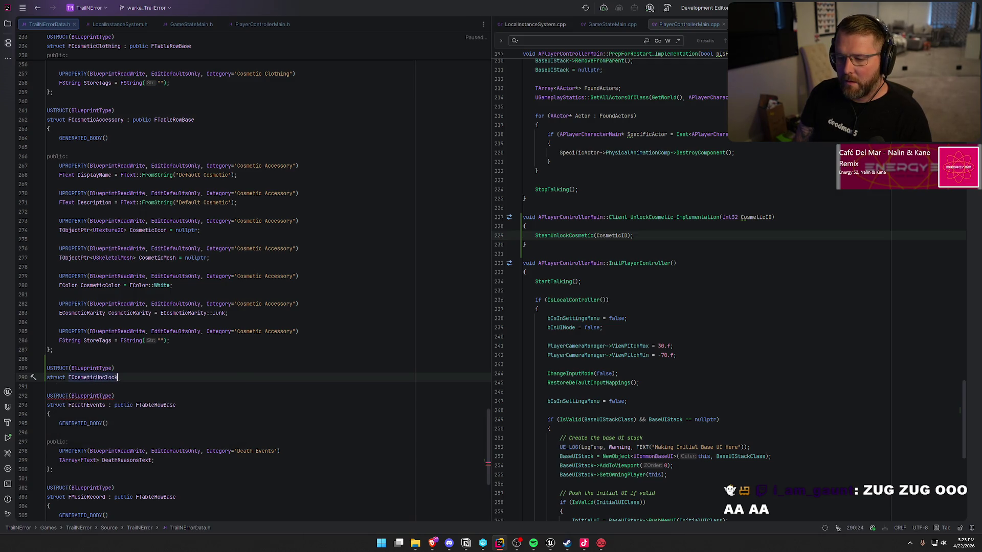
text(Event)
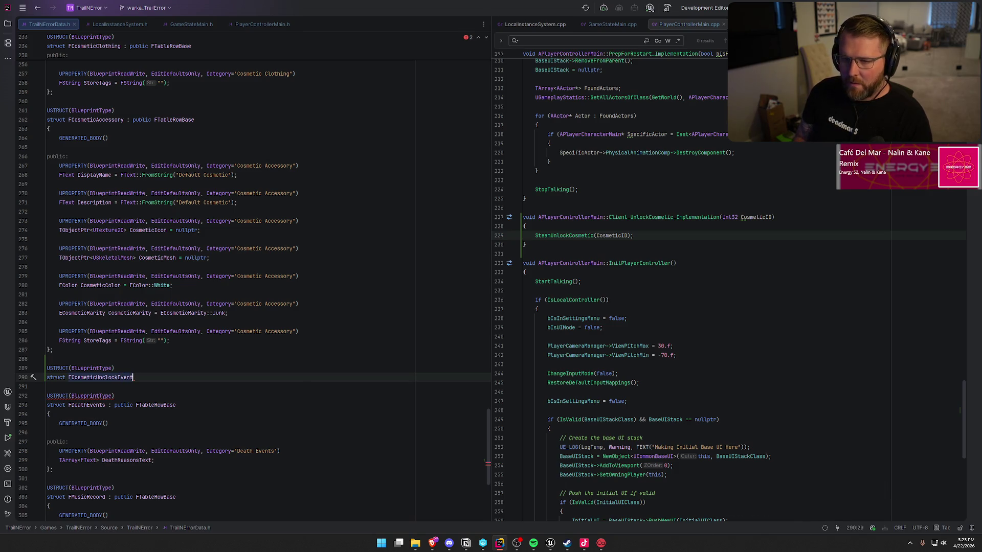
key(Return)
text({)
key(Return)
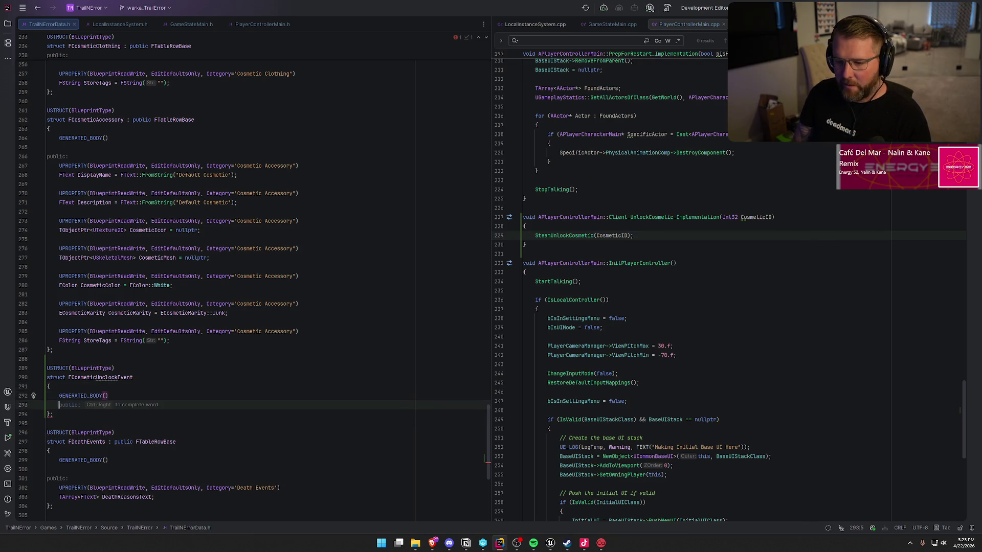
key(Tab)
key(Return)
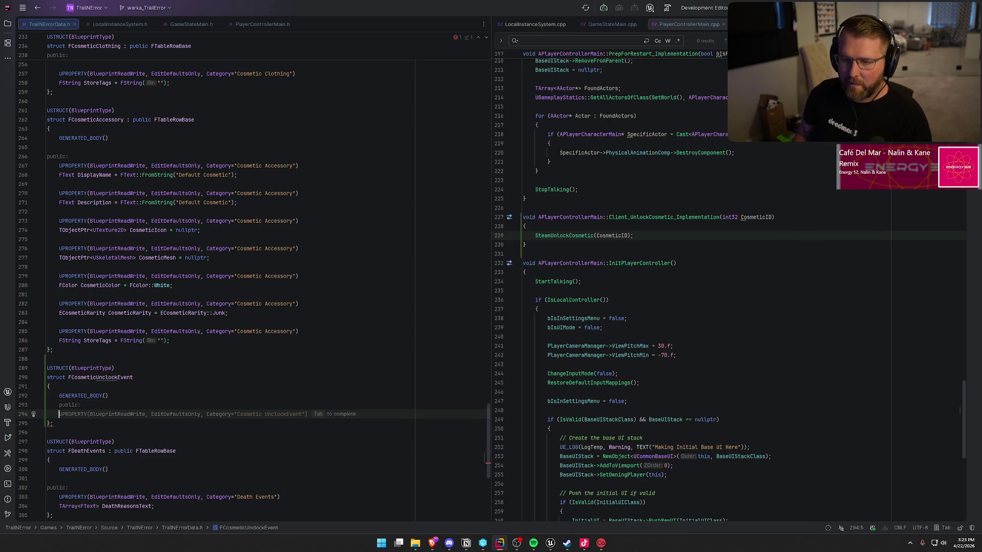
key(BackSpace)
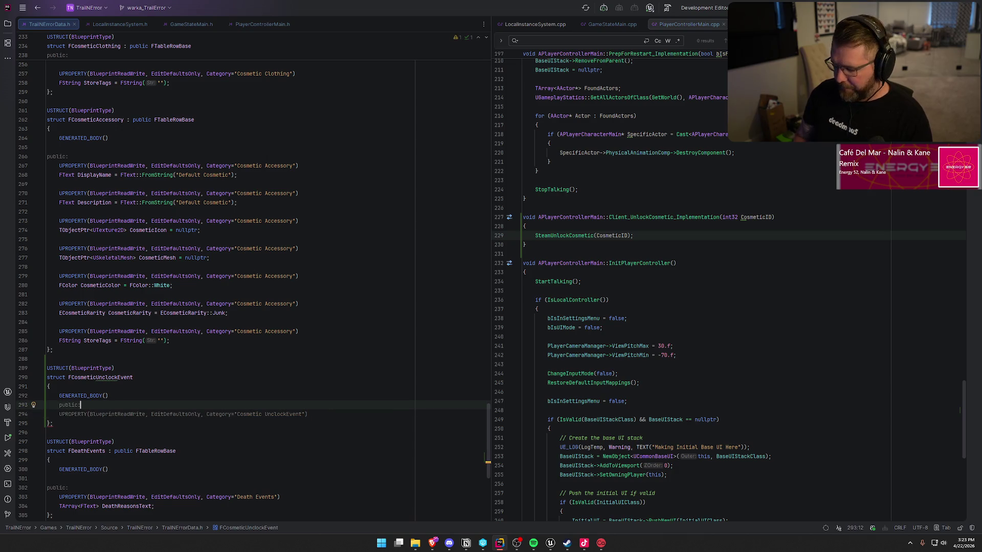
Add a UPROPERTY FText CosmeticName field defaulting to 'Default Cosmetic'
key(Tab)
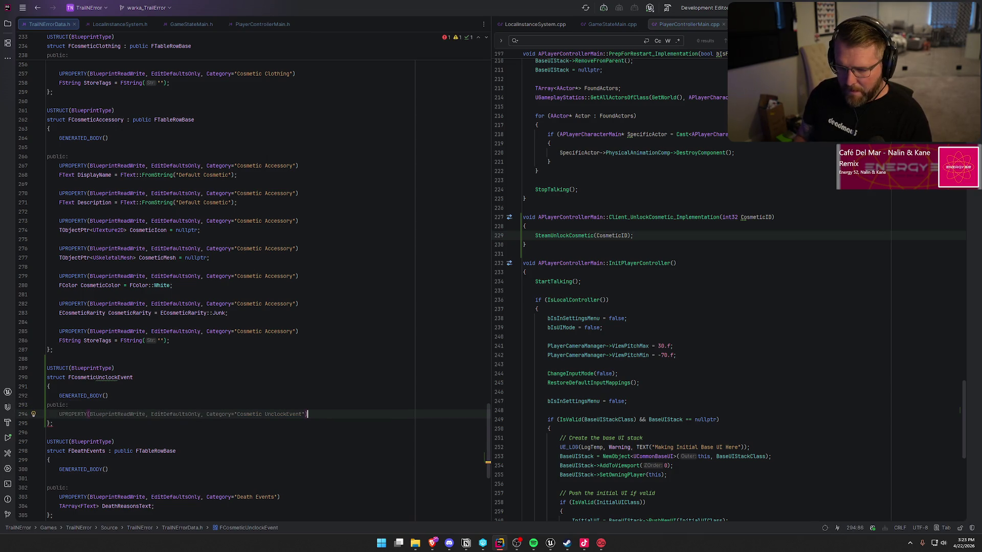
key(Return)
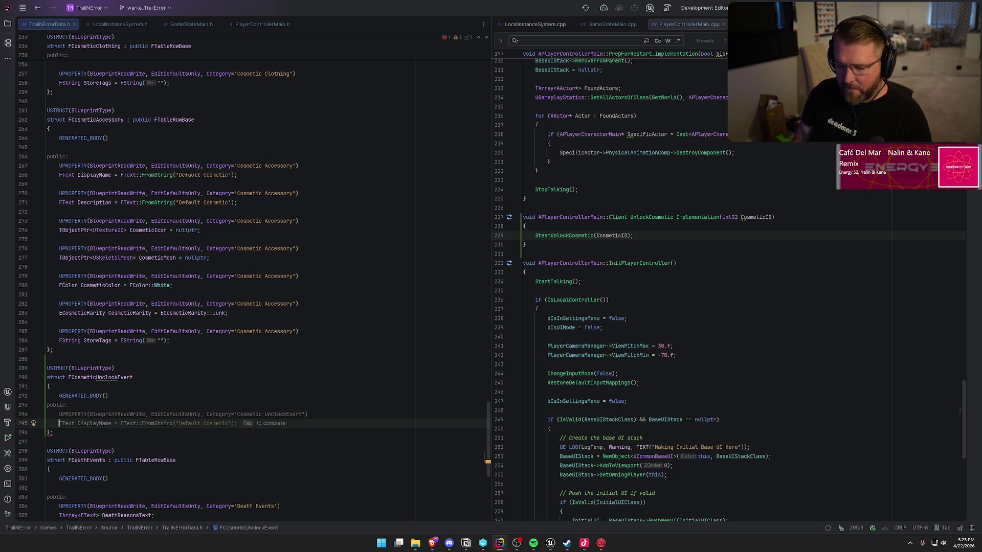
key(ctrl+Right)
key(ctrl+Right)
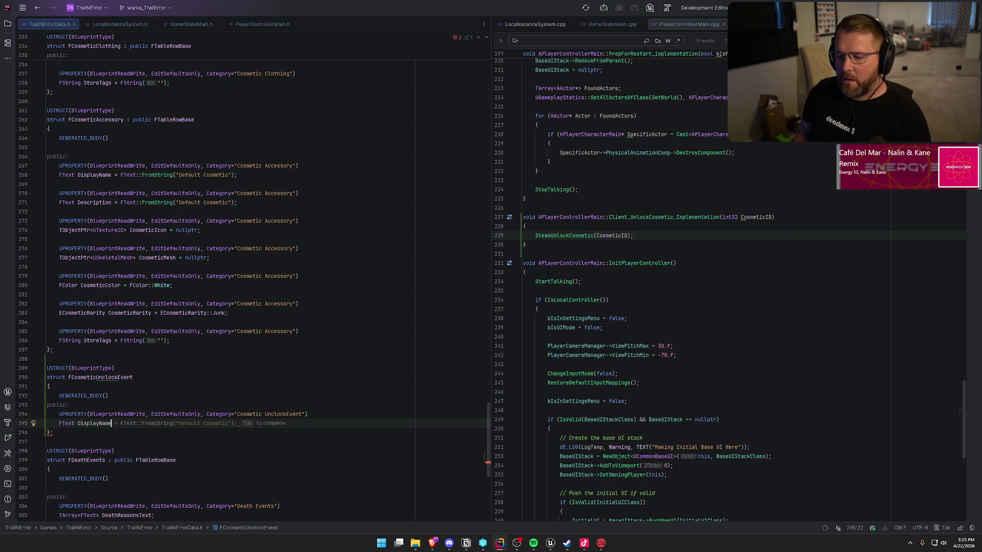
key(alt+Tab)
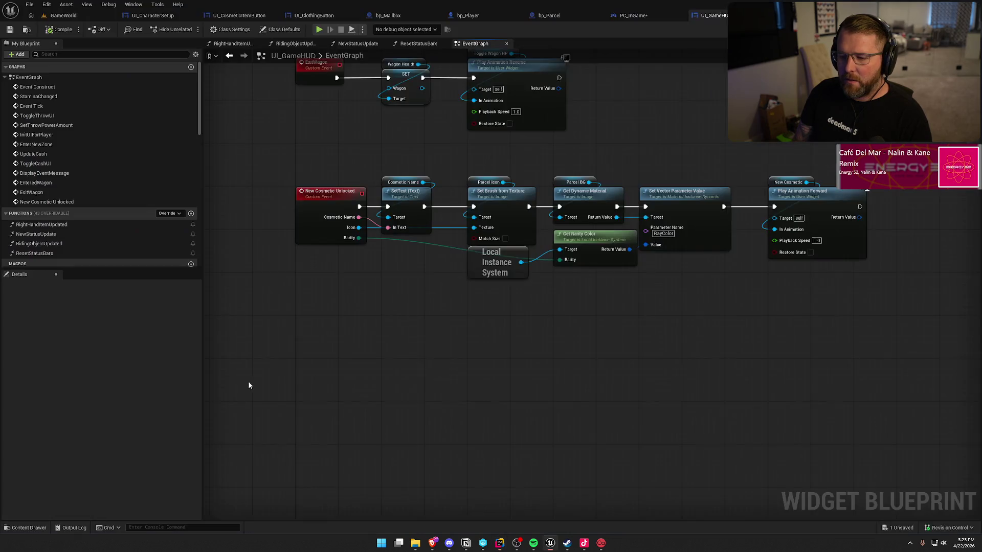
key(alt+Tab)
key(BackSpace)
key(BackSpace)
key(BackSpace)
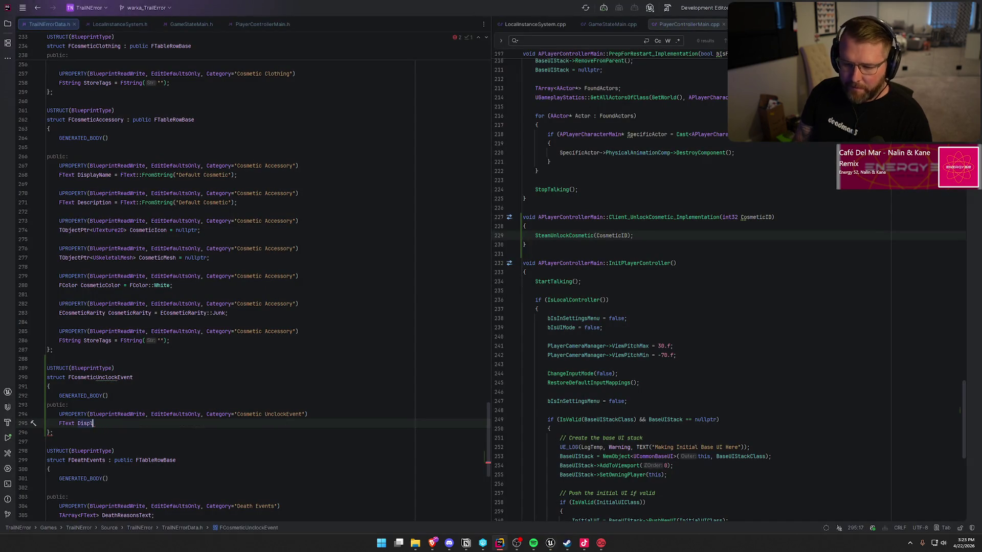
key(BackSpace)
key(BackSpace)
text(Cosme)
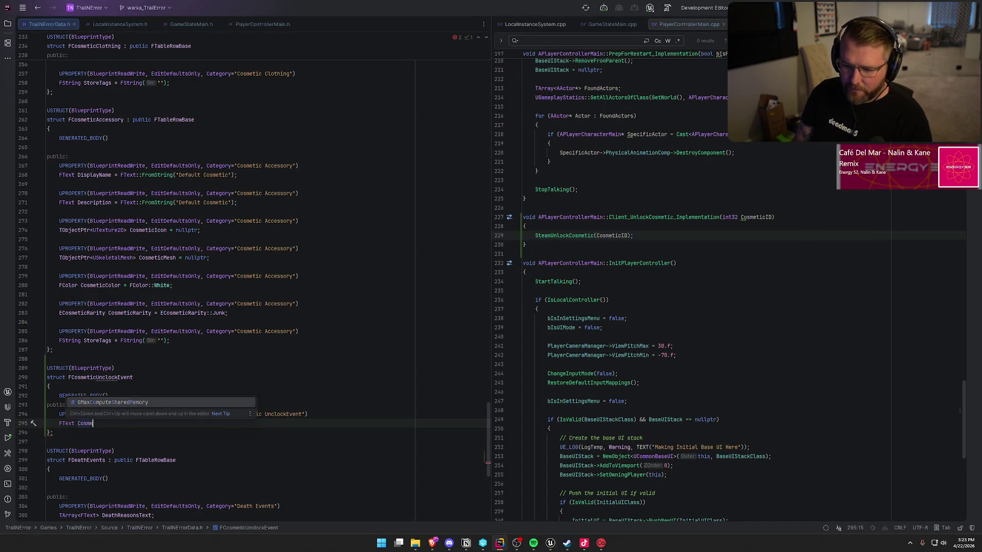
text(ticName)
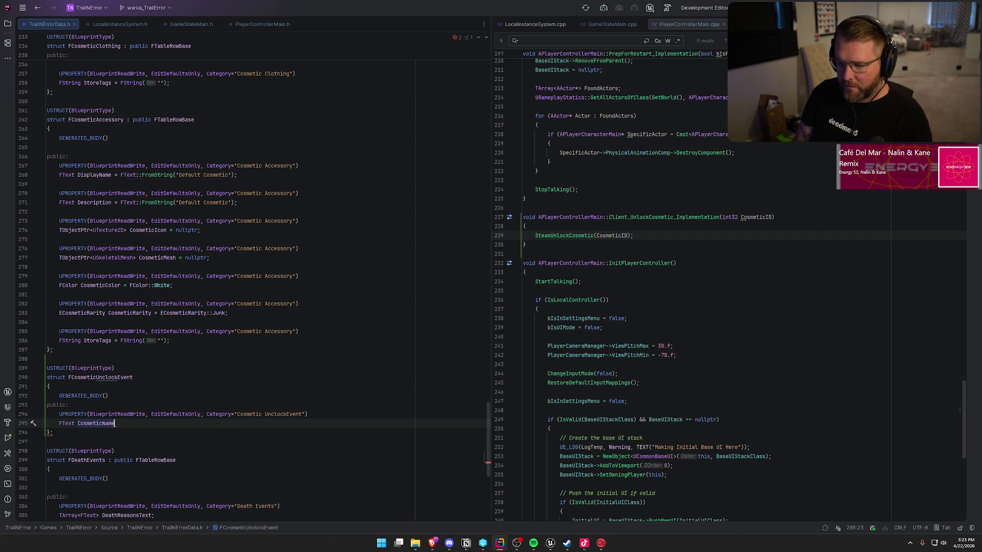
text( =)
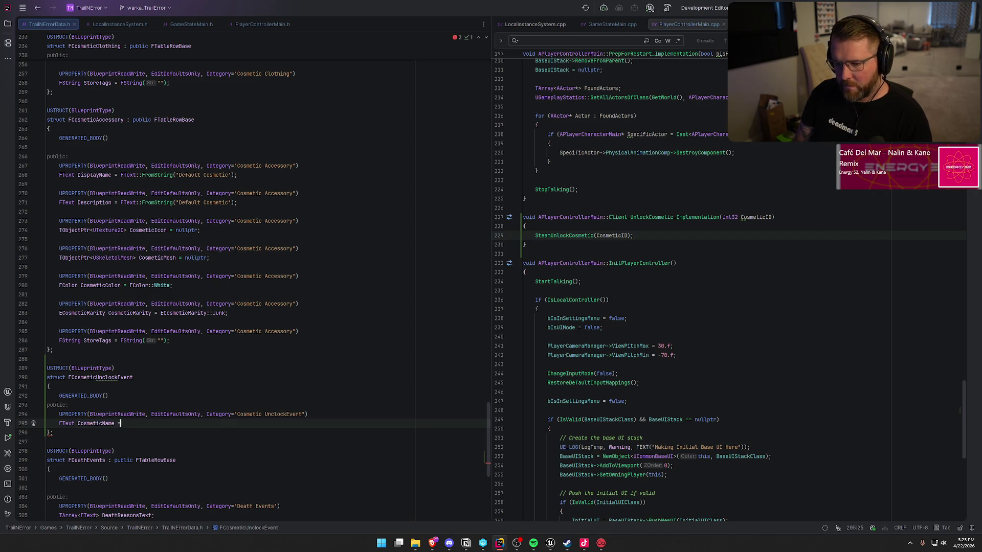
key(Tab)
Add a UPROPERTY TObjectPtr<UTexture2D> CosmeticIcon field defaulting to nullptr
key(Return)
key(Return)
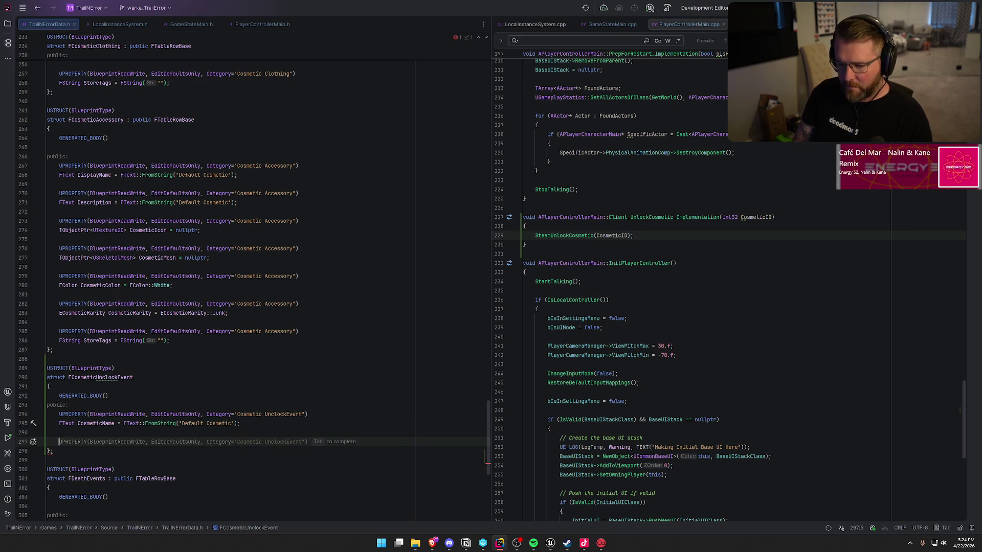
text(UP)
key(Tab)
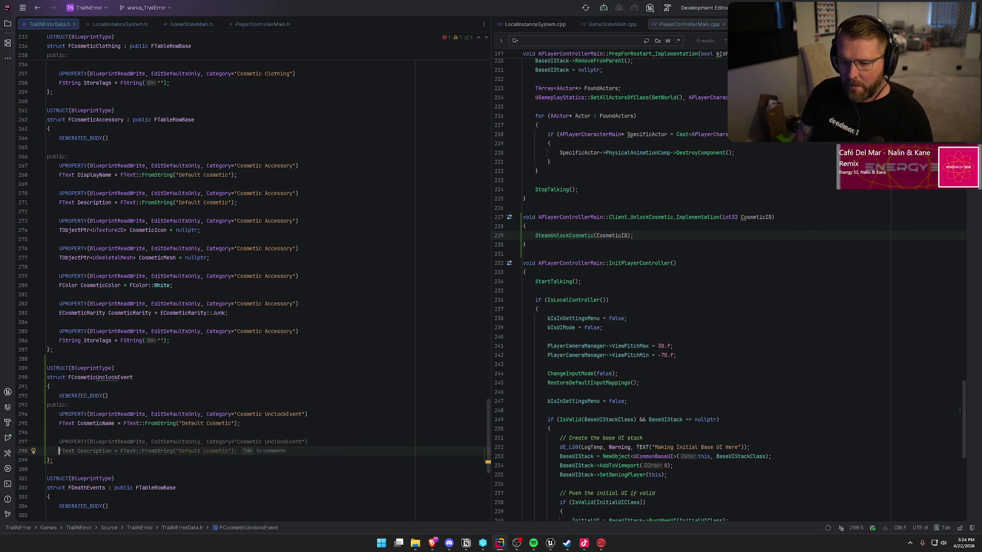
key(alt+Tab)
key(alt+Tab)
text(F)
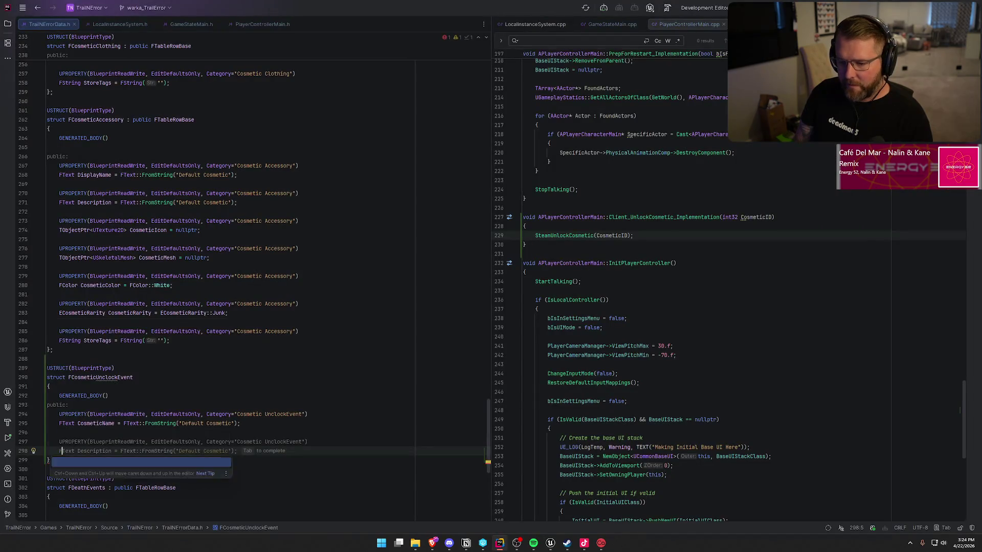
text(Textur2)
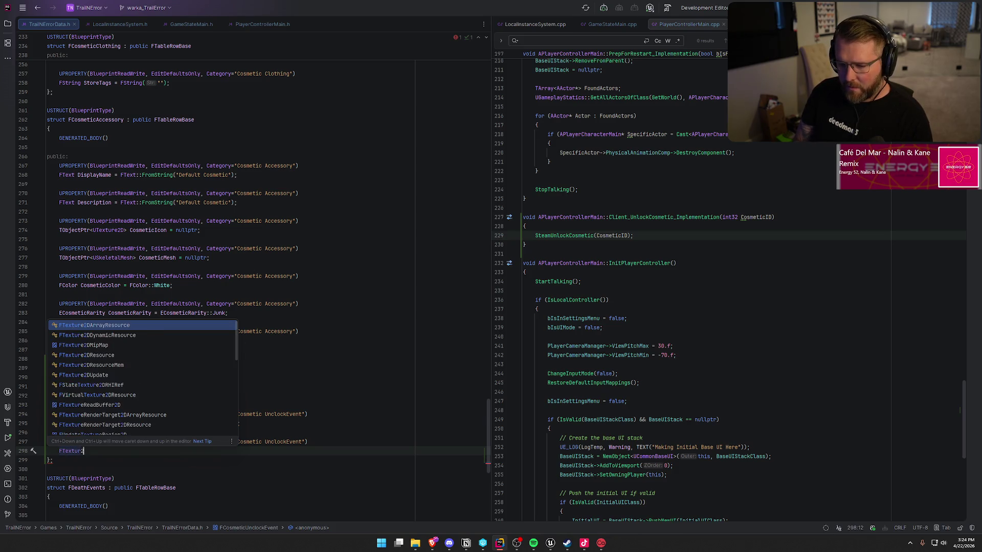
key(Escape)
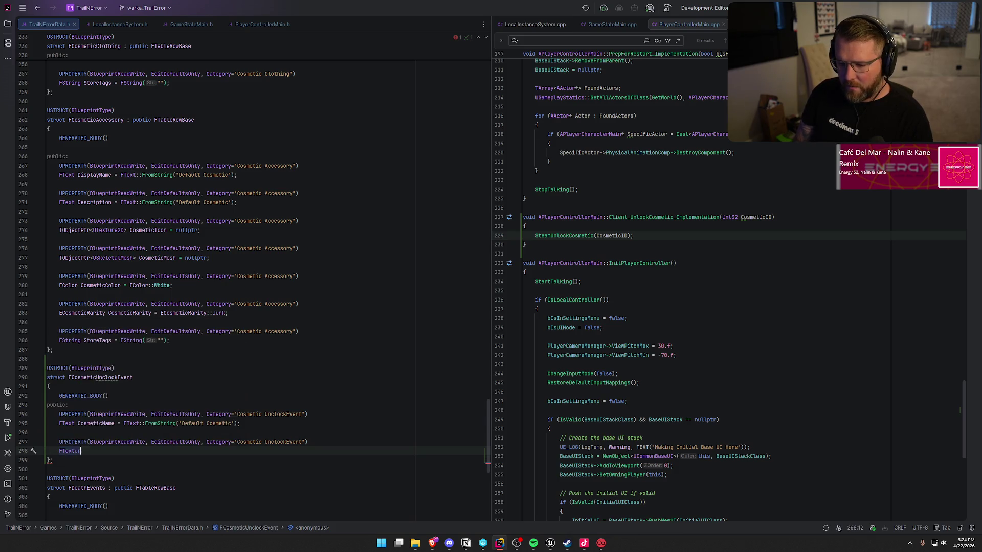
key(BackSpace)
key(BackSpace)
key(BackSpace)
text(TO)
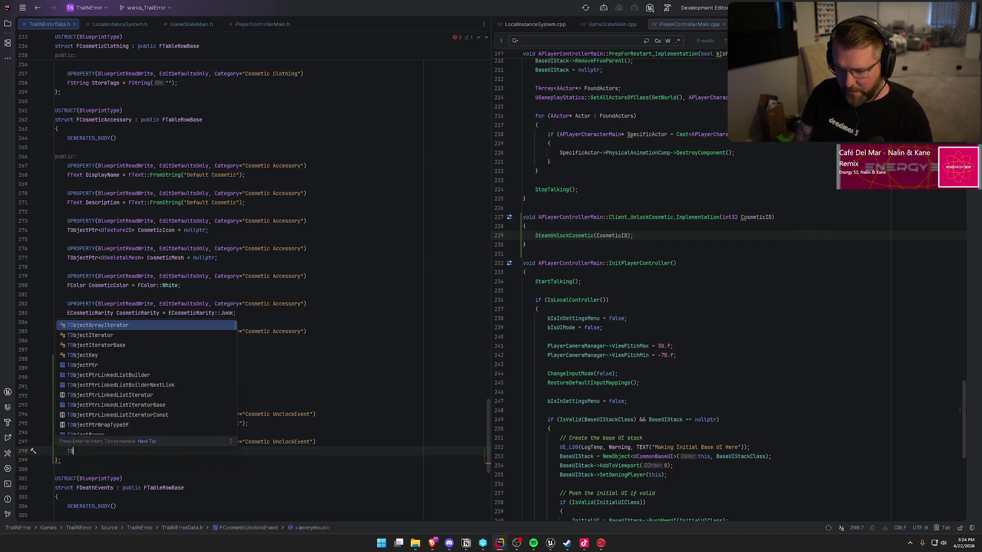
text(bjectPtr<FTex)
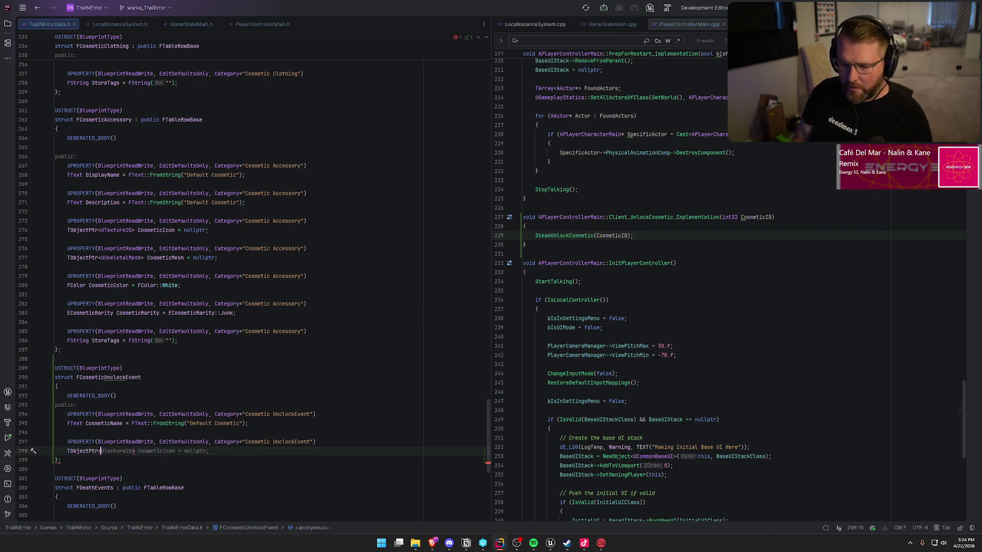
text(ture2>)
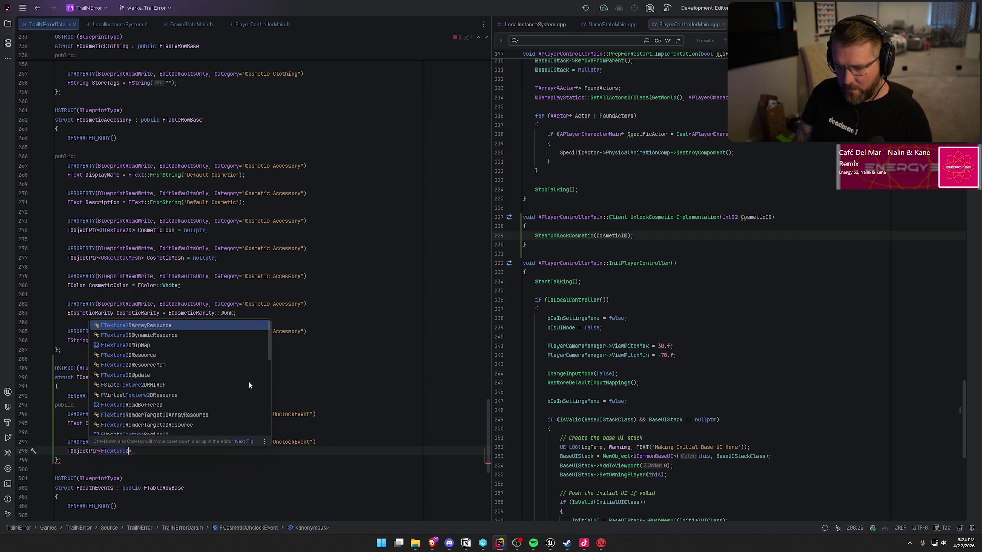
key(Escape)
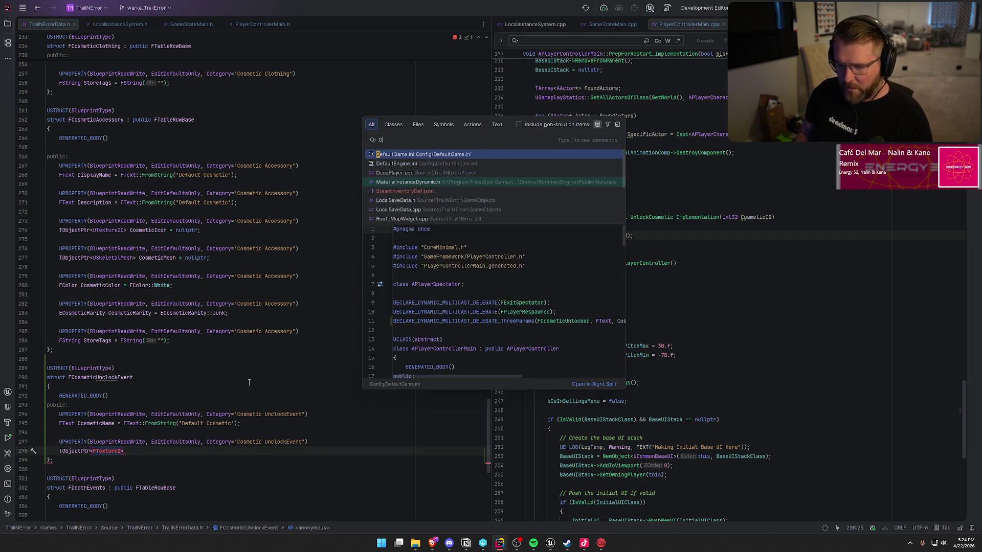
text(D> )
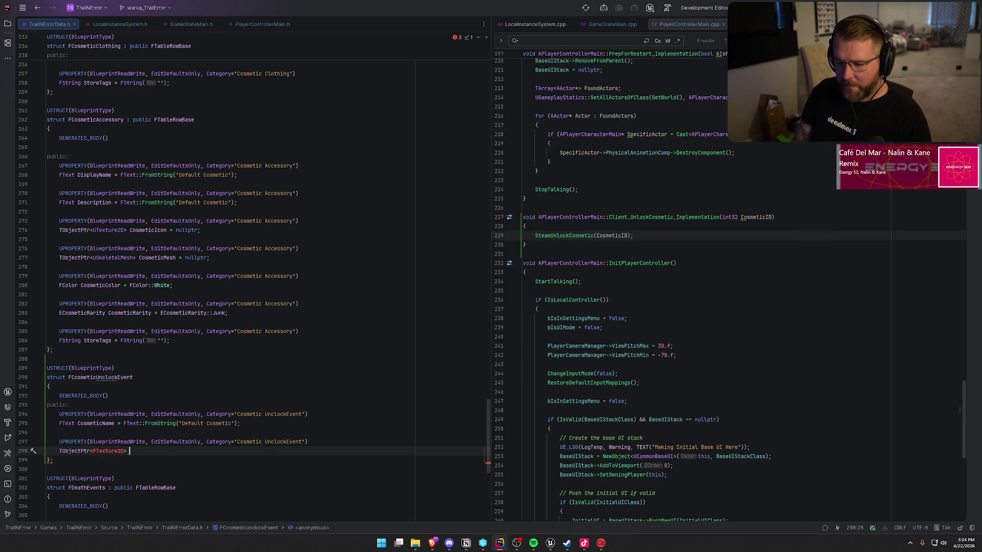
text(Cosmetic)
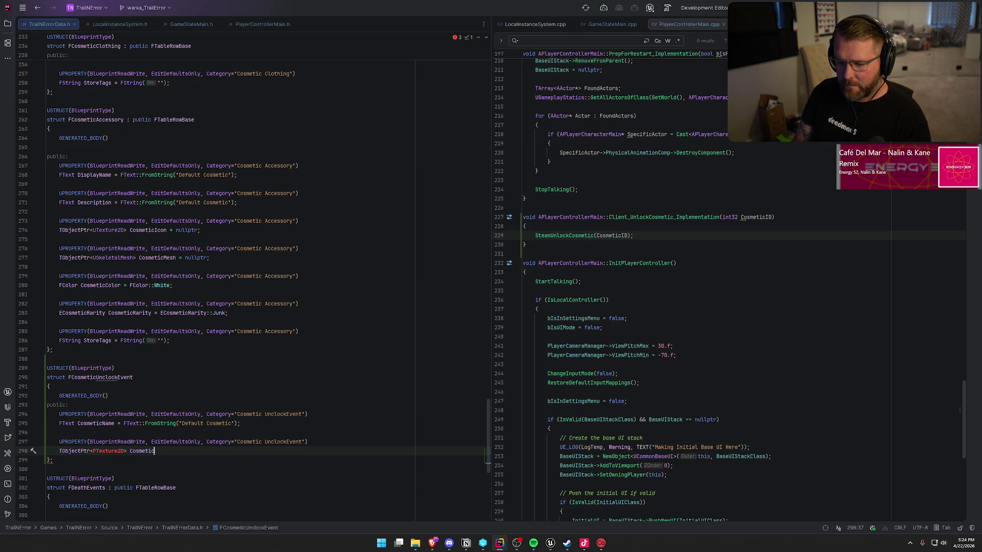
text(Icon =)
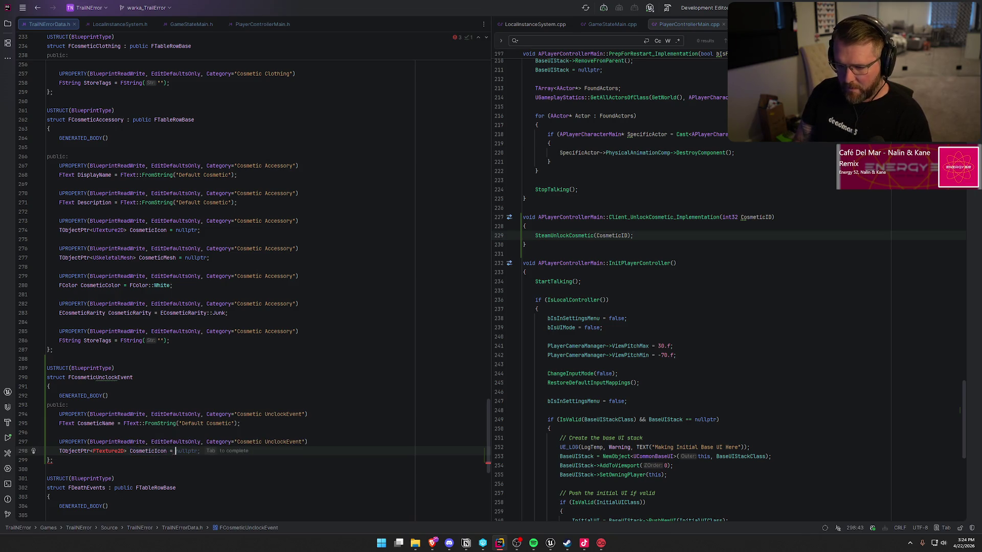
key(Tab)
click(95, 451)
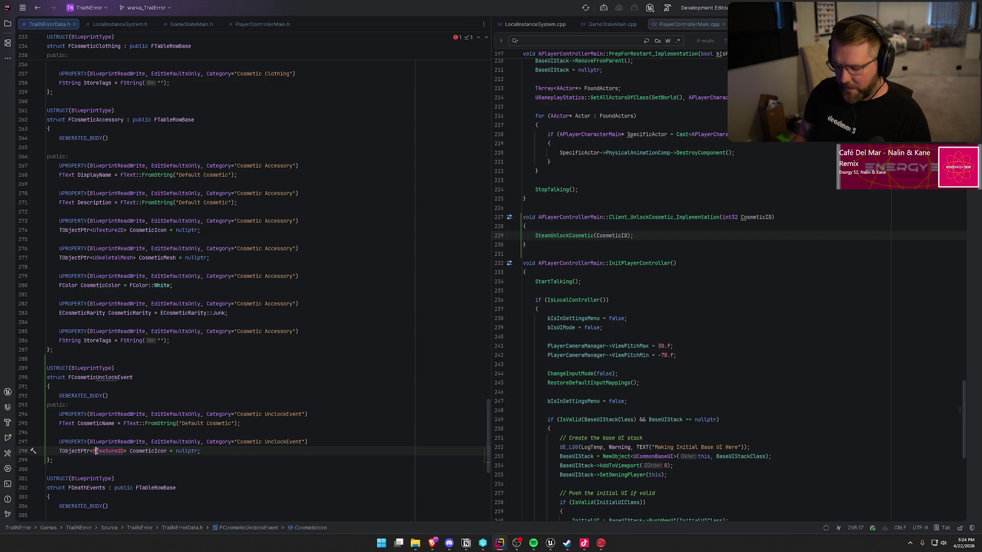
key(Delete)
text(U)
click(215, 452)
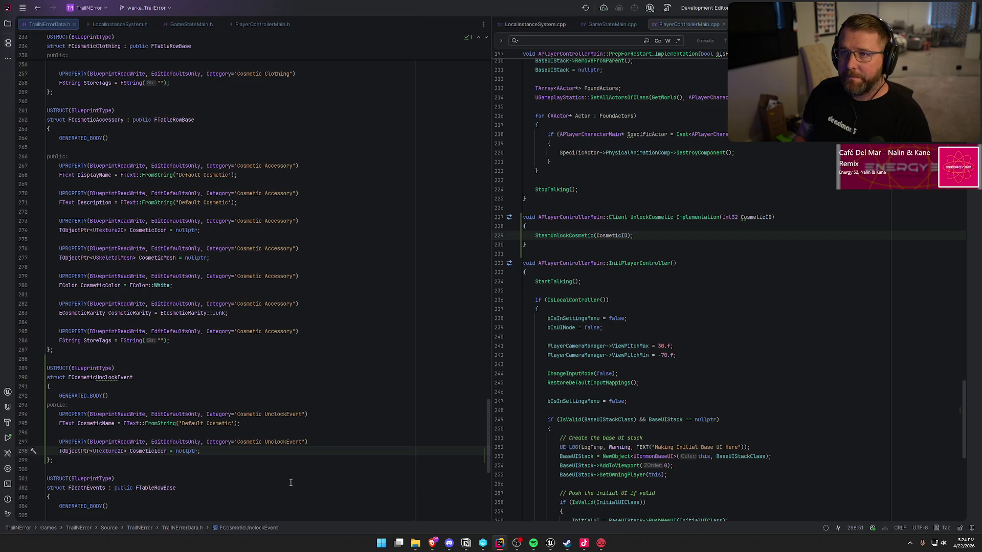
Add a UPROPERTY ECosmeticRarity CosmeticRarity field defaulting to Junk
key(Return)
key(Return)
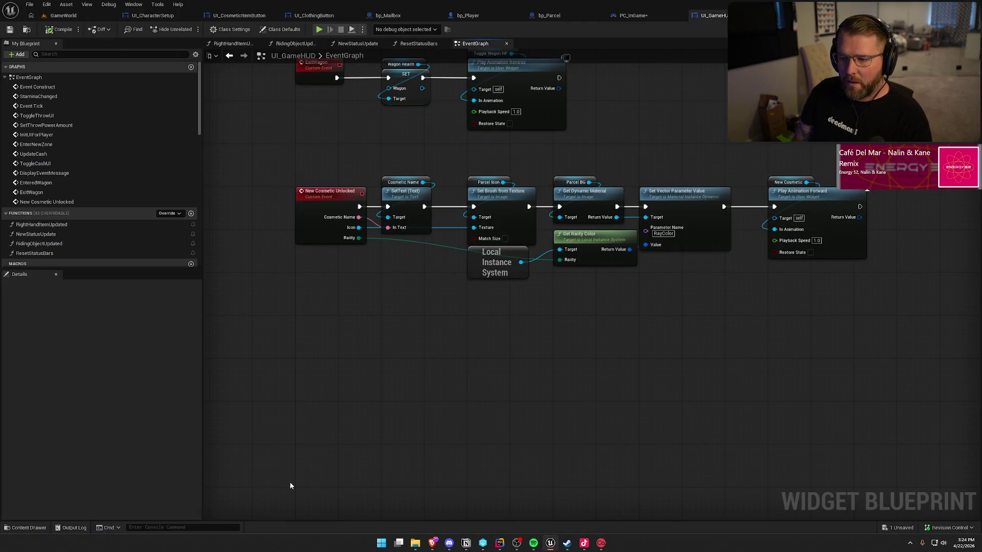
key(Tab)
key(Return)
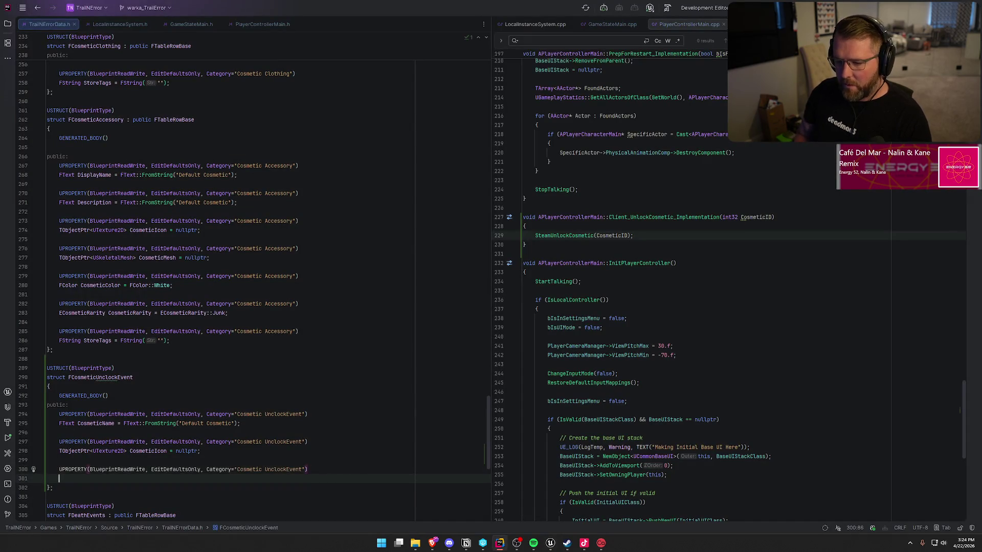
text(ECos)
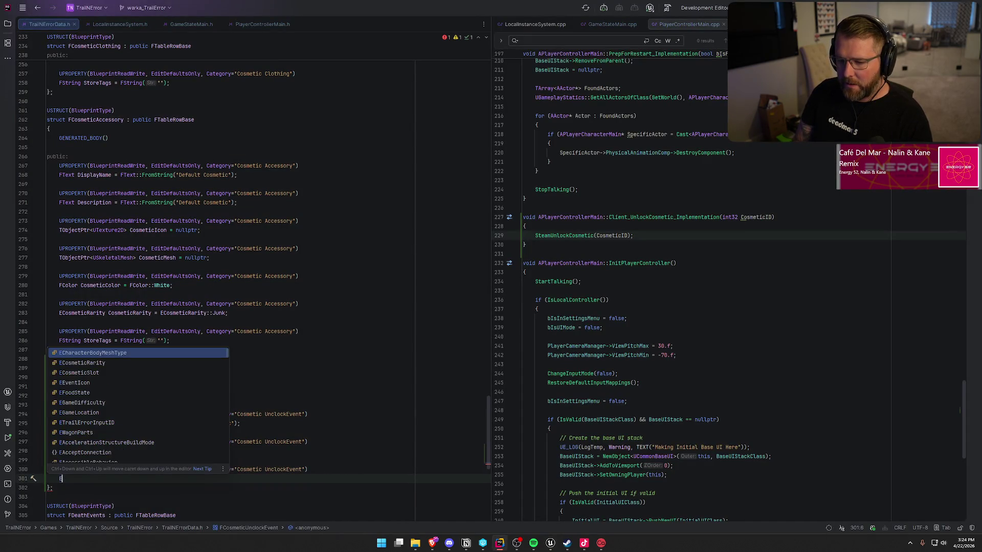
key(Return)
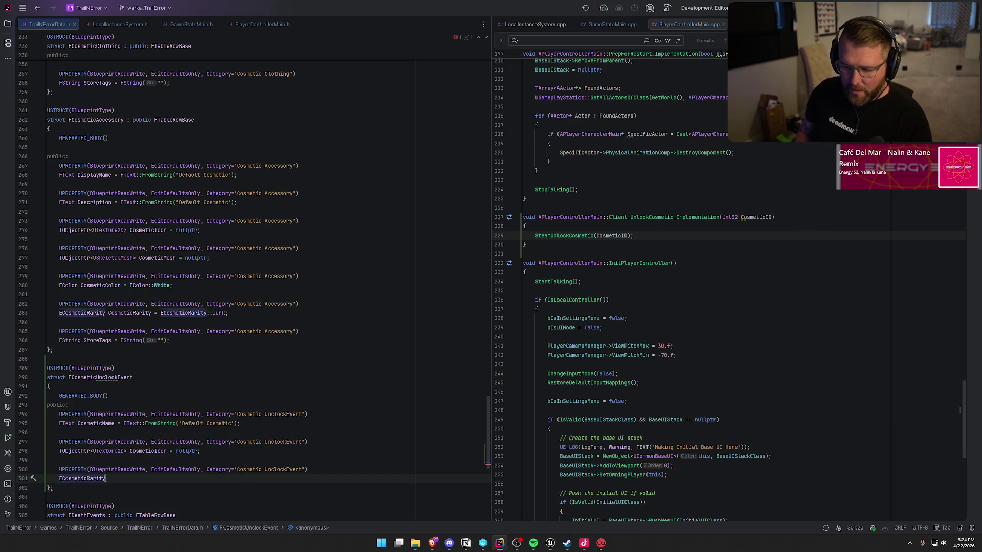
key(Tab)
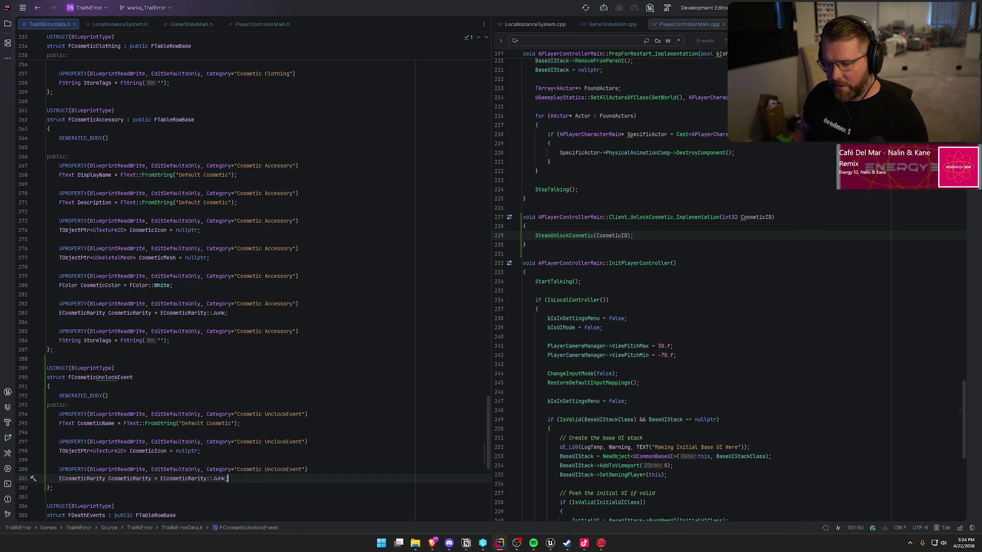
Correct the struct name to FCosmeticUnlockEvent, renaming all references, and check the UI_GameHUD graph
click(106, 378)
key(BackSpace)
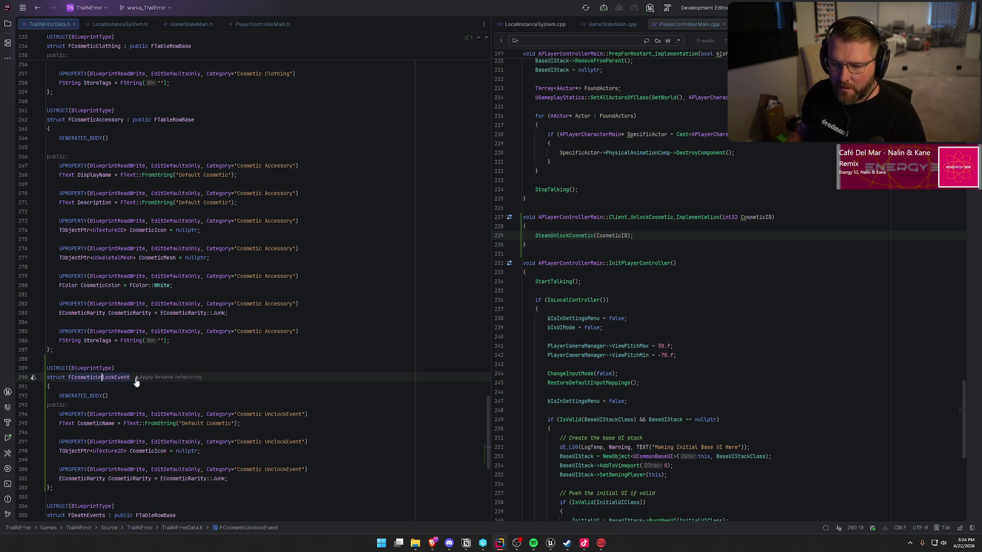
click(136, 379)
click(203, 395)
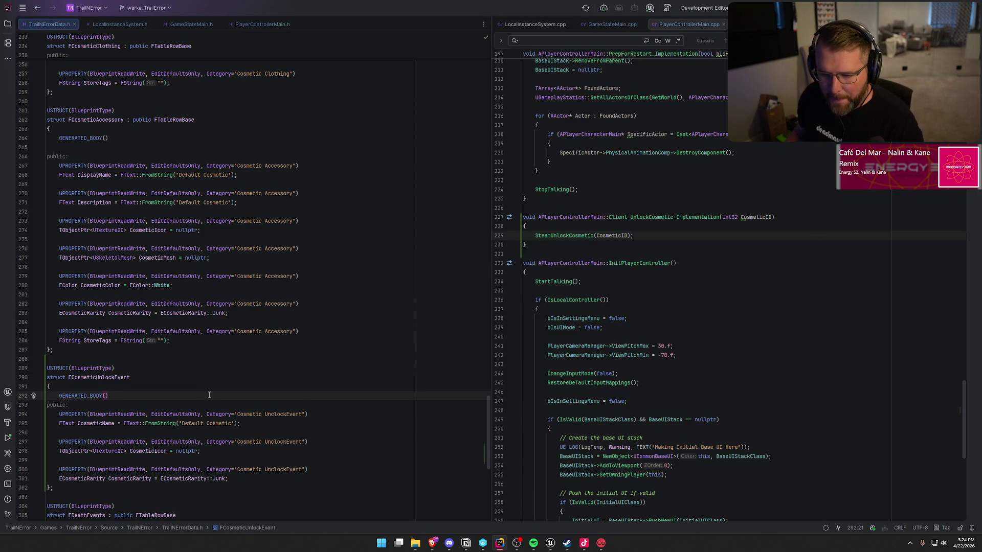
click(550, 543)
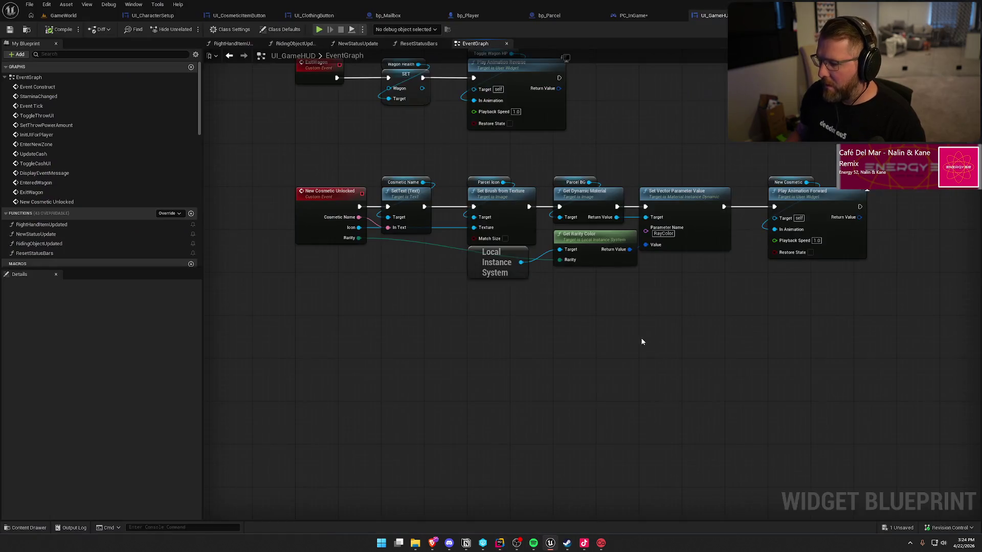
click(512, 354)
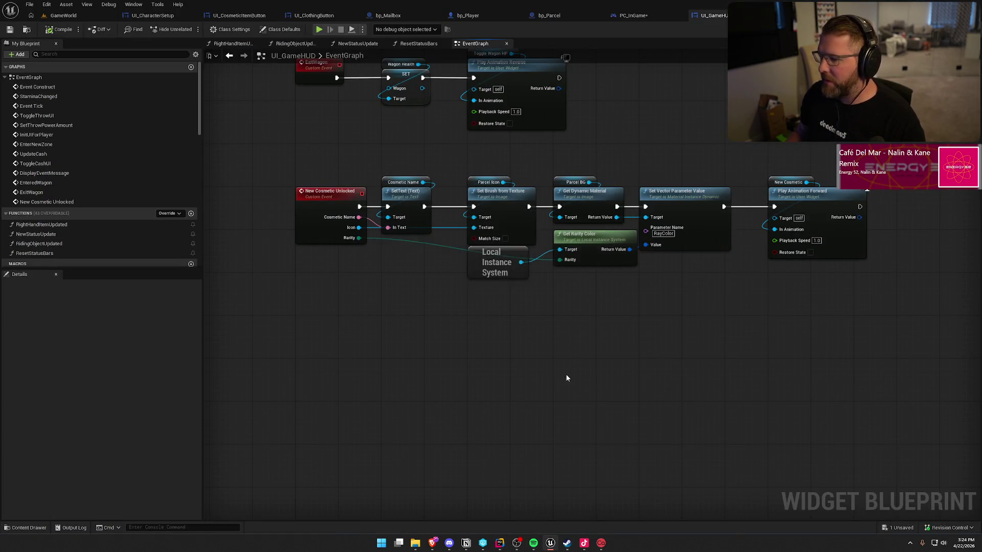
key(alt+Tab)
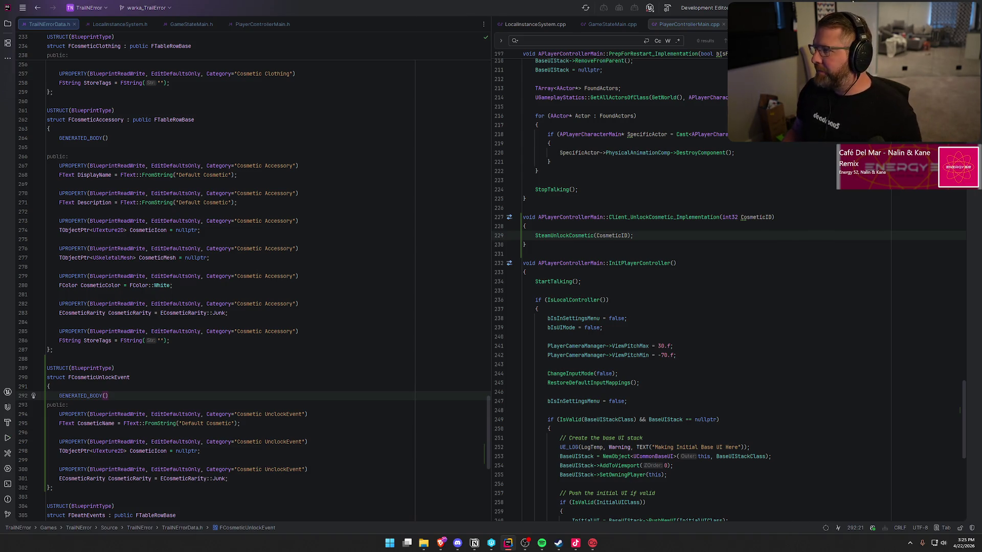
Build the project, then view the top of PlayerControllerMain.h with the FCosmeticUnlocked delegate
key(ctrl+shift+b)
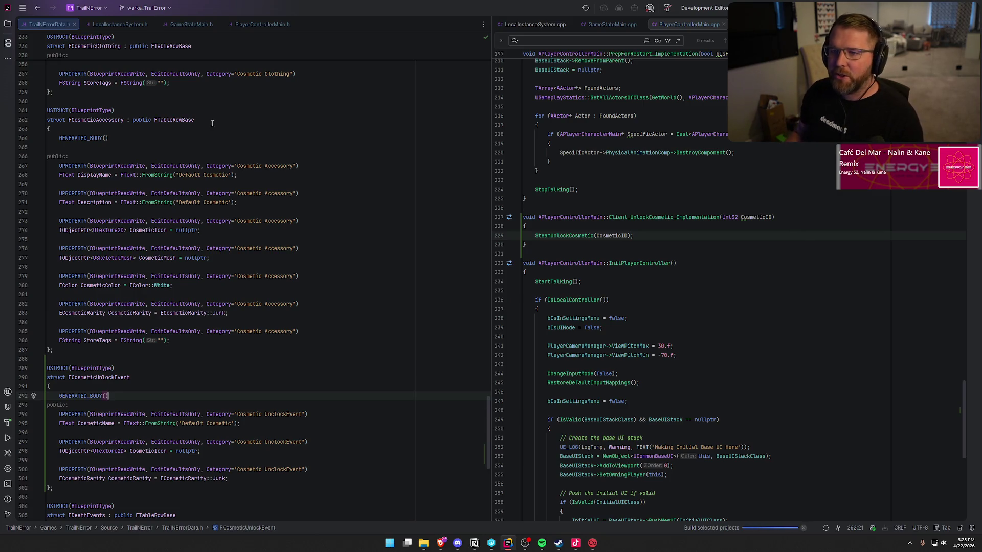
click(265, 26)
scroll(307, 263, up, 20)
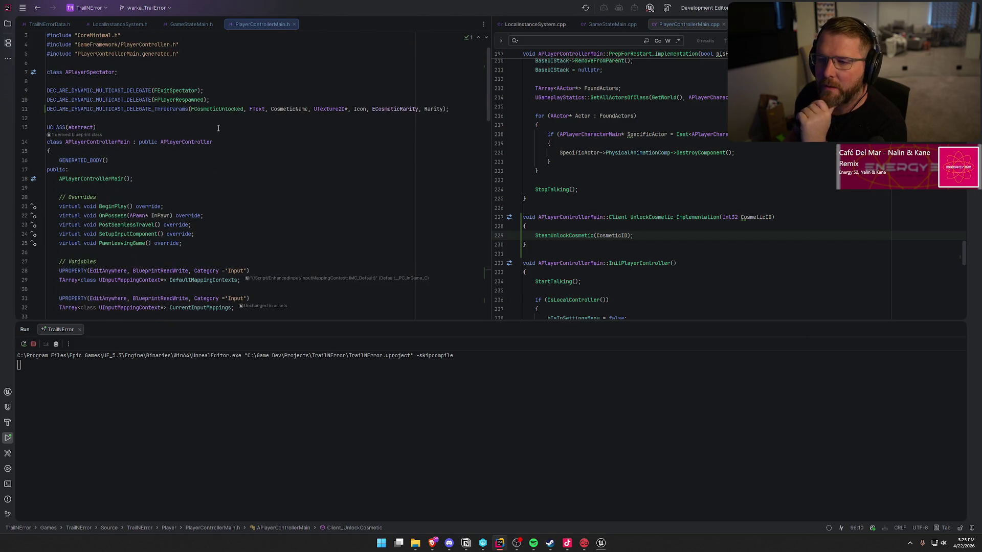
Change the FCosmeticUnlocked delegate macro from ThreeParams to OneParam
double_click(175, 109)
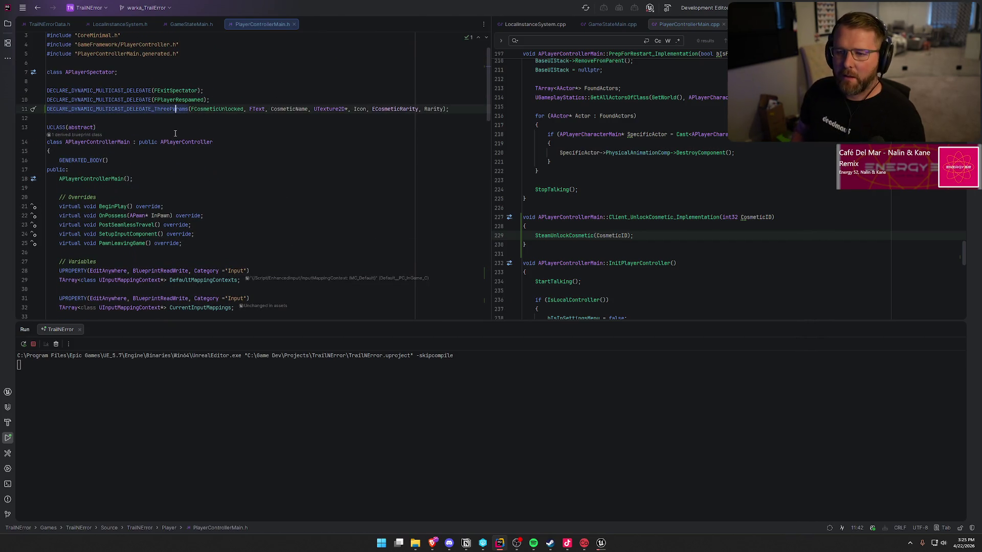
key(Right)
key(Right)
key(Right)
key(Left)
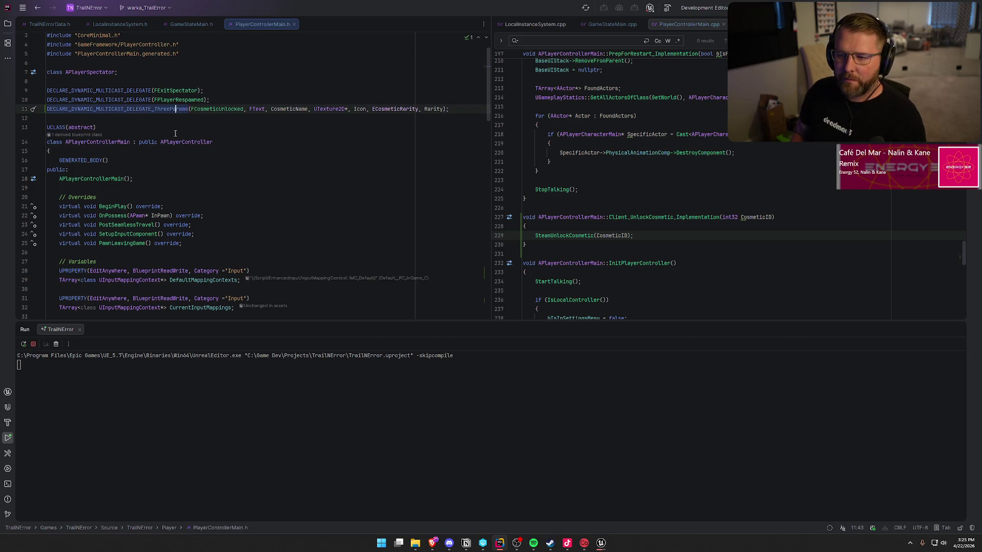
key(Left)
key(Left)
key(Left)
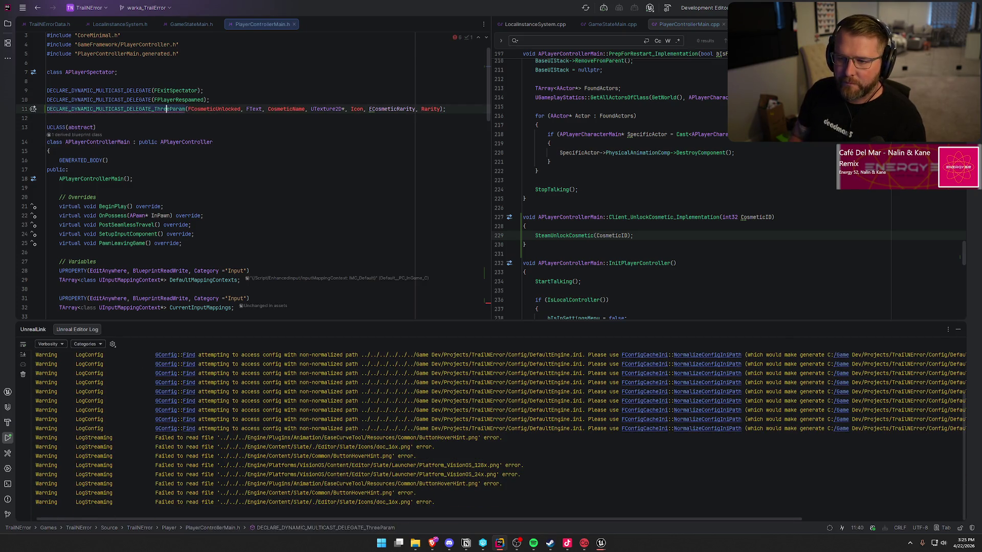
key(BackSpace)
key(BackSpace)
key(BackSpace)
text(One)
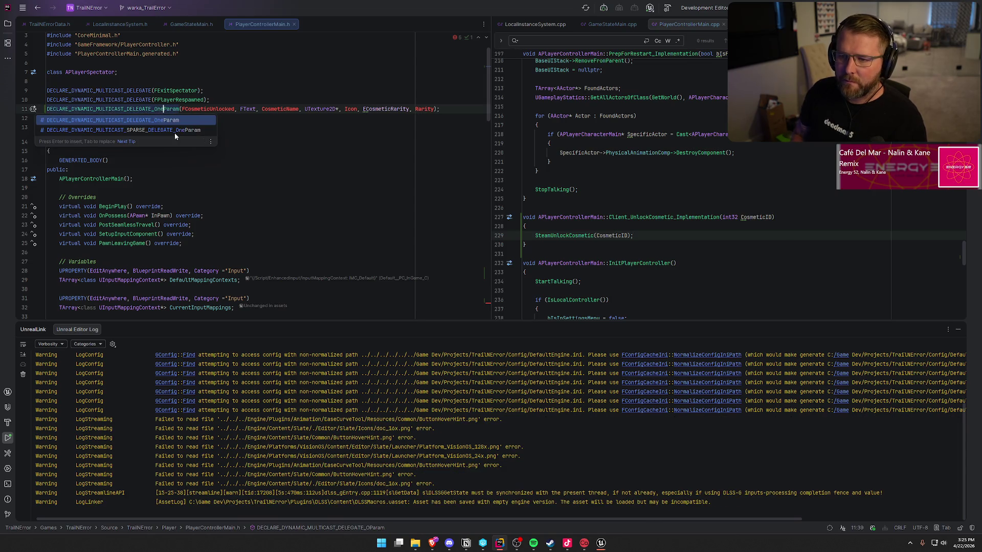
key(Return)
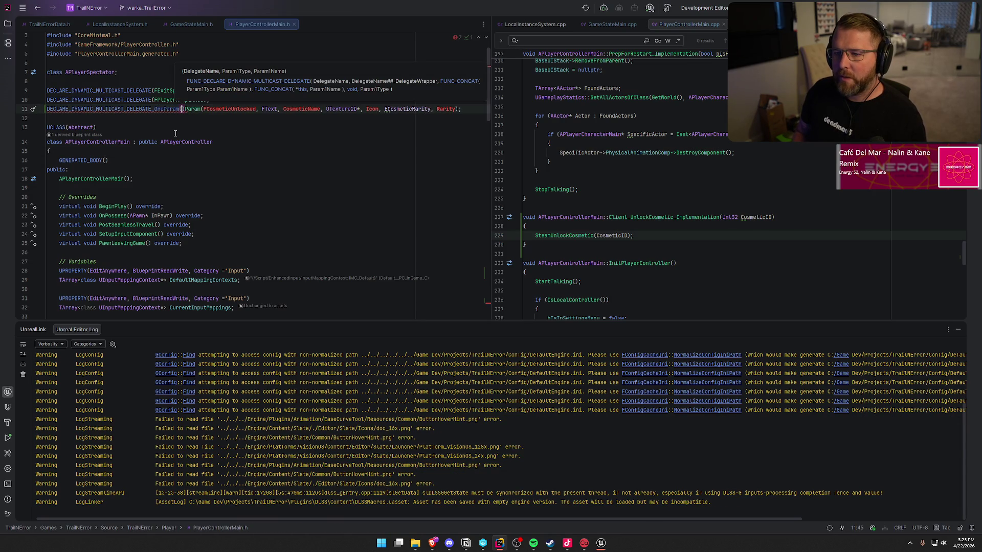
key(Delete)
key(Delete)
key(Delete)
key(Delete)
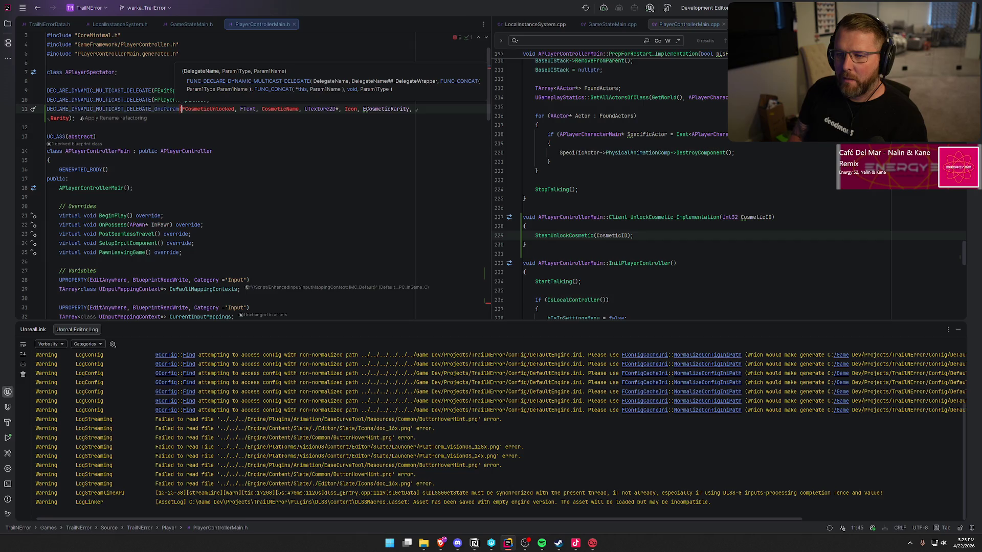
Replace the three parameters with one FCosmeticUnlockEvent and add the TrailNError/TrailNErrorData.h include
click(203, 109)
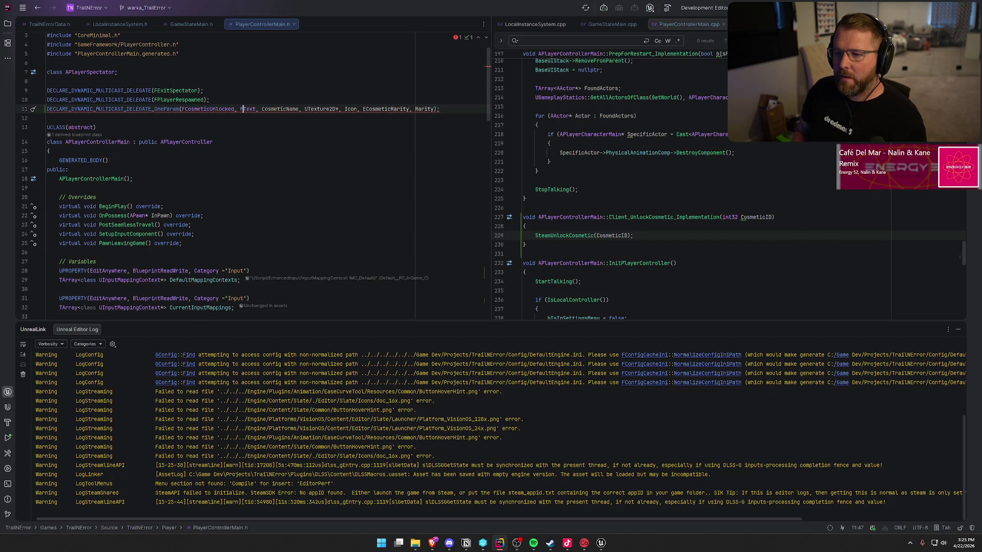
key(shift+End)
key(Delete)
text(FC)
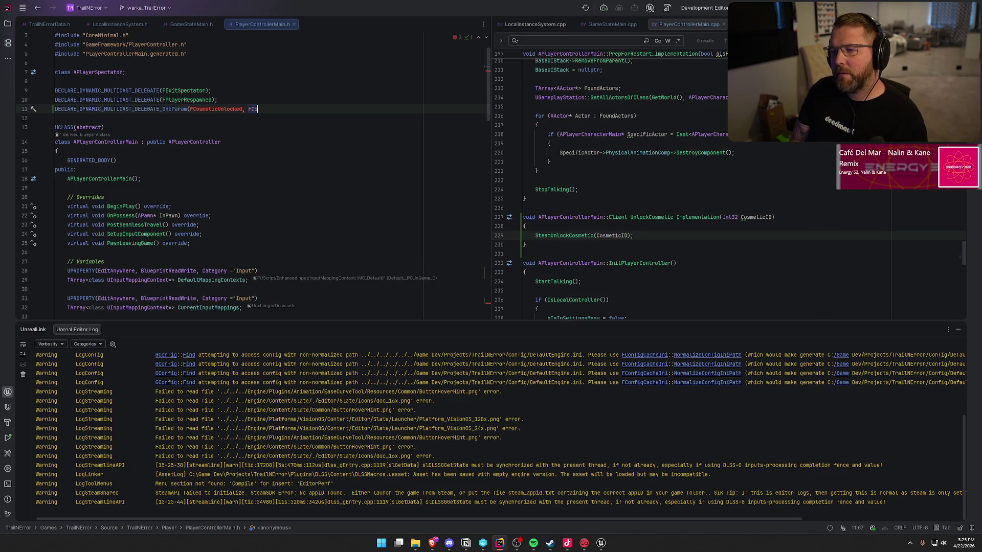
text(osmet)
key(Down)
key(Down)
key(Down)
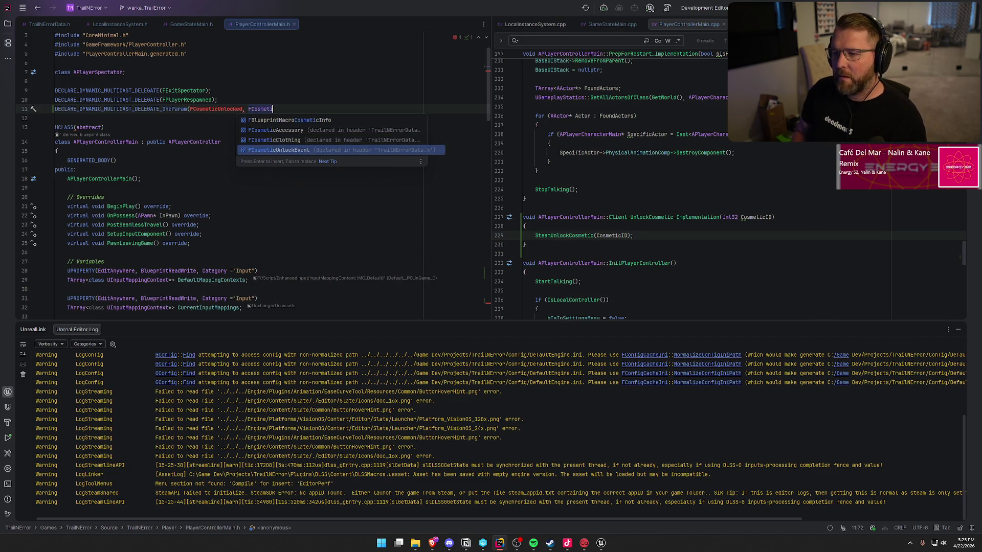
key(Return)
key(alt+Return)
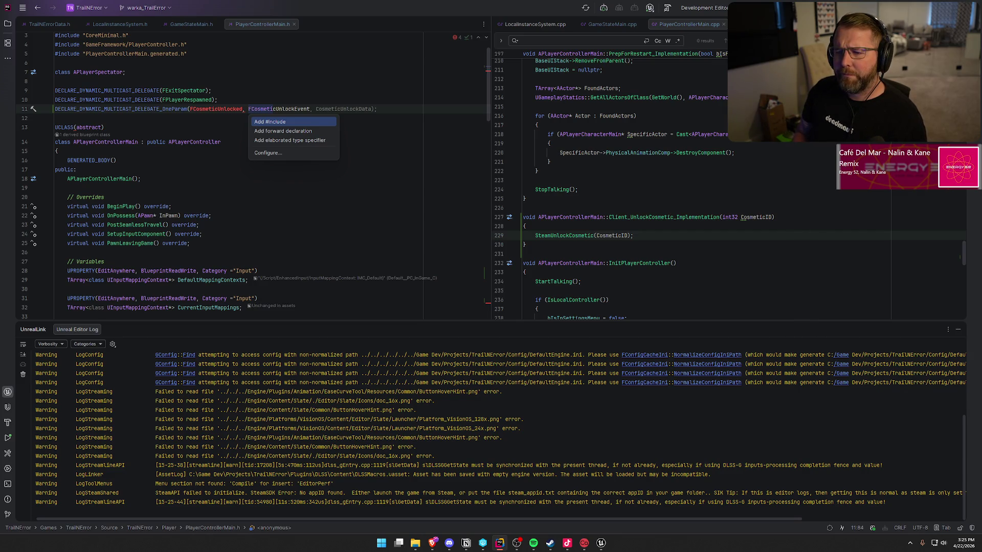
key(Return)
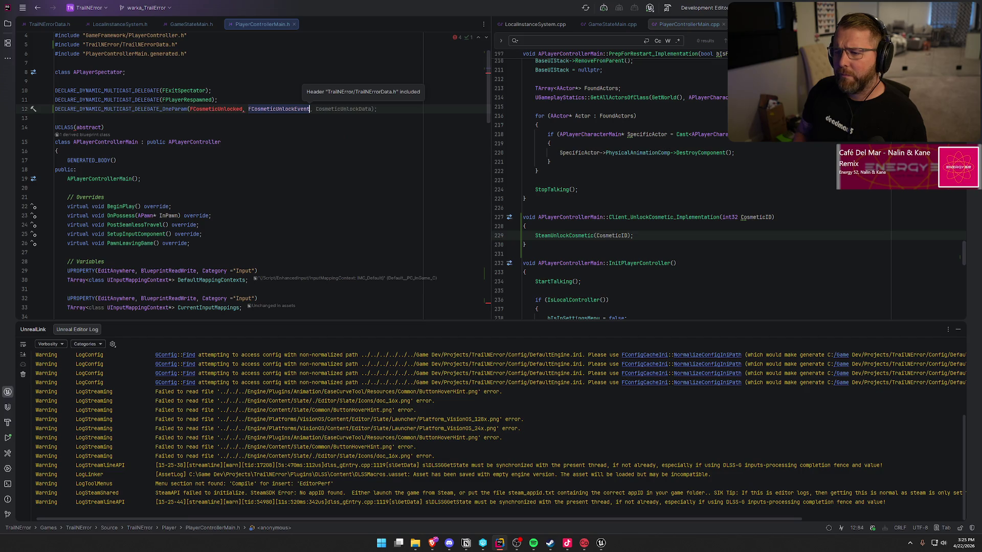
key(End)
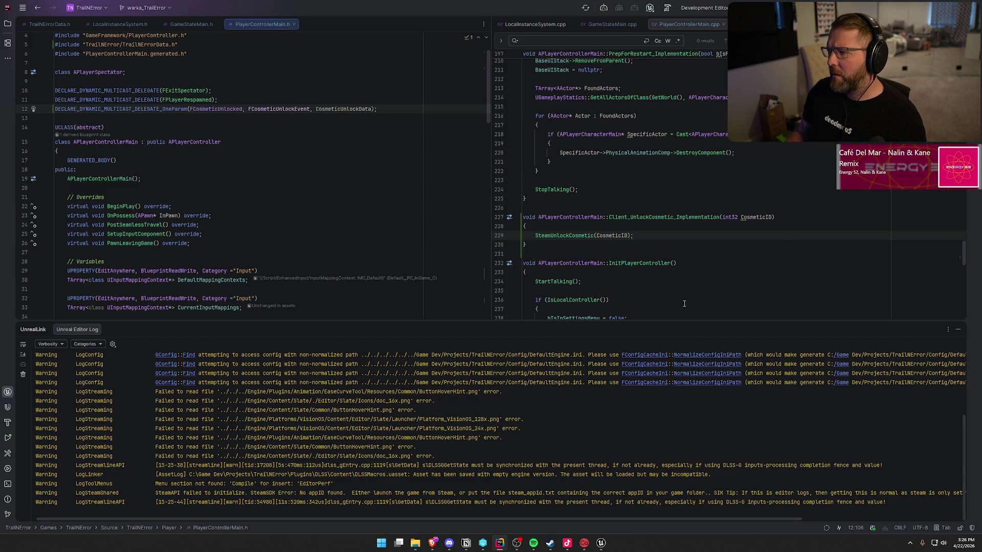
click(601, 543)
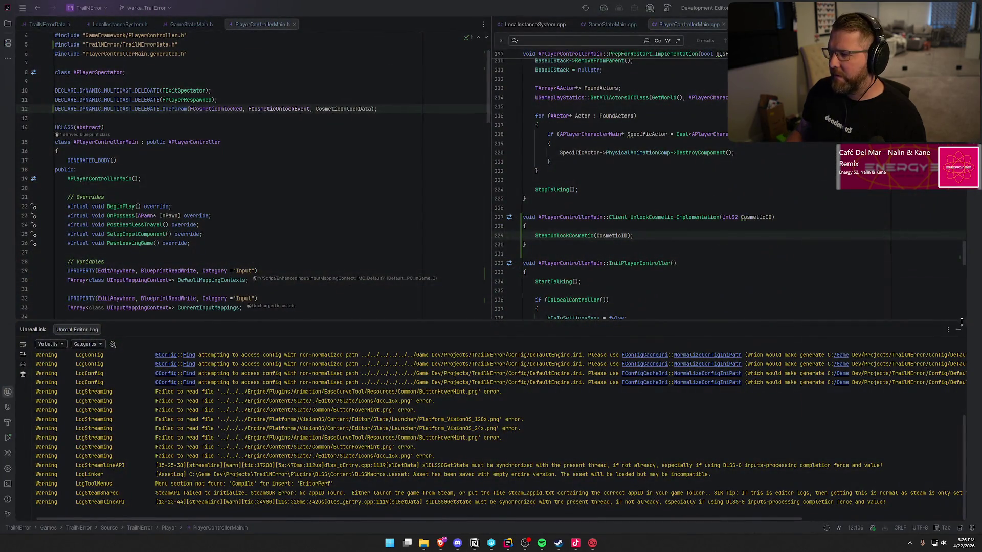
Rebuild with the OneParam delegate change, hide the UnrealLink panel, and return to Unreal Editor
click(958, 329)
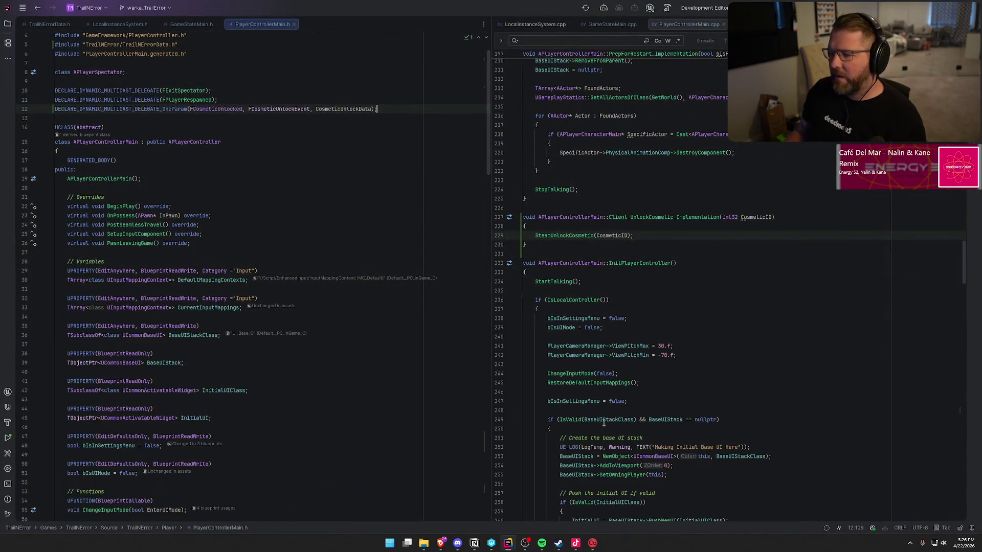
scroll(296, 400, down, 20)
scroll(297, 401, up, 20)
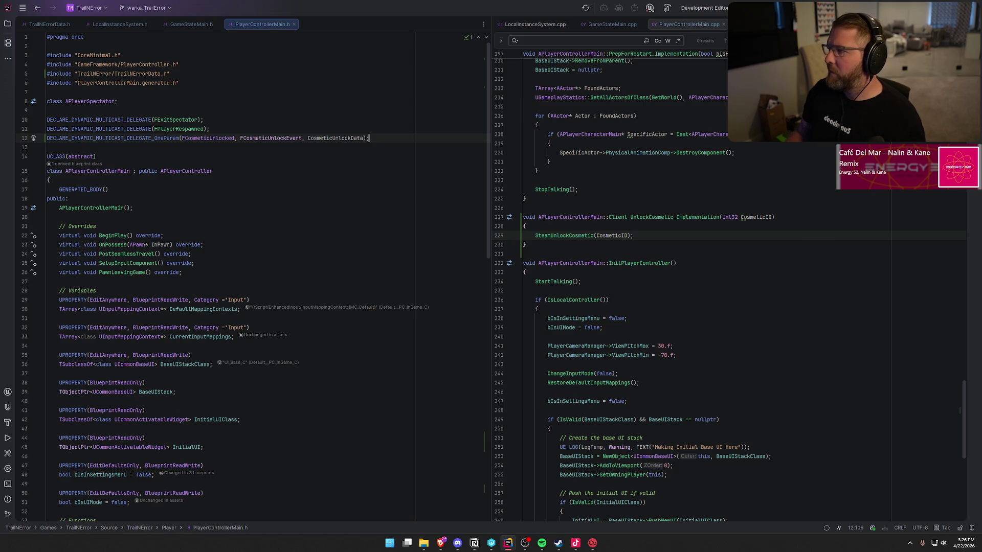
key(ctrl+shift+b)
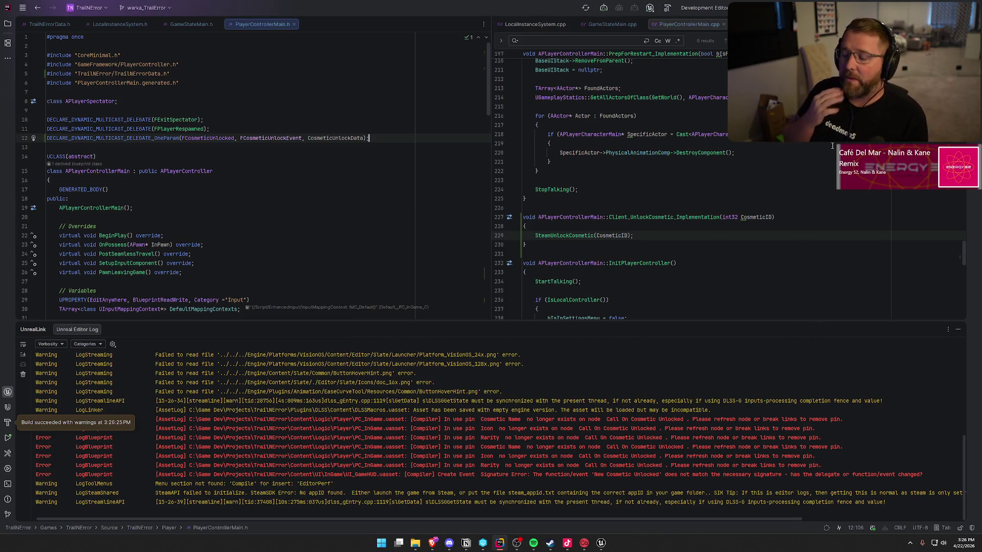
click(958, 329)
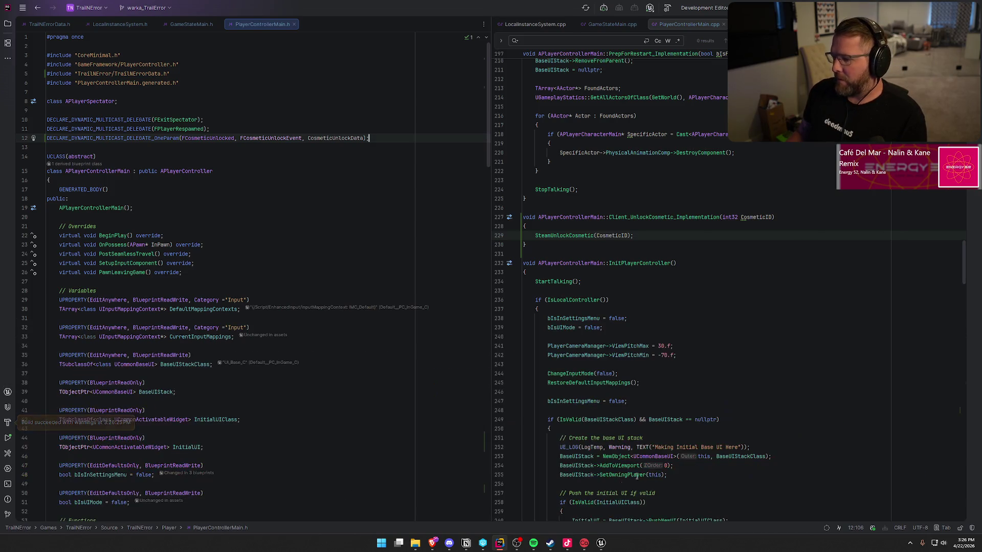
click(601, 543)
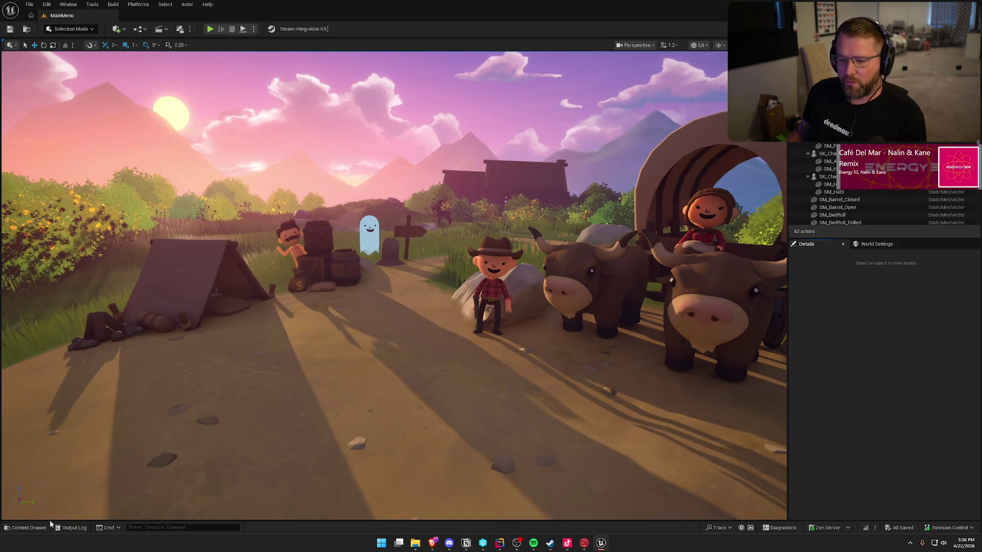
Load the GameWorld level from Maps, press Play, and open all blueprints with compile errors
key(ctrl+space)
click(28, 380)
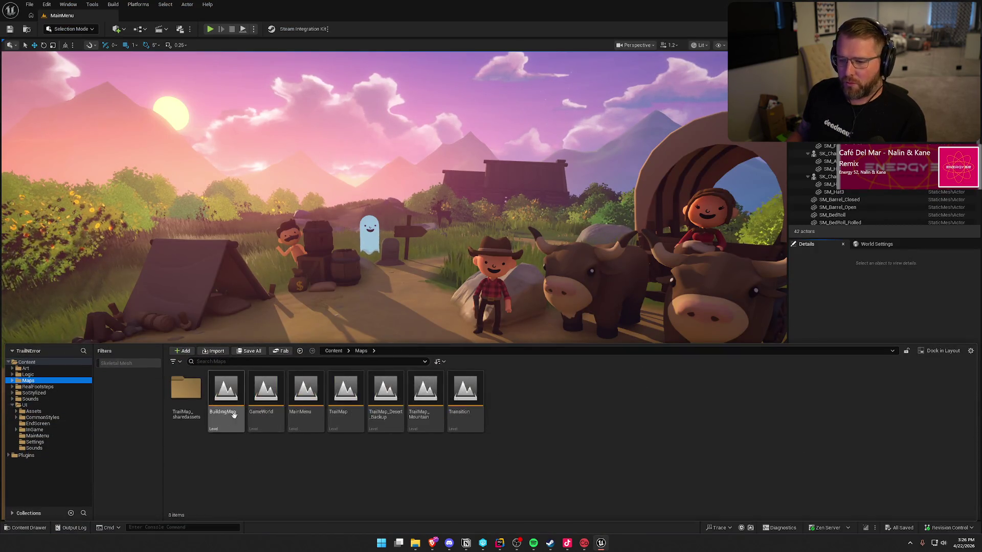
double_click(266, 394)
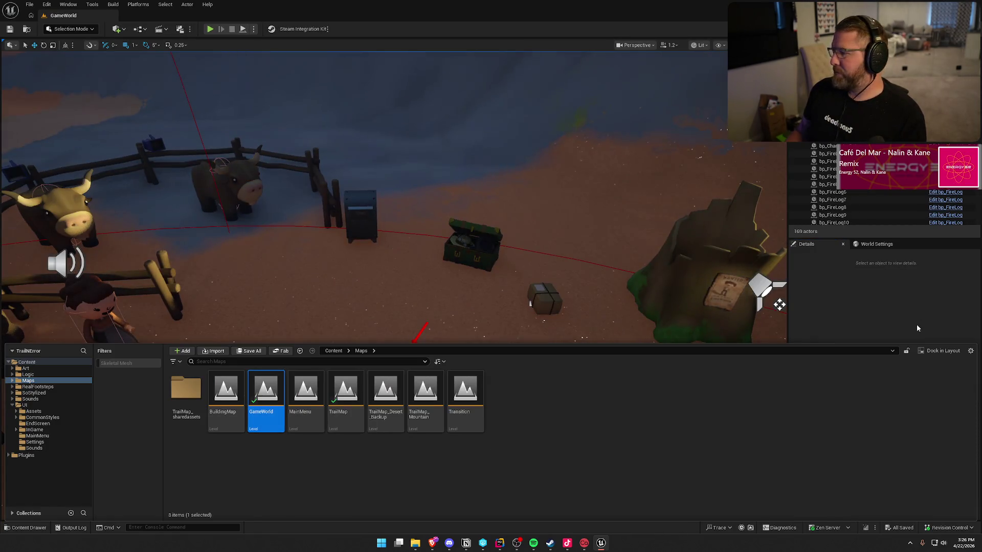
click(917, 328)
key(ctrl+space)
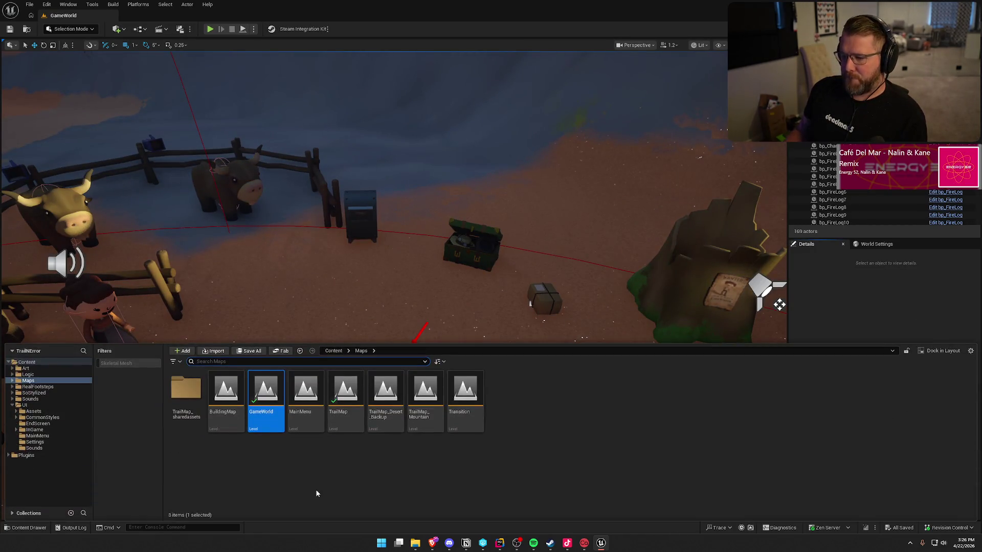
click(210, 29)
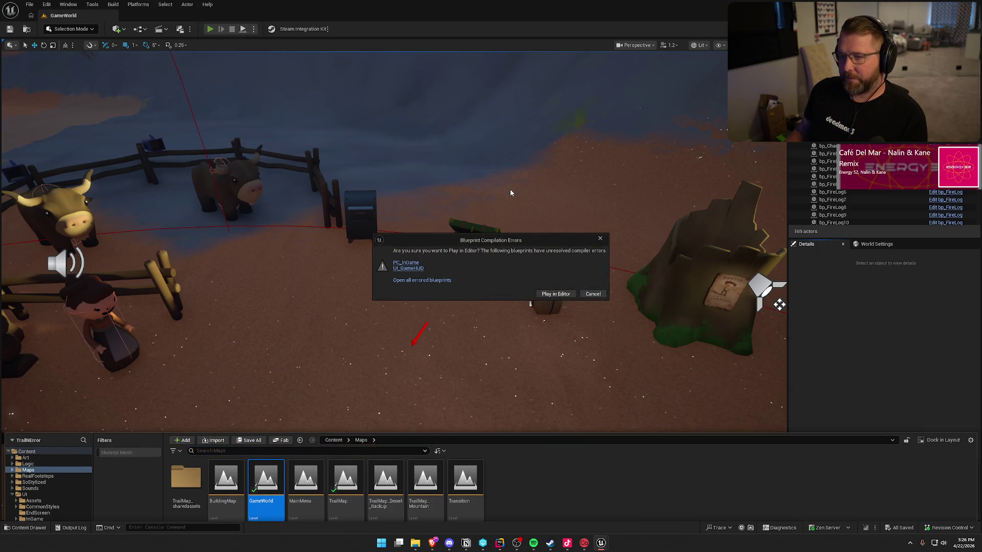
click(452, 280)
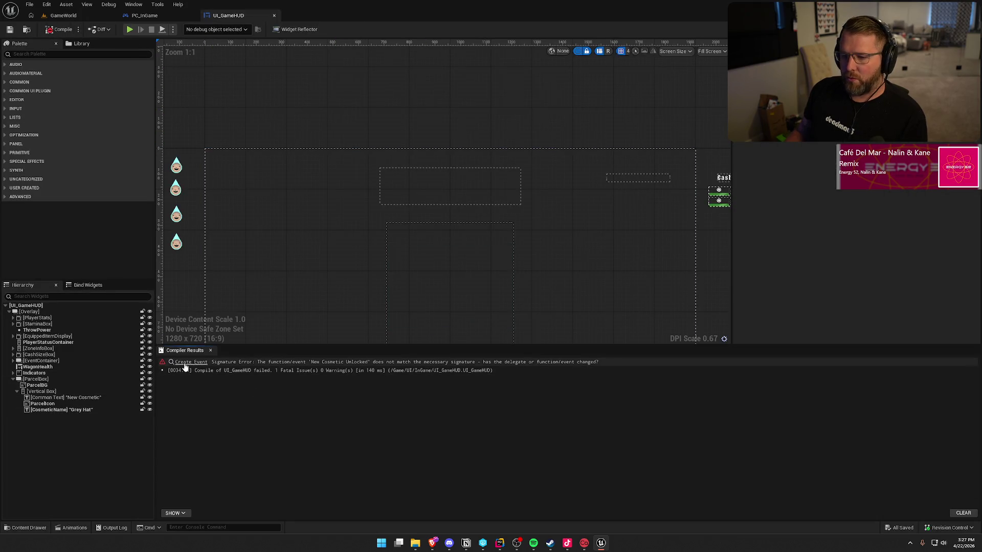
Locate New Cosmetic Unlocked in UI_GameHUD and rename its new input to CosmeticUnlockData
click(191, 363)
drag(588, 464, 749, 252)
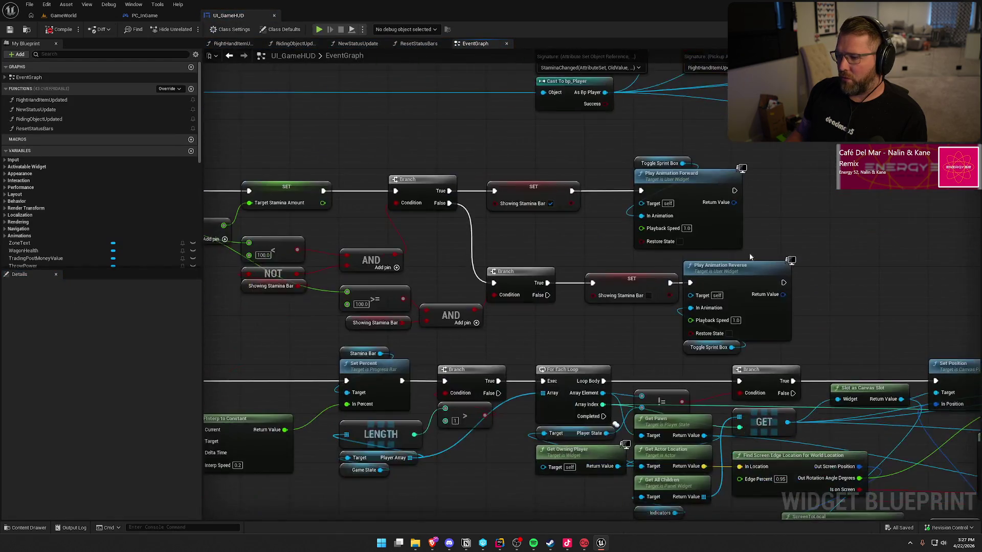
drag(575, 328, 643, 274)
mouse_move(429, 315)
mouse_down()
mouse_move(419, 154)
mouse_move(404, 286)
mouse_move(391, 245)
mouse_move(423, 219)
mouse_up()
click(423, 219)
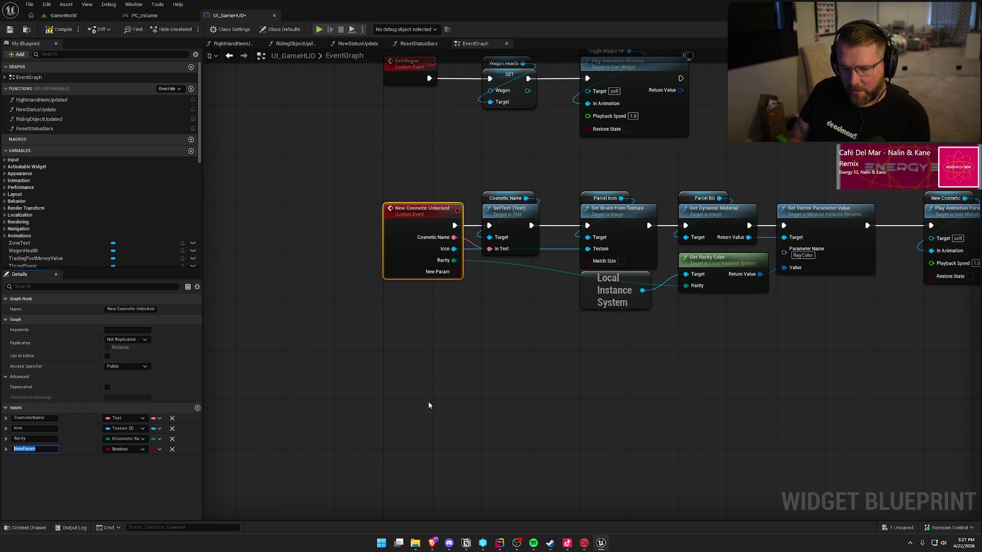
key(alt+Tab)
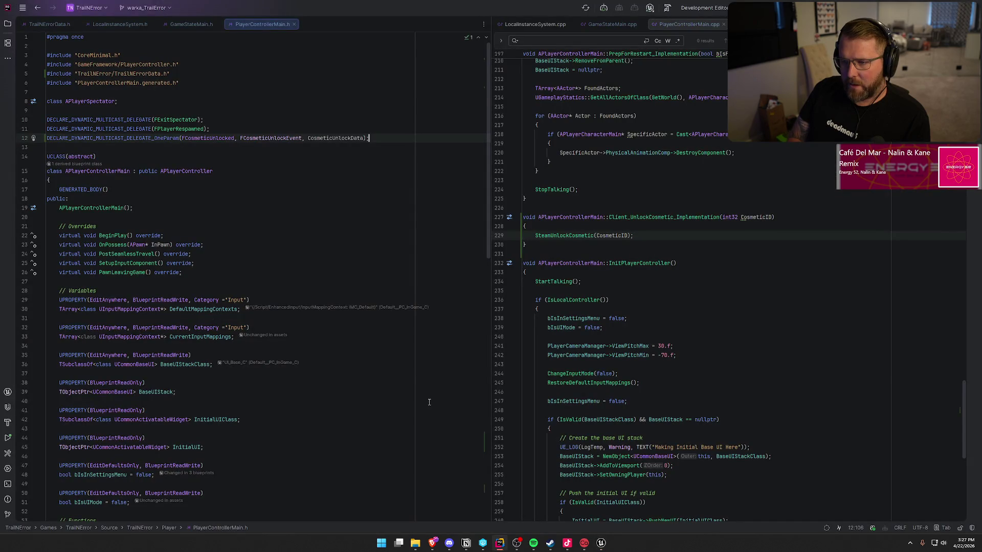
key(alt+Tab)
text(Co)
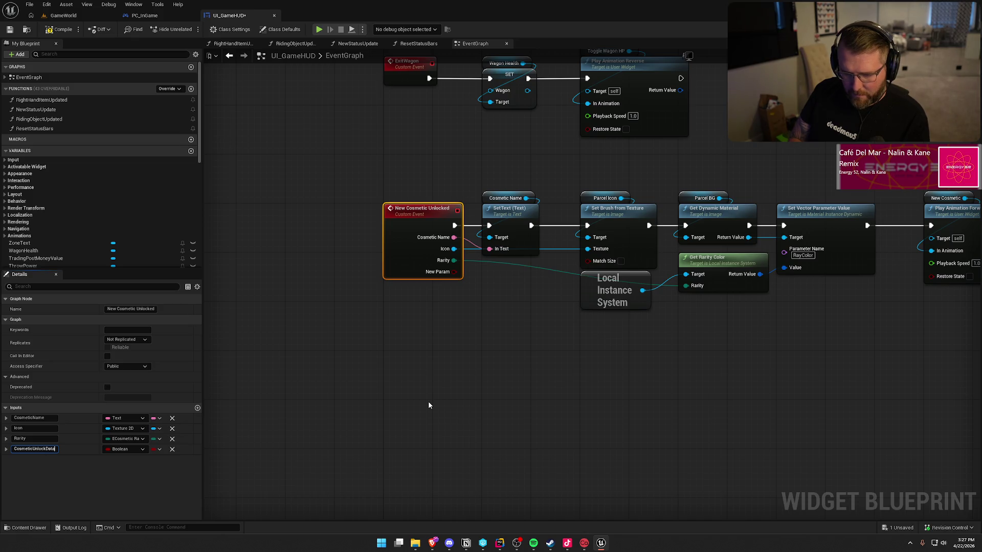
key(Return)
Set the CosmeticUnlockData input's type to Cosmetic Unlock Event
click(128, 449)
text(fcosme)
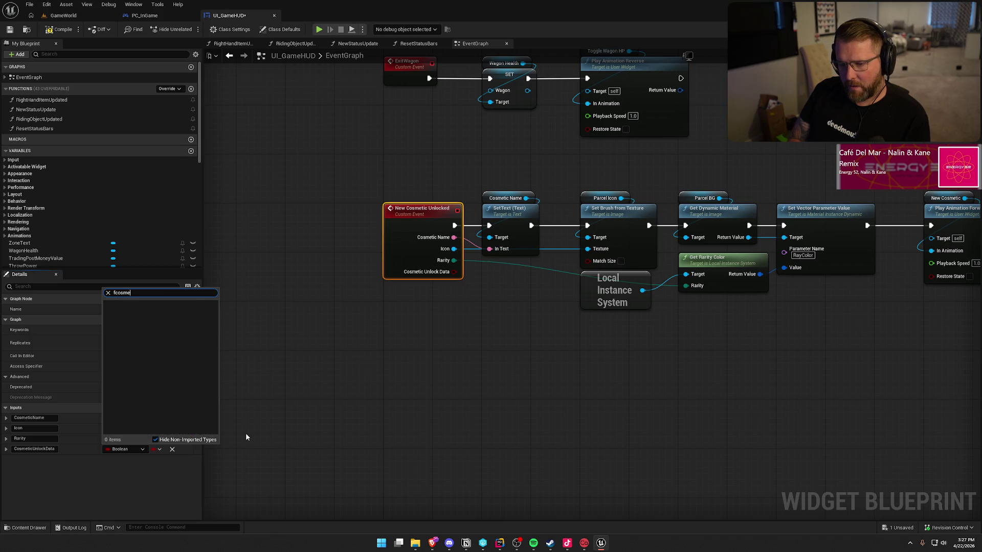
key(BackSpace)
key(BackSpace)
key(BackSpace)
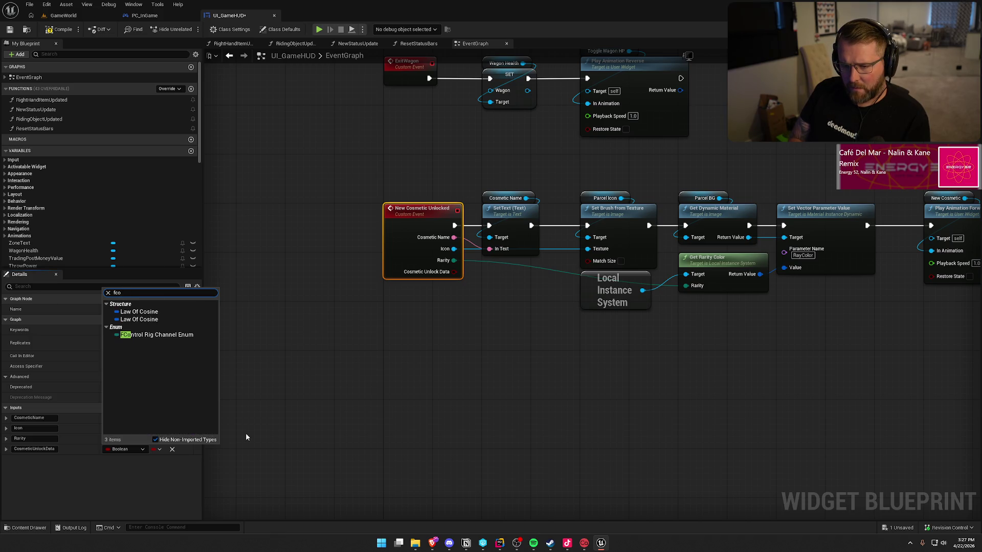
text(cosmetic)
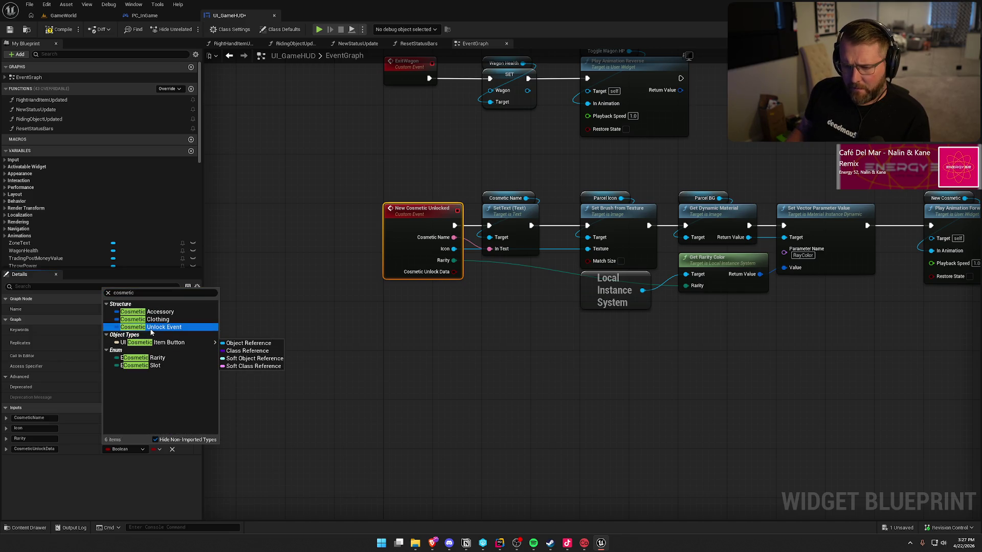
click(159, 327)
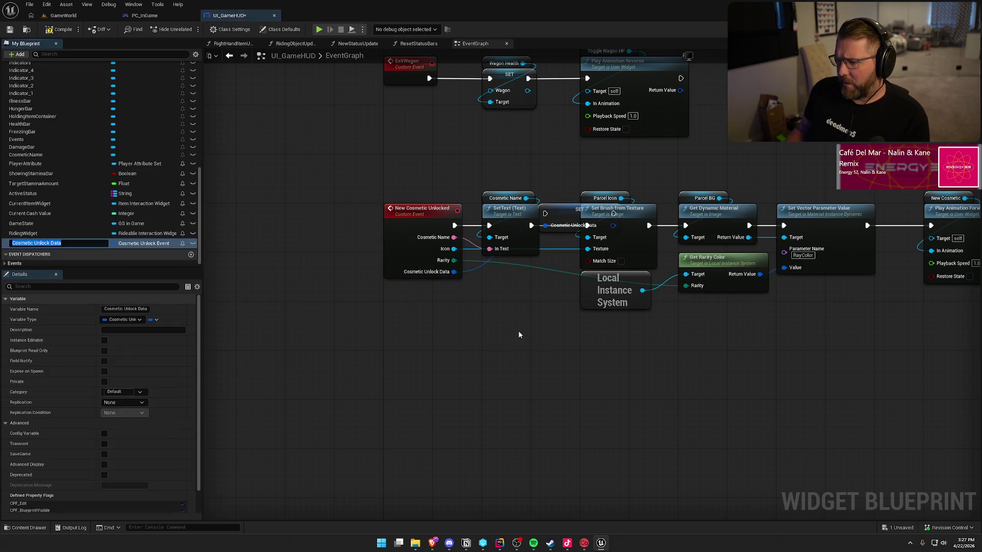
key(ctrl+z)
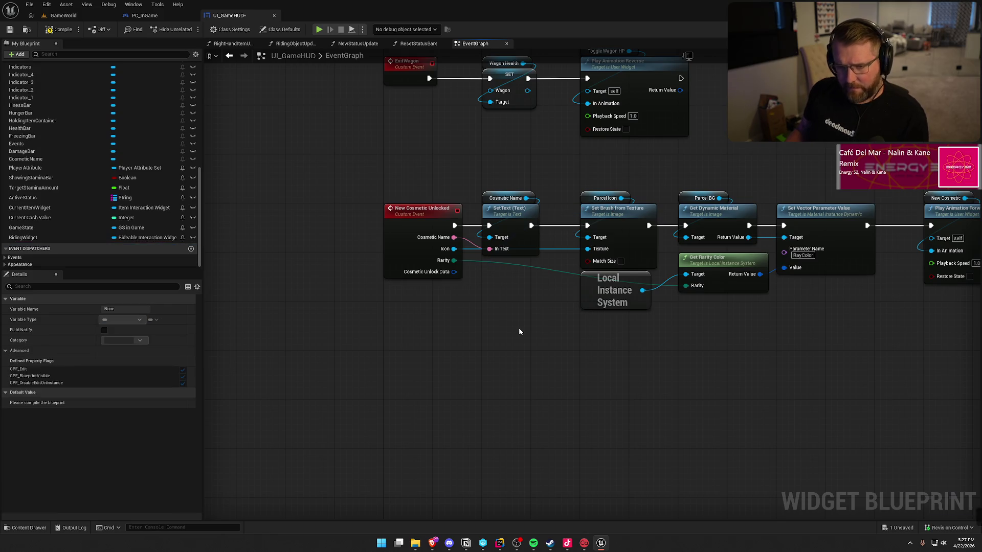
Split the struct pin, rewire name, icon and rarity, and remove the old three inputs
right_click(453, 271)
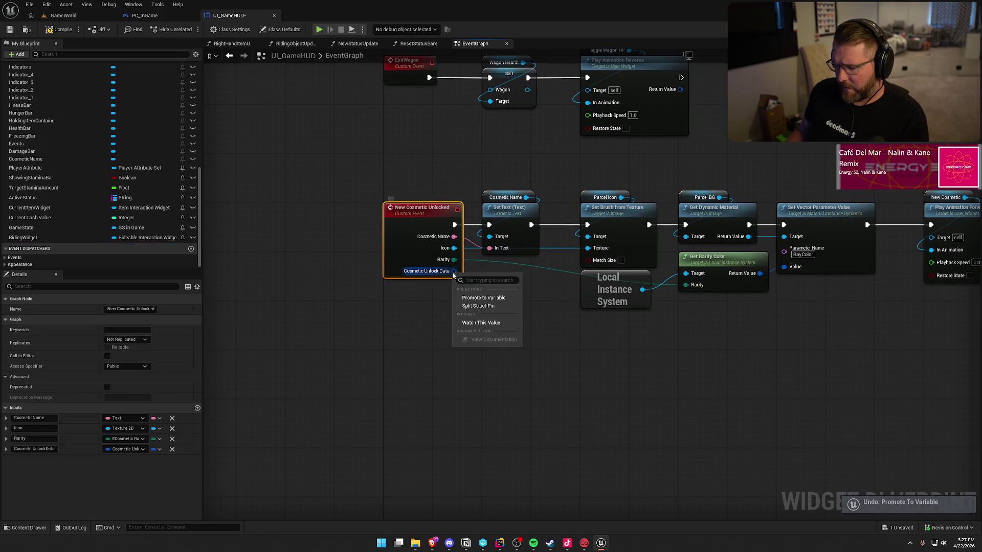
click(478, 306)
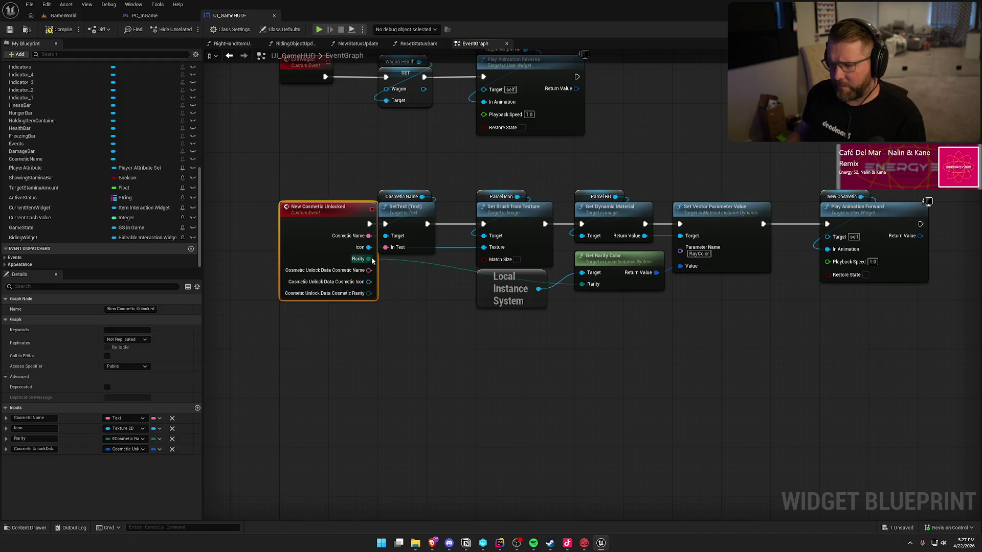
mouse_move(372, 261)
mouse_down()
mouse_move(369, 293)
mouse_move(370, 236)
mouse_move(373, 277)
mouse_move(369, 270)
mouse_move(484, 247)
mouse_up()
drag(369, 293, 582, 284)
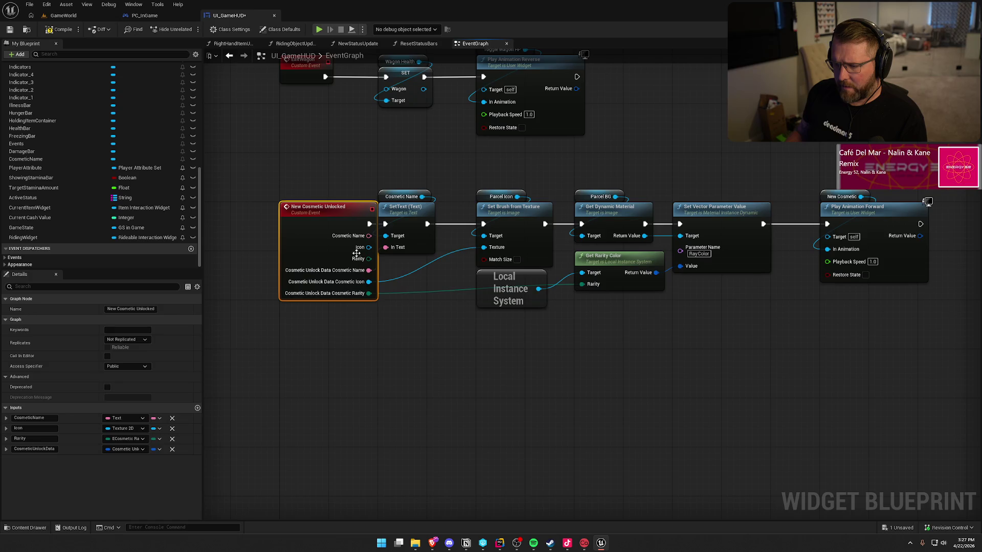
click(172, 418)
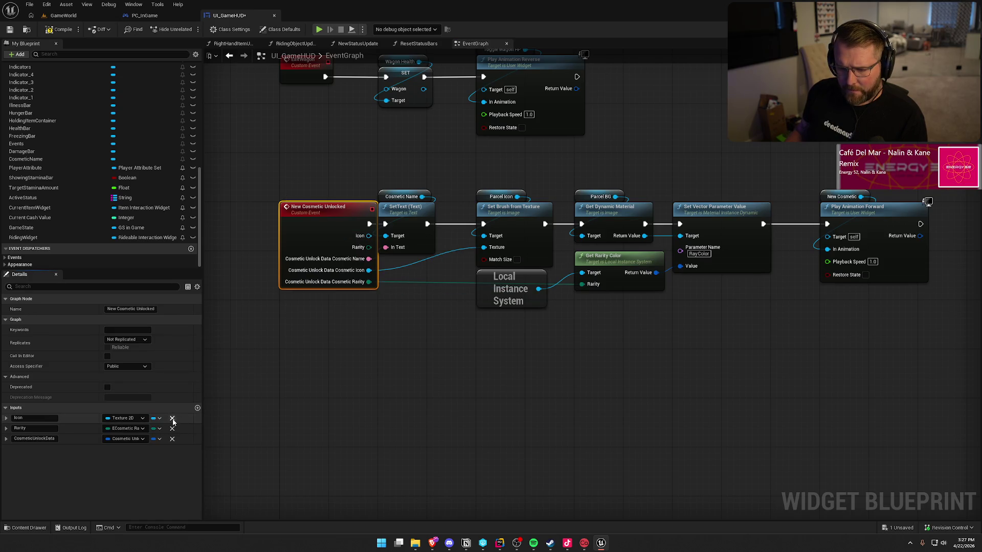
click(172, 418)
click(173, 419)
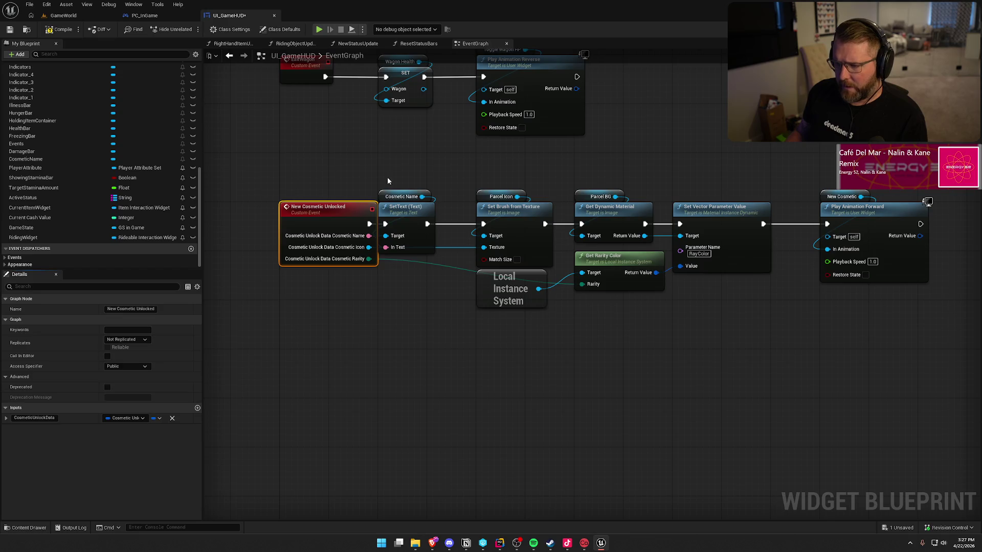
drag(406, 215, 431, 216)
click(403, 169)
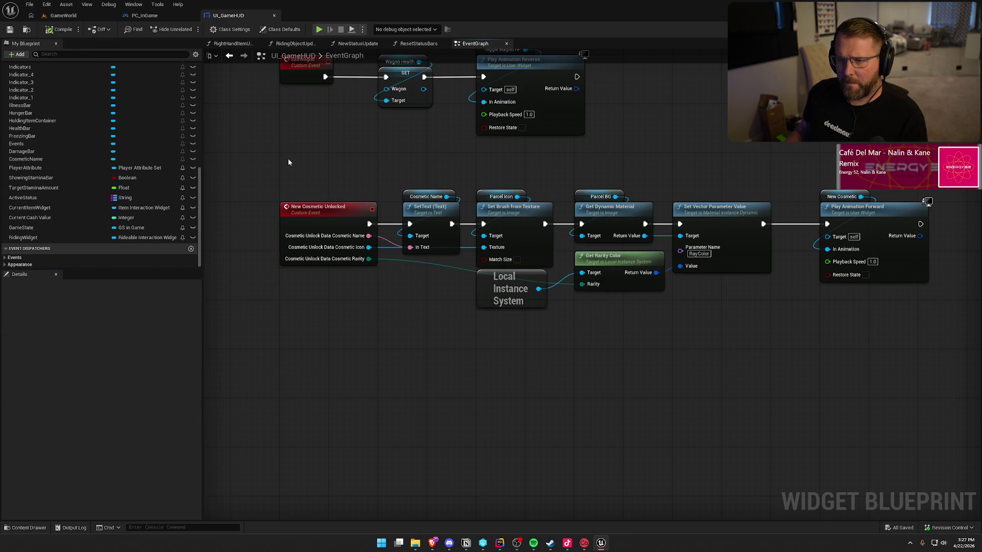
click(144, 15)
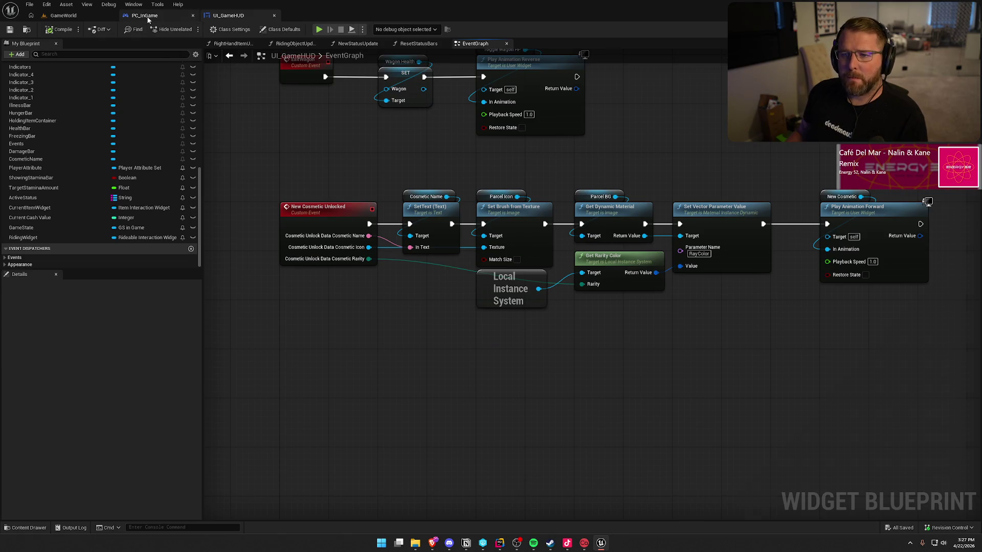
Split unlock data on both Call On Cosmetic Unlocked nodes, reconnect name, icon, rarity, then compile and save
click(266, 443)
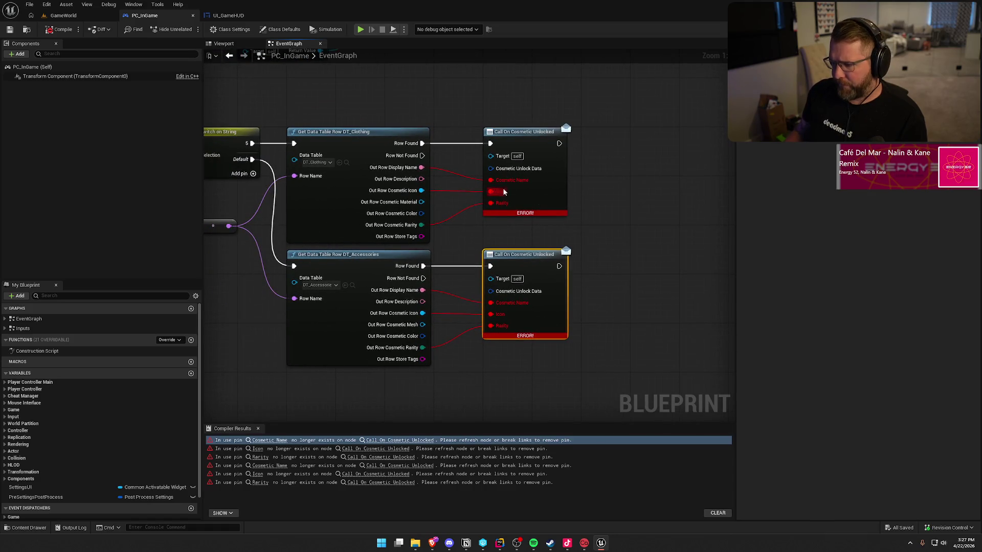
right_click(494, 168)
click(517, 204)
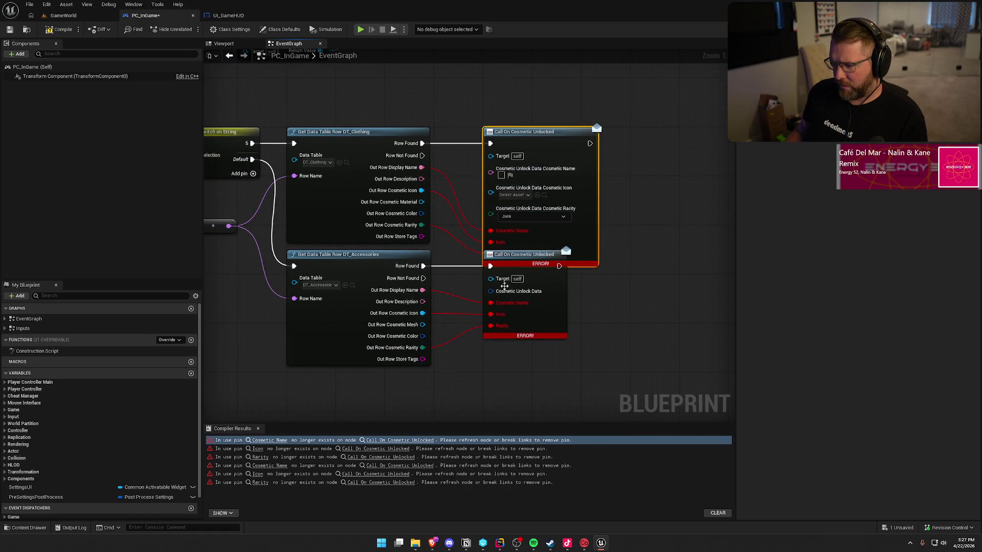
right_click(496, 291)
click(516, 317)
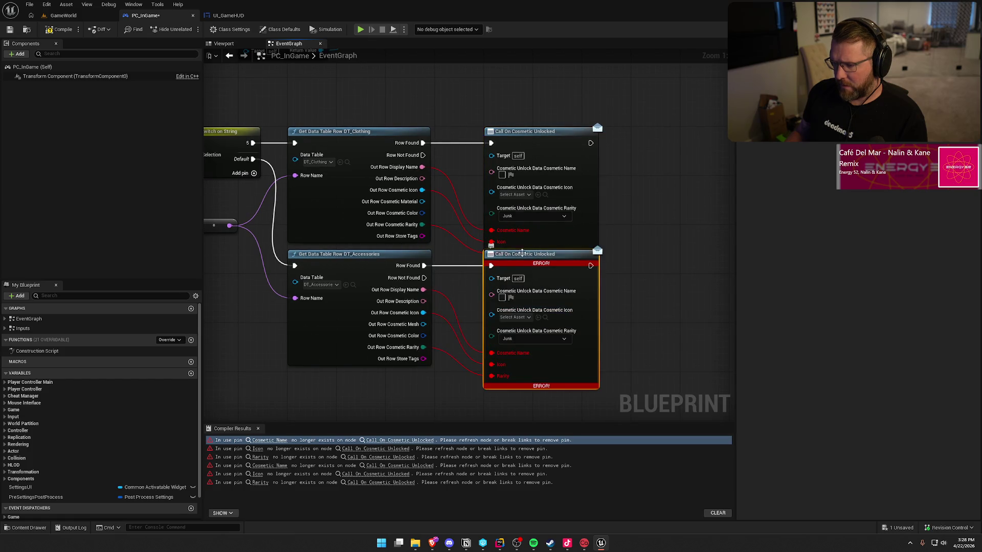
drag(491, 231, 491, 171)
mouse_move(492, 222)
mouse_down()
mouse_move(498, 183)
mouse_move(498, 200)
mouse_up()
mouse_move(491, 353)
mouse_down()
mouse_move(491, 290)
mouse_move(491, 327)
mouse_move(491, 305)
mouse_move(492, 327)
mouse_move(492, 314)
mouse_up()
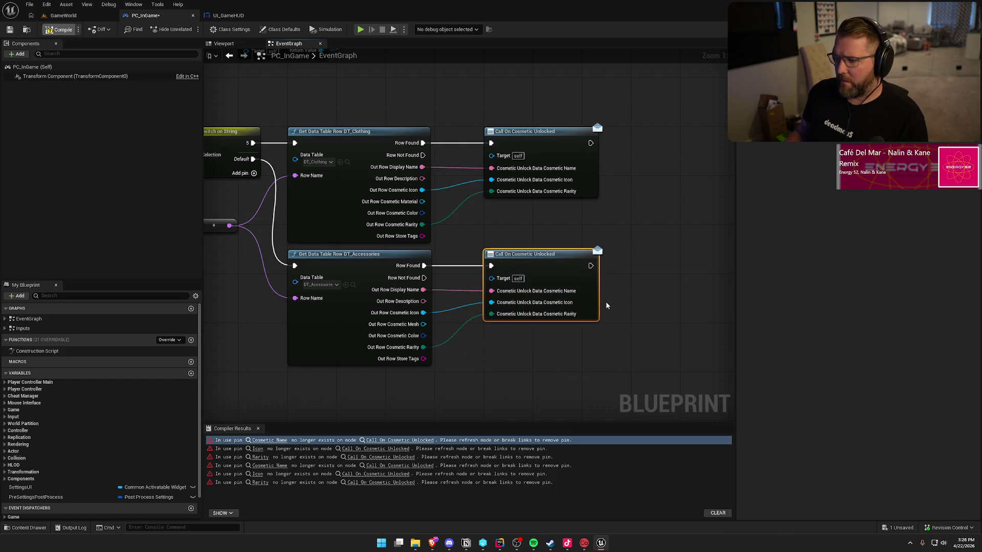
key(ctrl+s)
click(257, 429)
mouse_move(496, 401)
mouse_down()
mouse_move(591, 458)
mouse_move(663, 394)
mouse_up()
Move the display chain aside, disconnect name, icon and rarity links, and recombine the unlock data pin
click(228, 16)
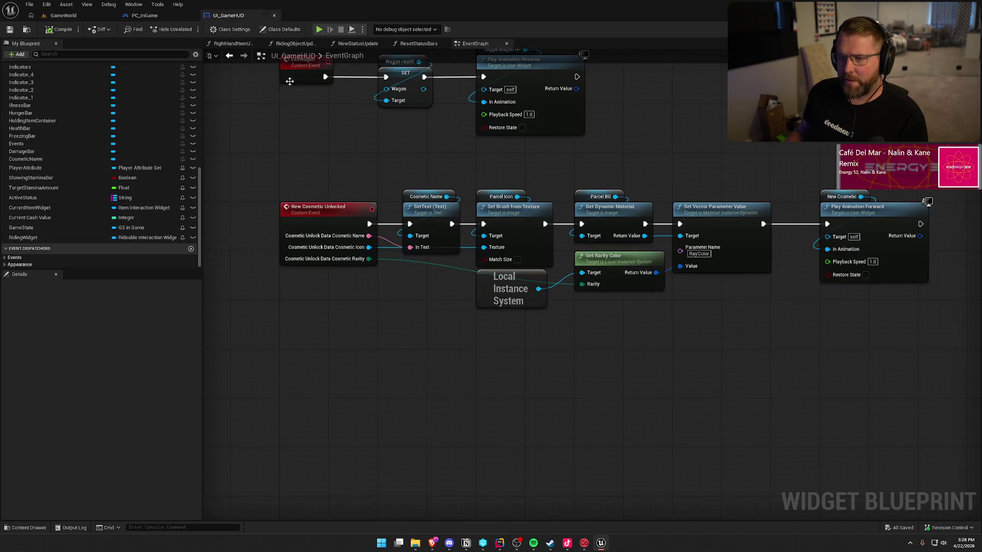
drag(543, 392, 465, 342)
drag(346, 132, 770, 344)
mouse_move(382, 206)
mouse_down()
mouse_move(539, 189)
mouse_move(552, 202)
mouse_up()
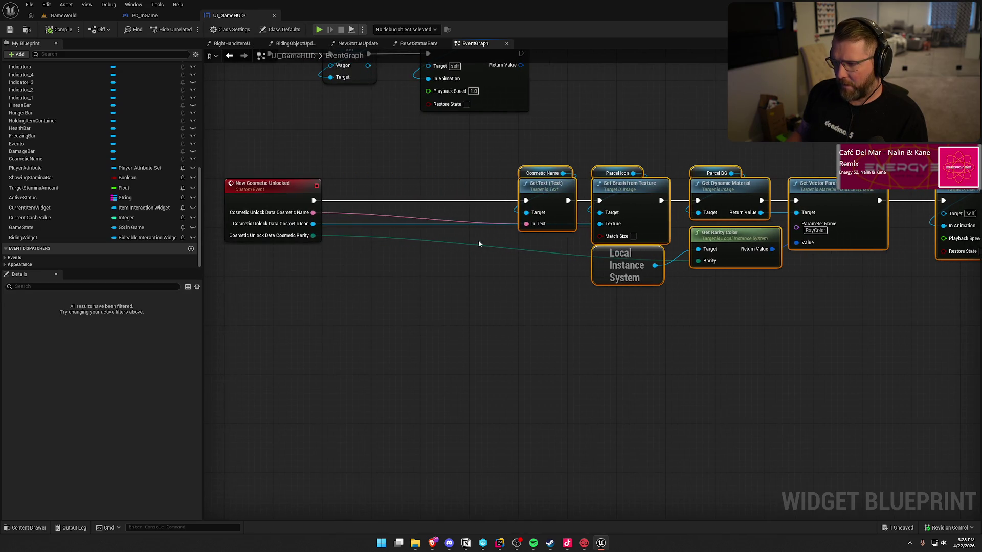
click(390, 282)
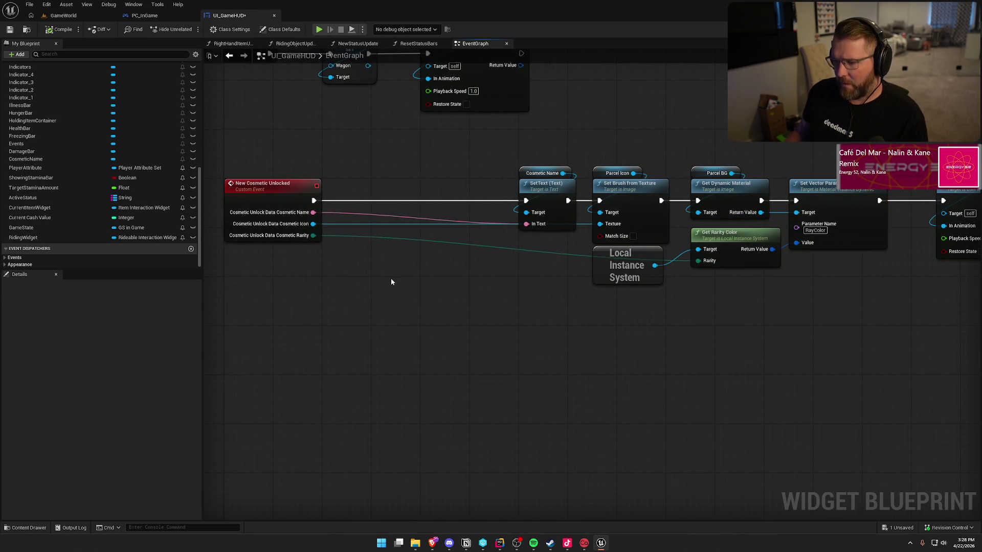
alt+click(313, 212)
alt+click(312, 224)
alt+click(313, 235)
right_click(314, 227)
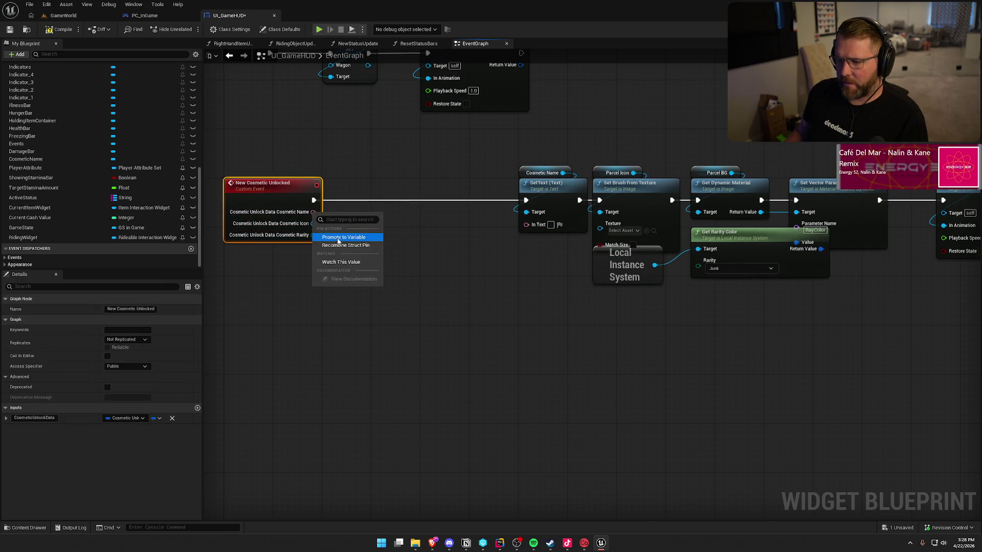
click(340, 247)
Promote Cosmetic Unlock Data to a variable named Cosmetic Unlock Queue and delete its SET node
mouse_move(392, 290)
mouse_down()
mouse_move(412, 276)
mouse_move(336, 245)
mouse_move(379, 258)
mouse_up()
click(414, 287)
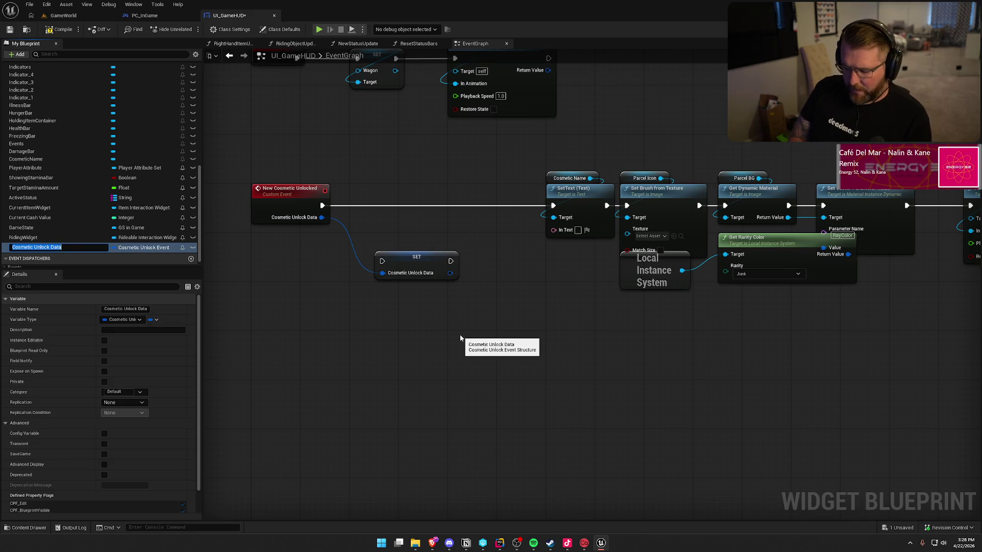
key(Return)
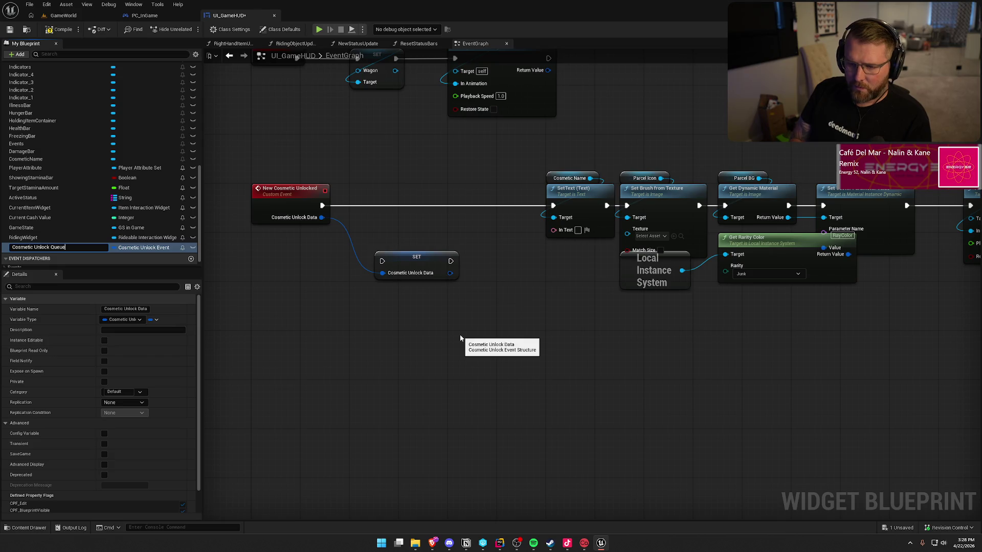
key(Return)
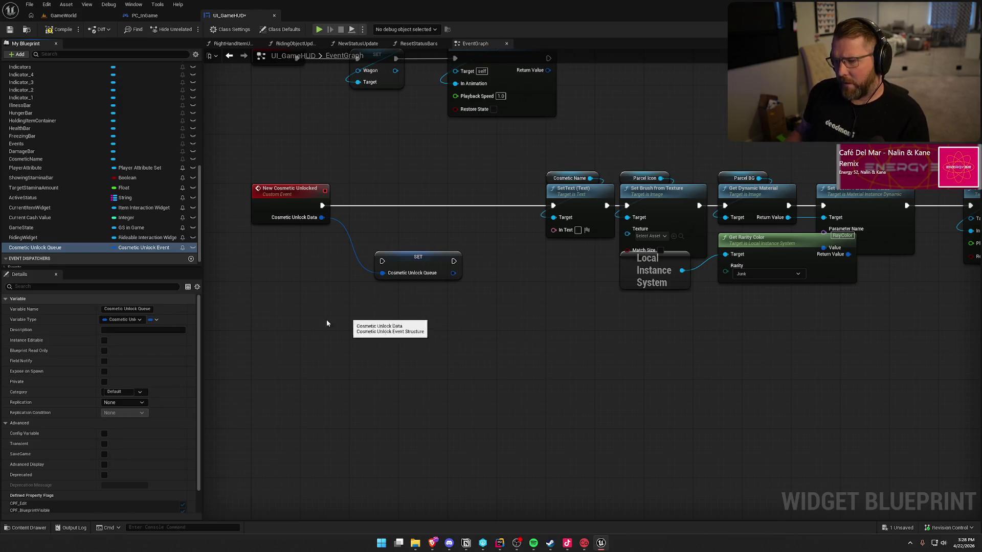
click(411, 278)
key(Delete)
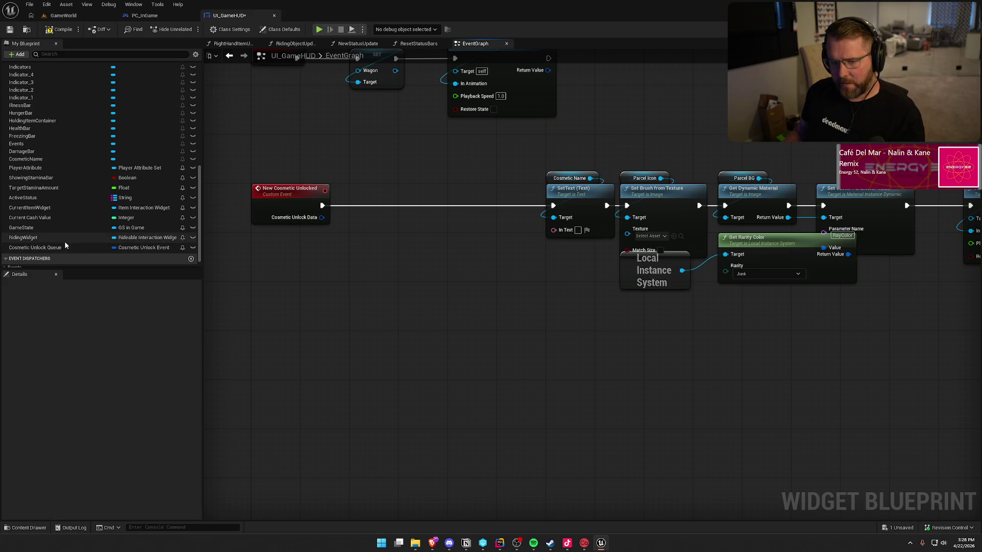
Make Cosmetic Unlock Queue an array and add its getter with an ADD node
click(35, 247)
click(153, 320)
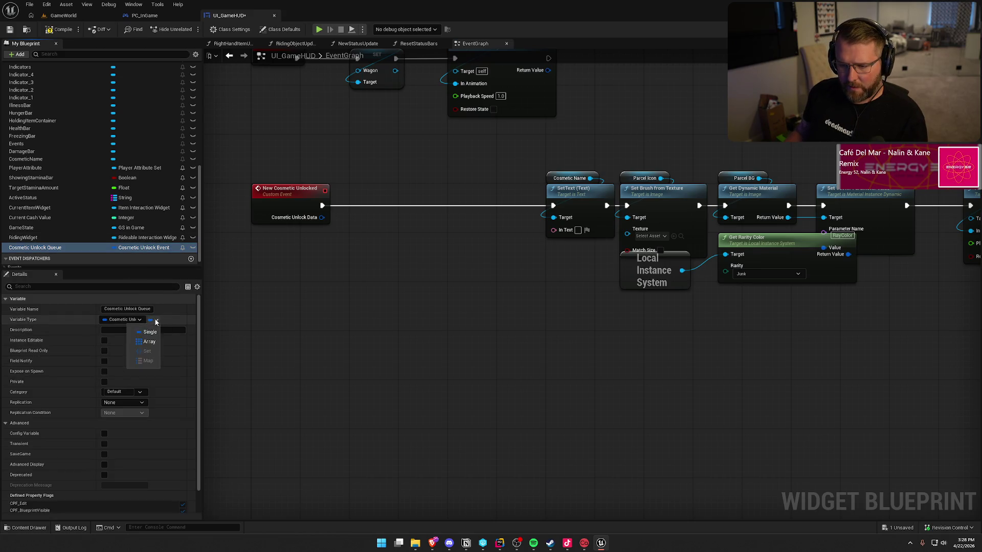
click(137, 340)
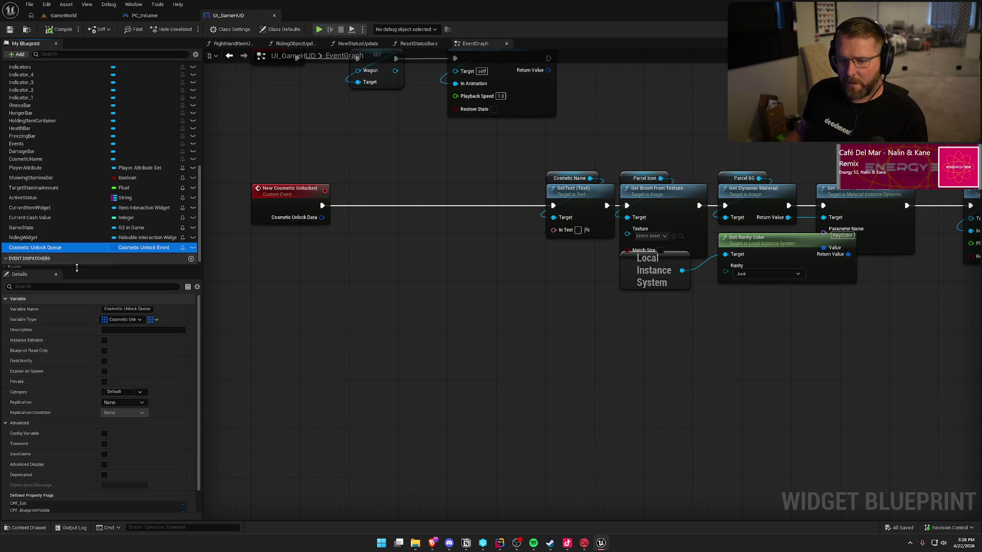
mouse_move(49, 247)
mouse_down()
mouse_move(454, 253)
mouse_move(322, 205)
mouse_move(458, 277)
mouse_move(391, 197)
mouse_move(330, 240)
mouse_move(281, 238)
mouse_up()
click(480, 288)
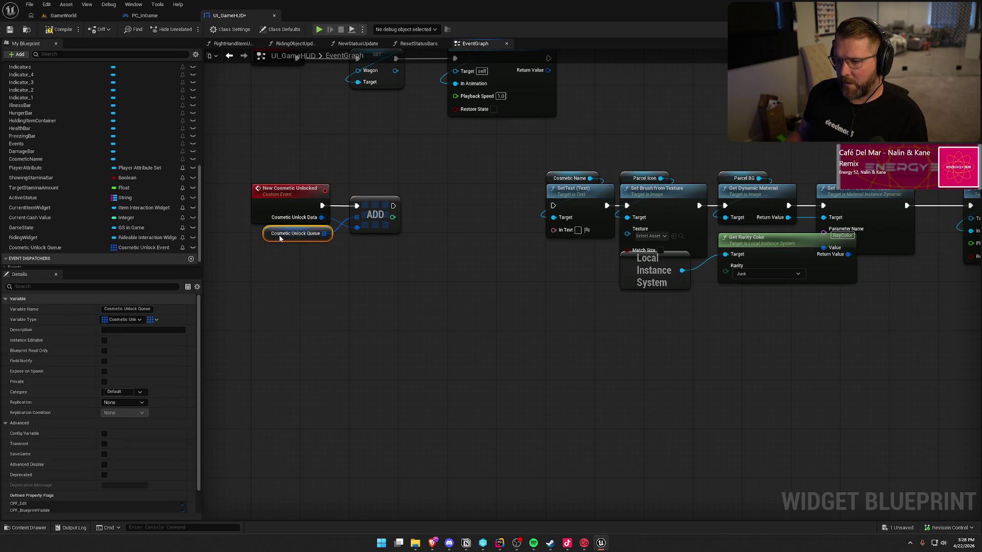
drag(220, 155, 439, 289)
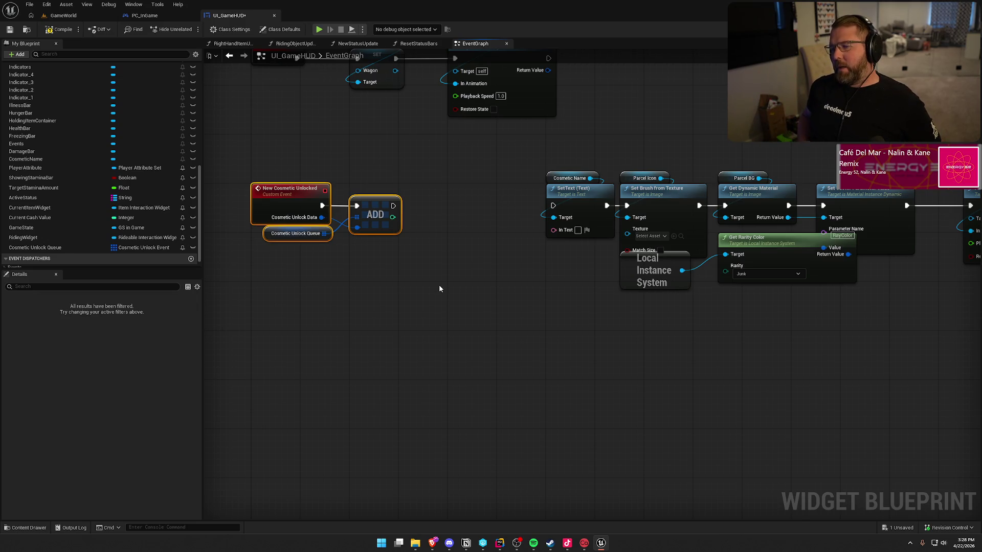
click(439, 289)
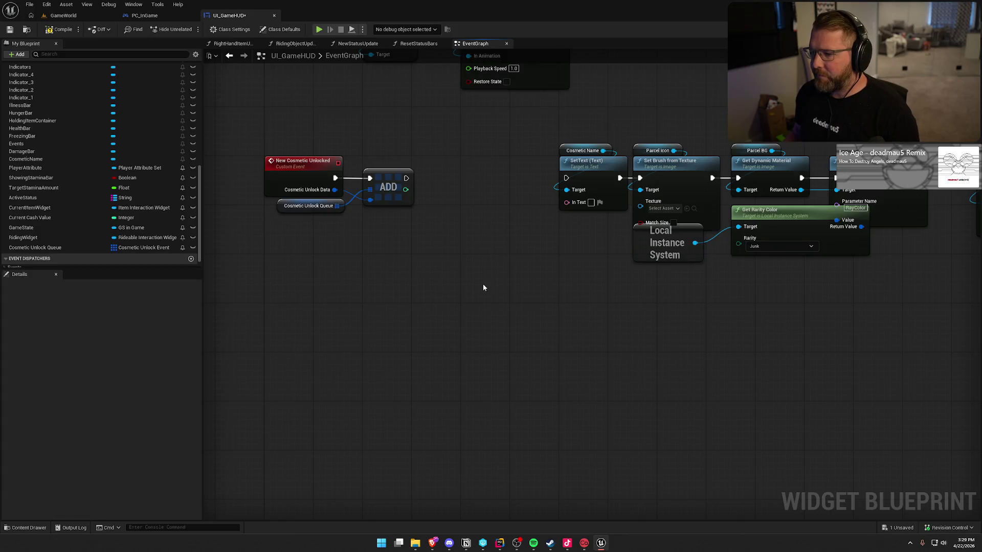
scroll(483, 281, down, 1)
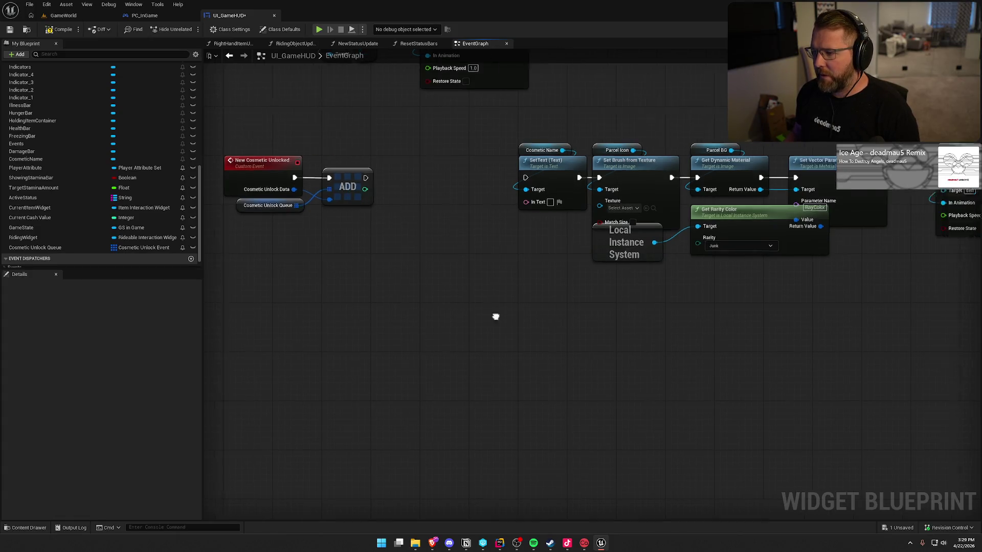
Add a custom event named Play Cosmetic Unlock to the HUD graph
drag(469, 139, 922, 341)
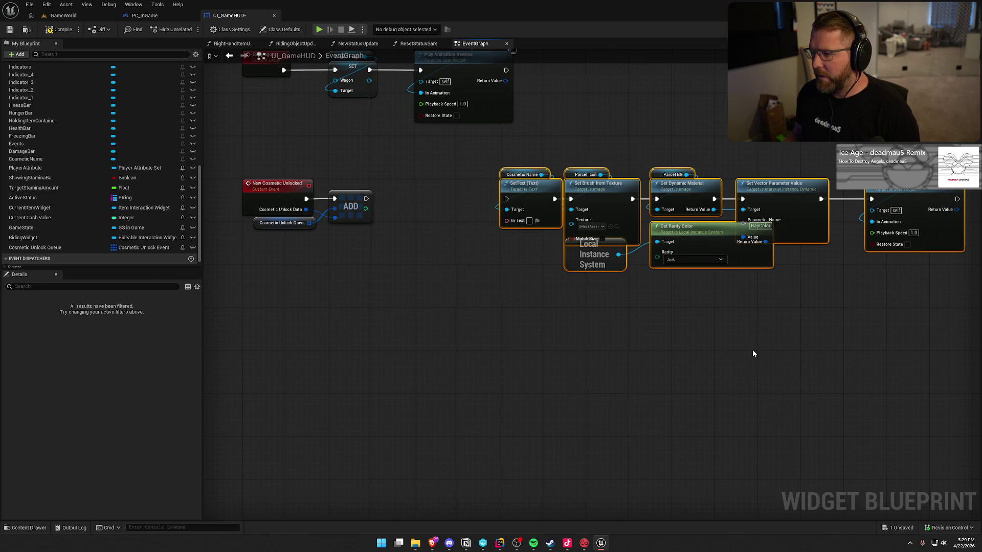
mouse_move(496, 322)
mouse_down()
mouse_move(532, 266)
mouse_move(371, 286)
mouse_up()
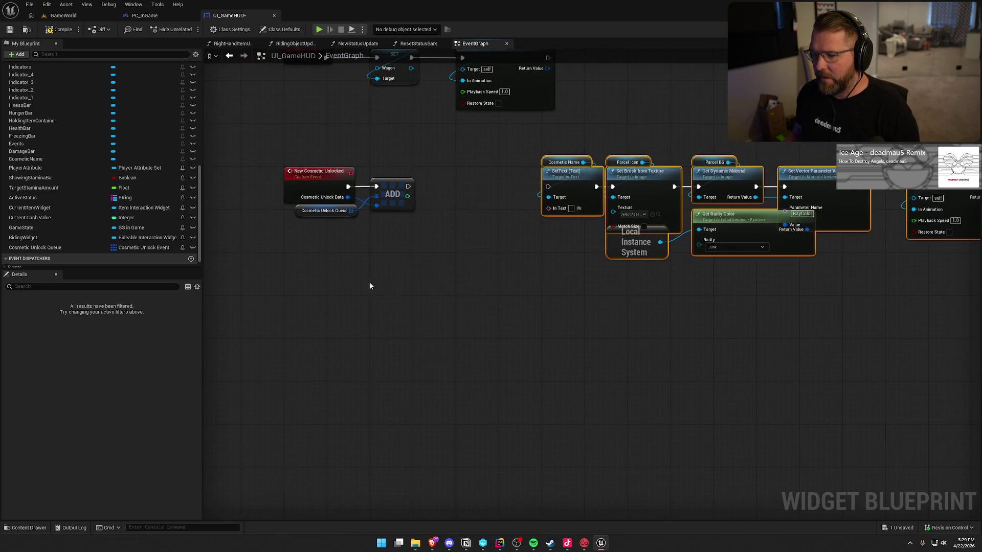
right_click(297, 276)
text(length)
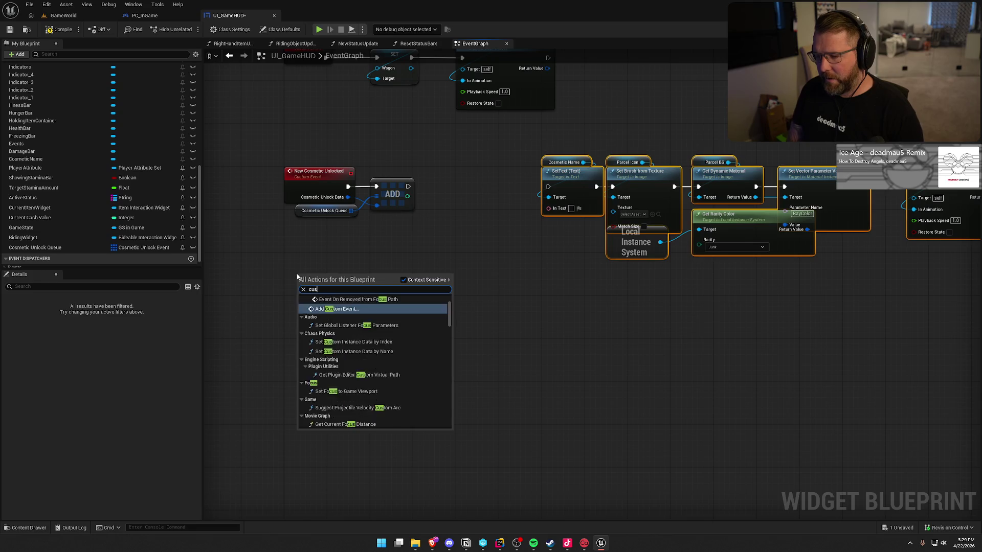
key(Escape)
text(Play)
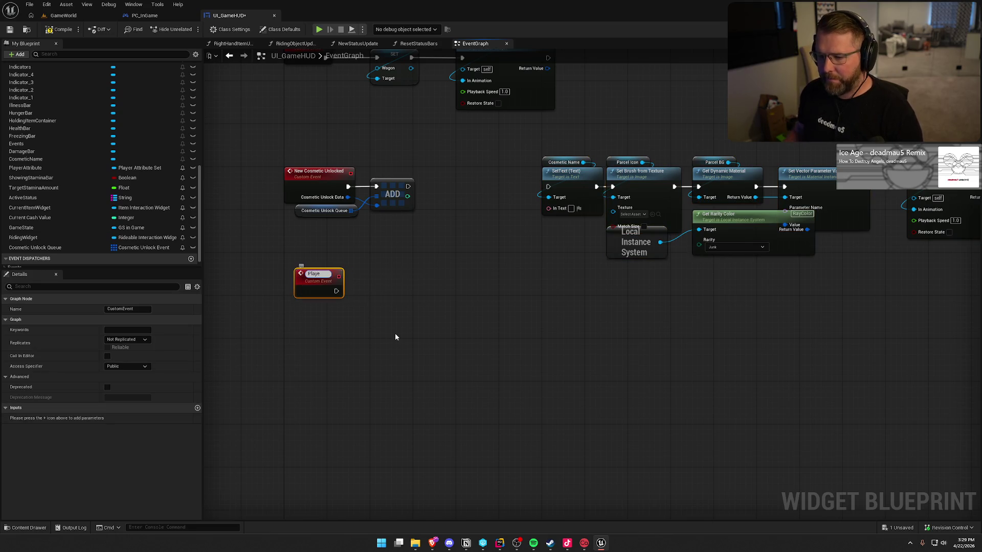
text( Cosmetic U)
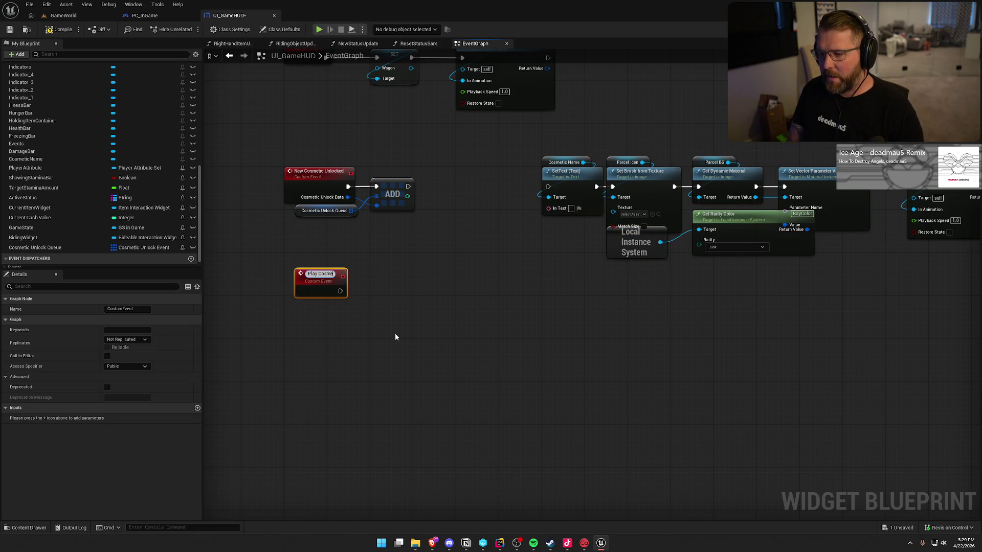
text(nlock)
key(Return)
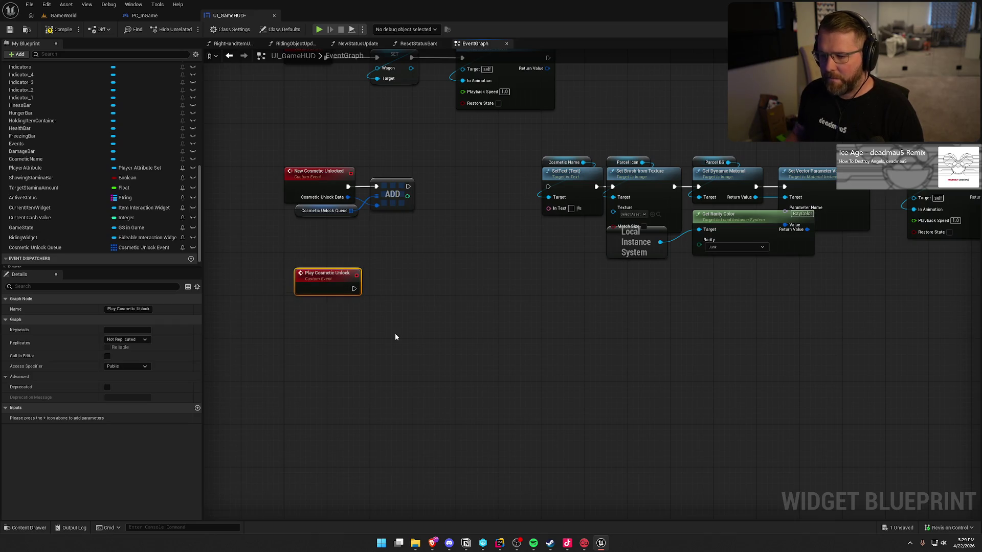
drag(317, 281, 307, 271)
click(383, 317)
Reposition the name, icon and rarity display chain beside the Play Cosmetic Unlock event
scroll(406, 331, down, 2)
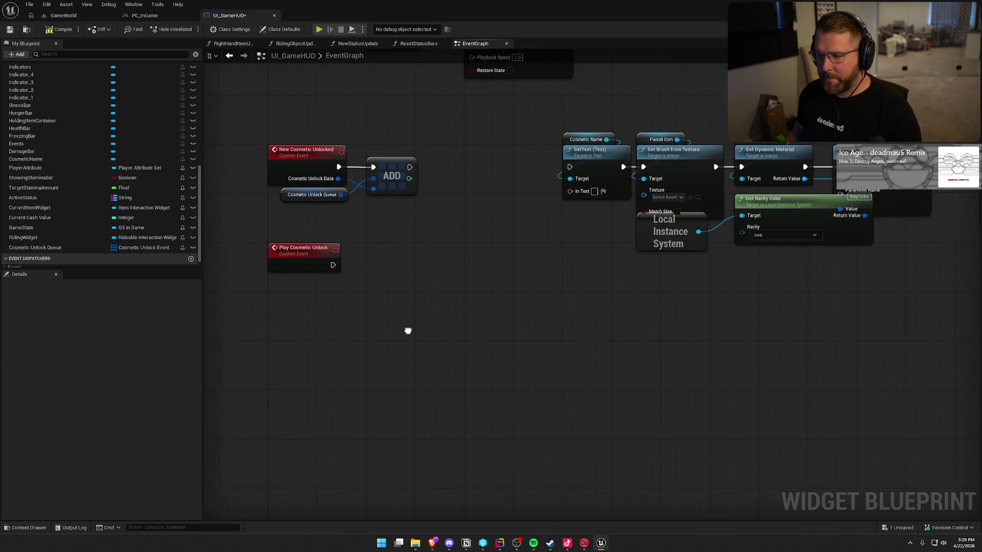
mouse_move(456, 154)
mouse_down()
mouse_move(783, 305)
mouse_move(767, 297)
mouse_up()
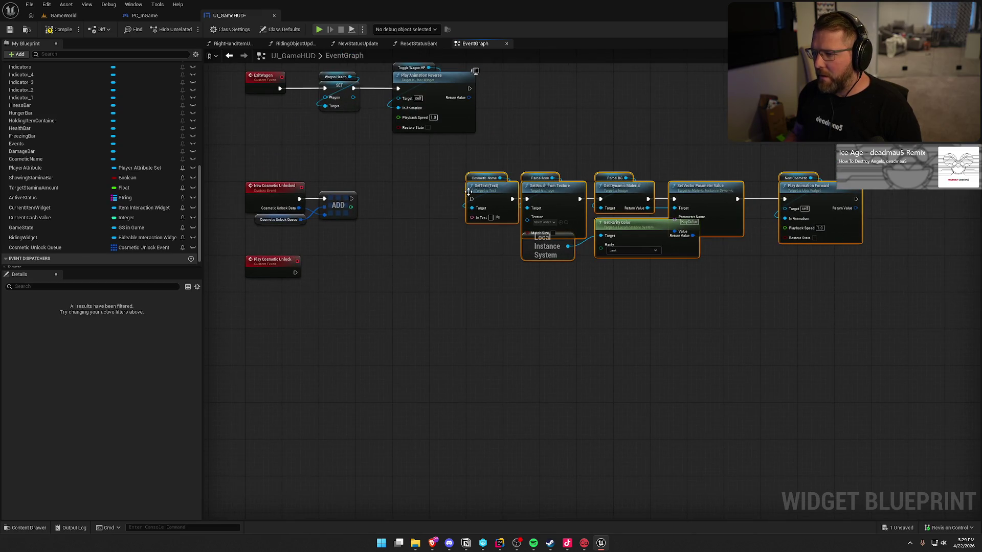
drag(489, 200, 382, 294)
scroll(308, 296, up, 1)
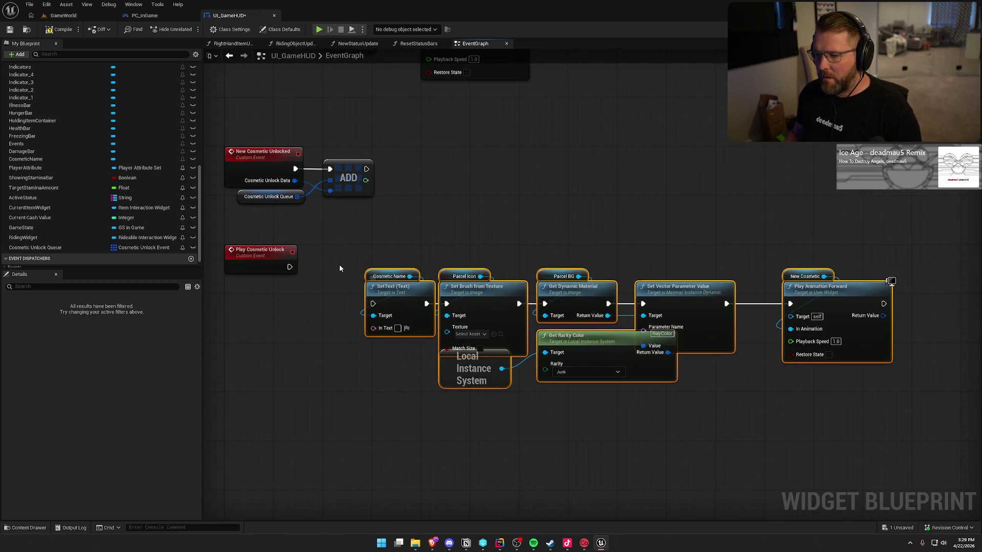
drag(340, 269, 453, 279)
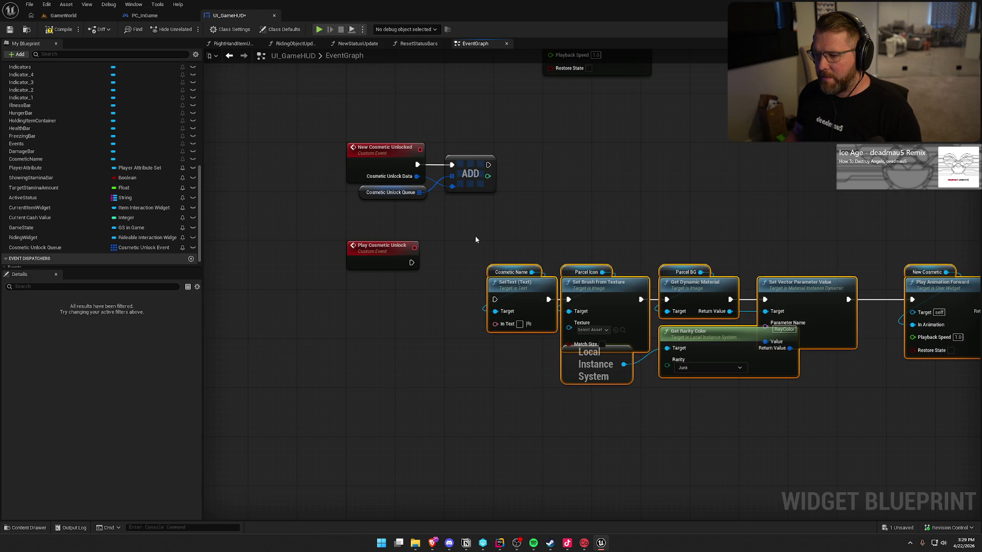
drag(476, 240, 372, 231)
drag(413, 291, 443, 286)
click(403, 221)
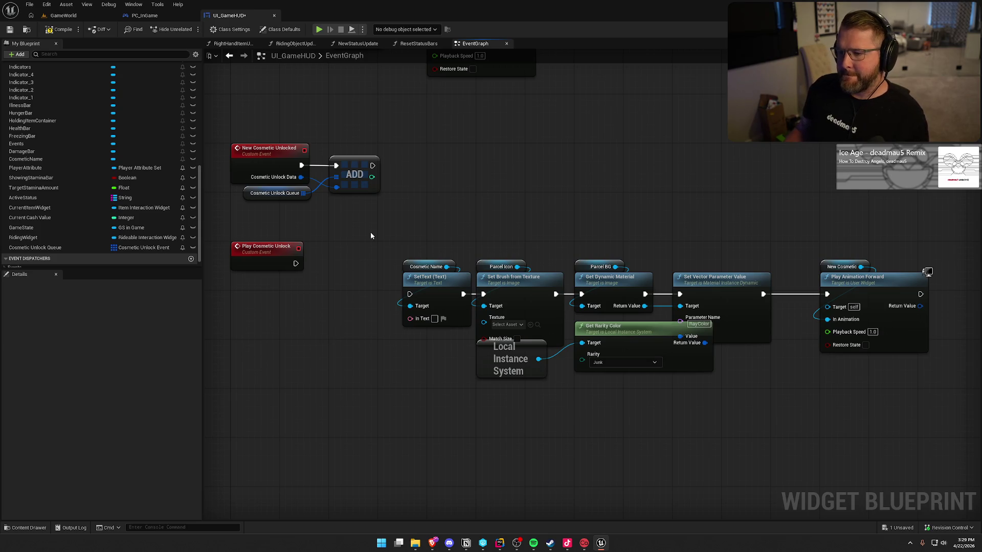
drag(370, 236, 391, 234)
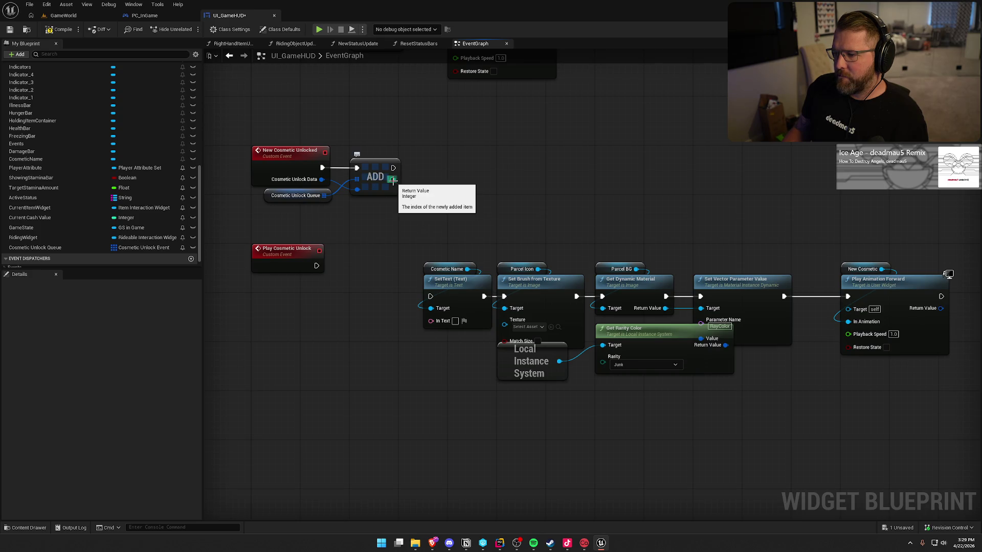
Compare ADD's returned index to 0 and feed the result into a Branch after the ADD
drag(393, 179, 422, 185)
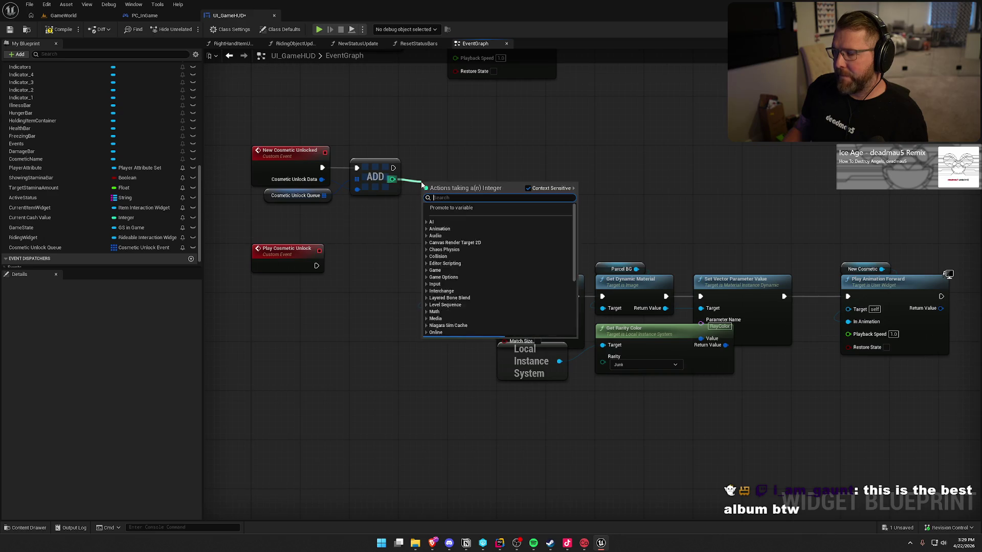
text(==)
key(Return)
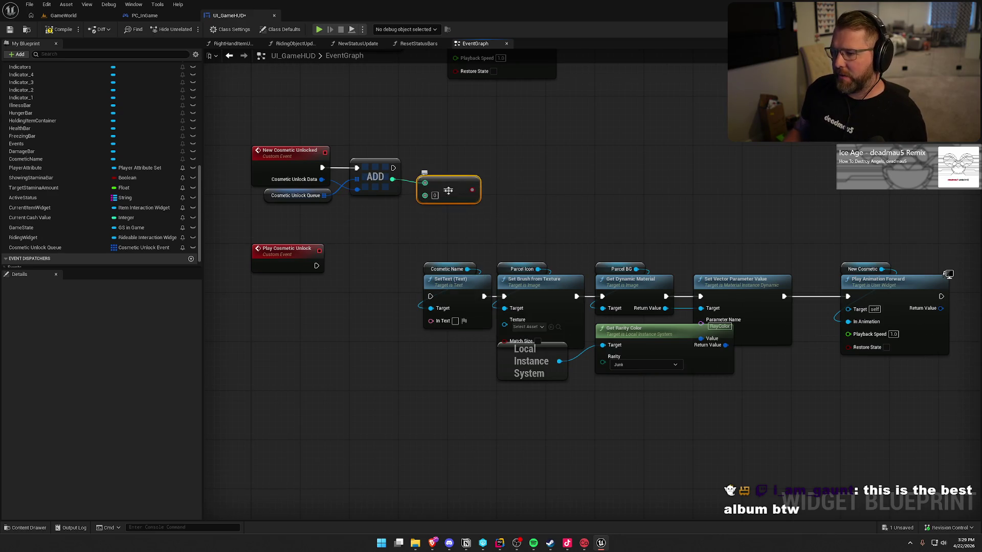
click(525, 161)
drag(532, 173, 394, 167)
mouse_move(471, 191)
mouse_down()
mouse_move(532, 186)
mouse_move(521, 163)
mouse_move(444, 187)
mouse_up()
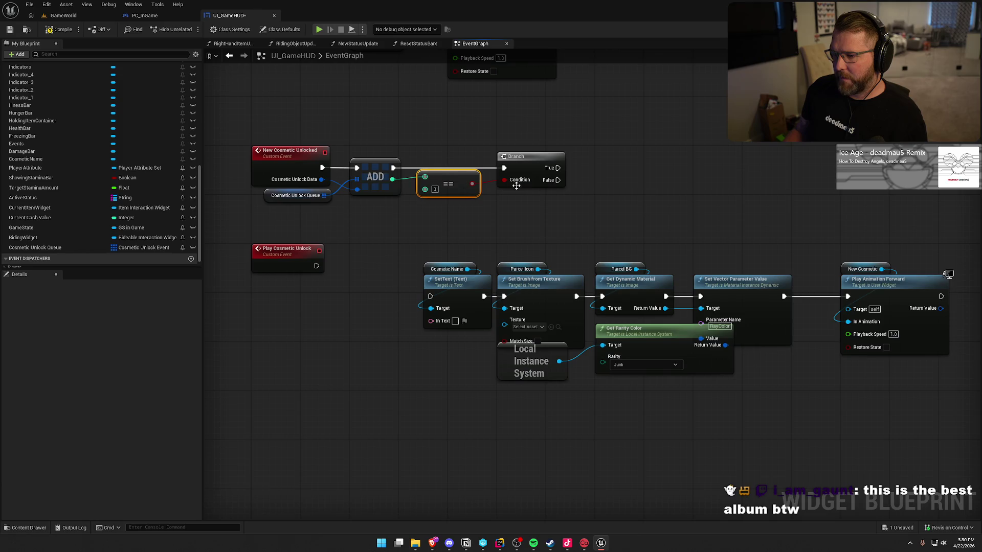
Call Play Cosmetic Unlock from the Branch's True output and place a Cosmetic Unlock Queue getter
drag(557, 168, 624, 168)
text(co)
key(Return)
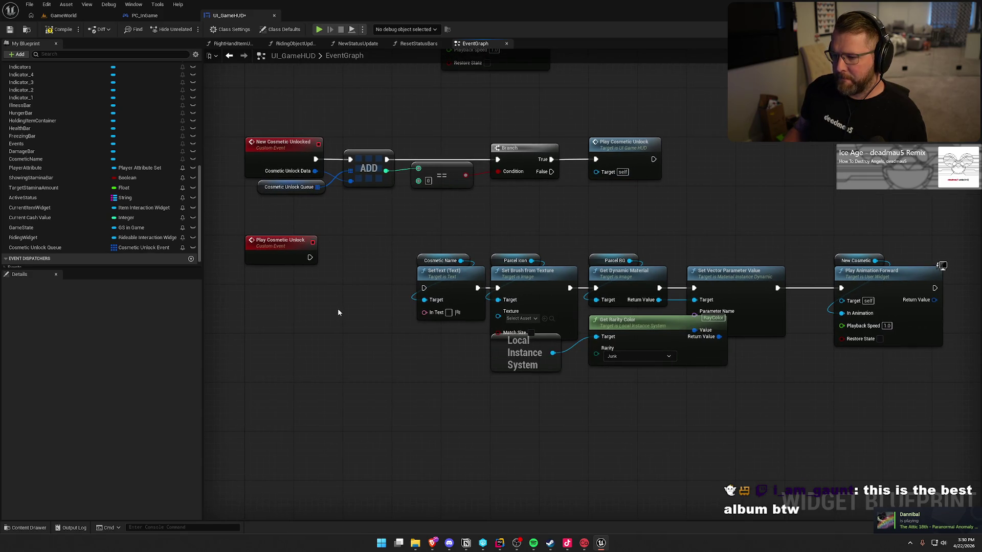
mouse_move(35, 247)
mouse_down()
mouse_move(338, 309)
mouse_move(355, 302)
mouse_up()
Add a Cosmetic Unlock Queue getter with a GET index 0 node, clearing room beside it
click(307, 305)
text(get)
click(378, 383)
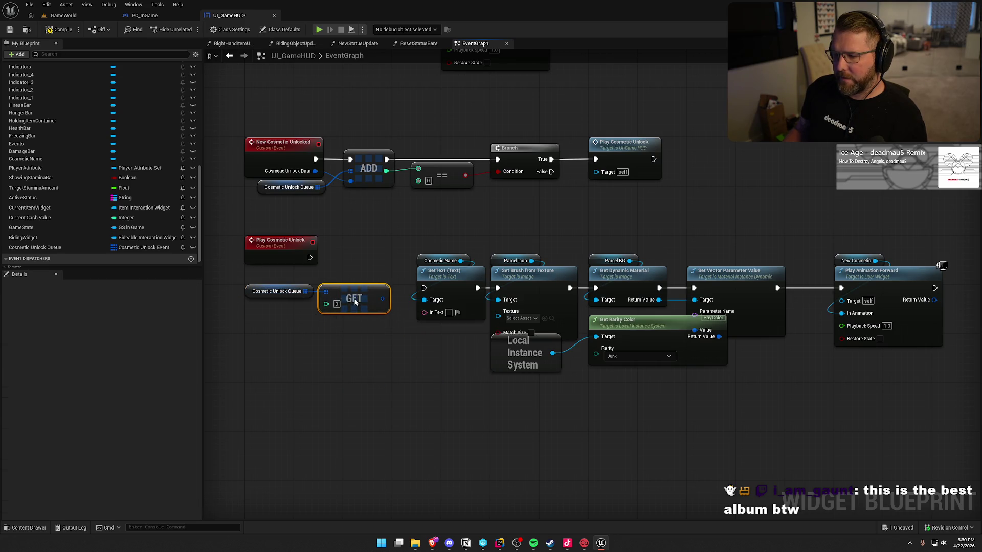
drag(390, 367, 329, 357)
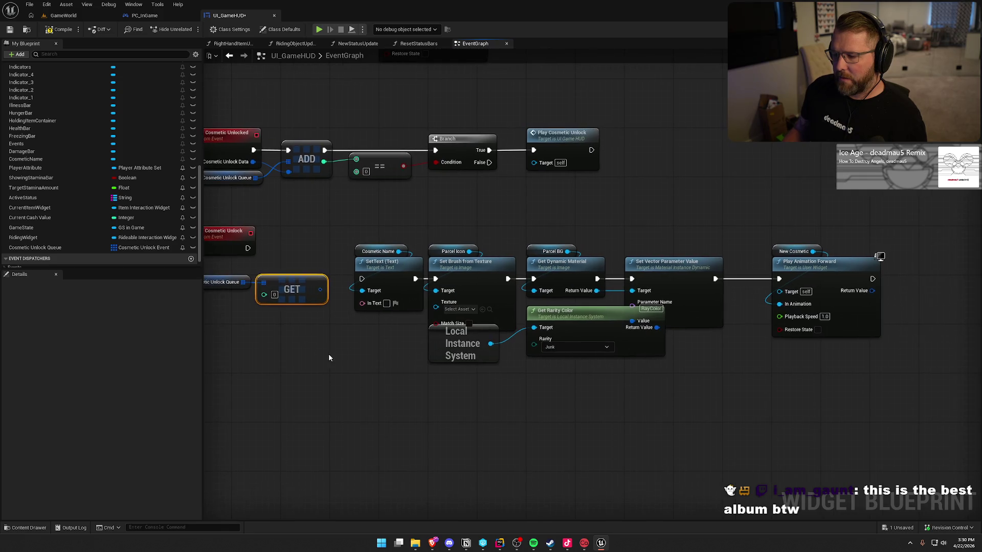
mouse_move(342, 218)
mouse_down()
mouse_move(624, 373)
mouse_move(883, 417)
mouse_up()
drag(391, 267, 484, 267)
drag(298, 256, 384, 243)
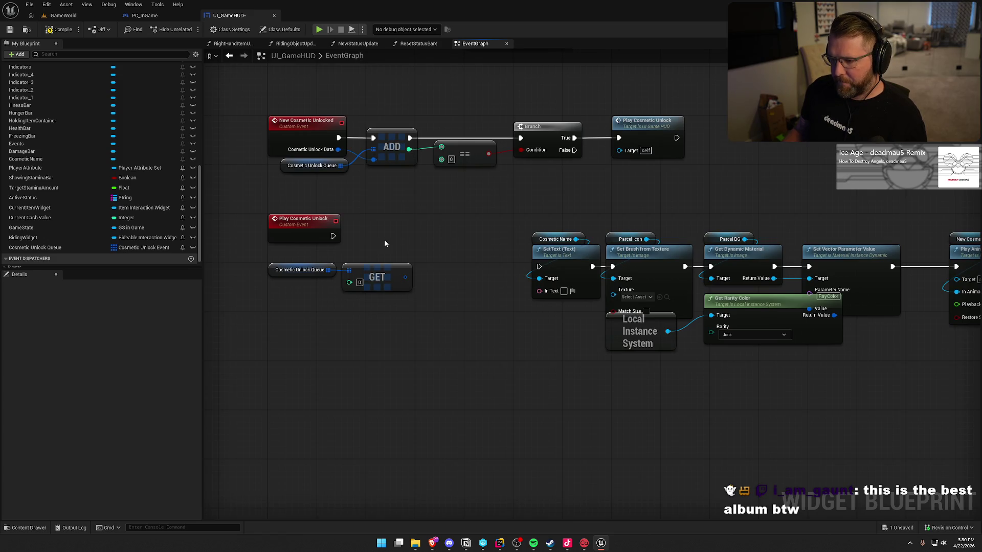
drag(377, 278, 402, 277)
Run the display chain from Play Cosmetic Unlock and split the queue entry's struct pin
drag(414, 239, 366, 230)
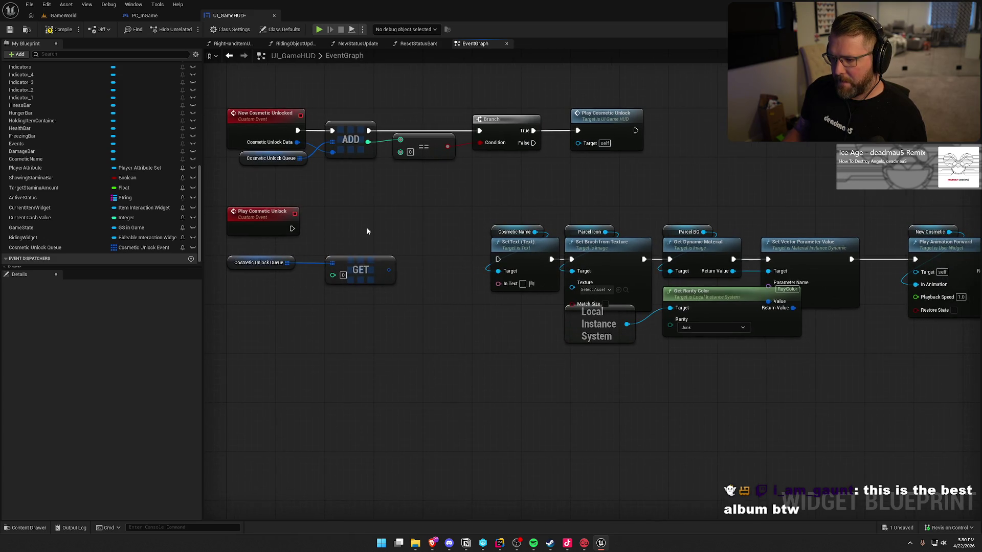
mouse_move(292, 228)
mouse_down()
mouse_move(499, 272)
mouse_move(497, 260)
mouse_up()
mouse_move(458, 219)
mouse_down()
mouse_move(980, 400)
mouse_move(957, 404)
mouse_up()
mouse_move(522, 259)
mouse_down()
mouse_move(507, 244)
mouse_move(451, 227)
mouse_up()
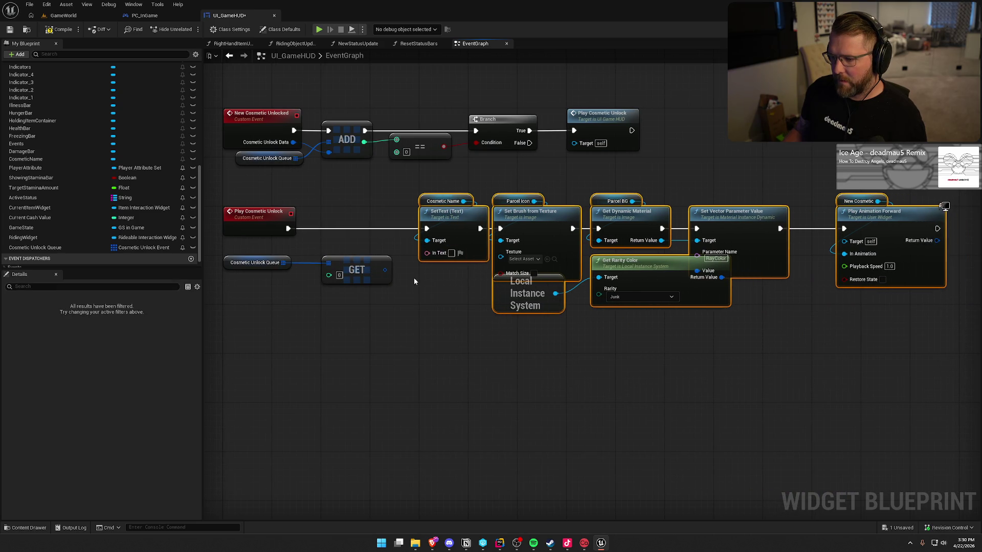
right_click(385, 272)
click(409, 299)
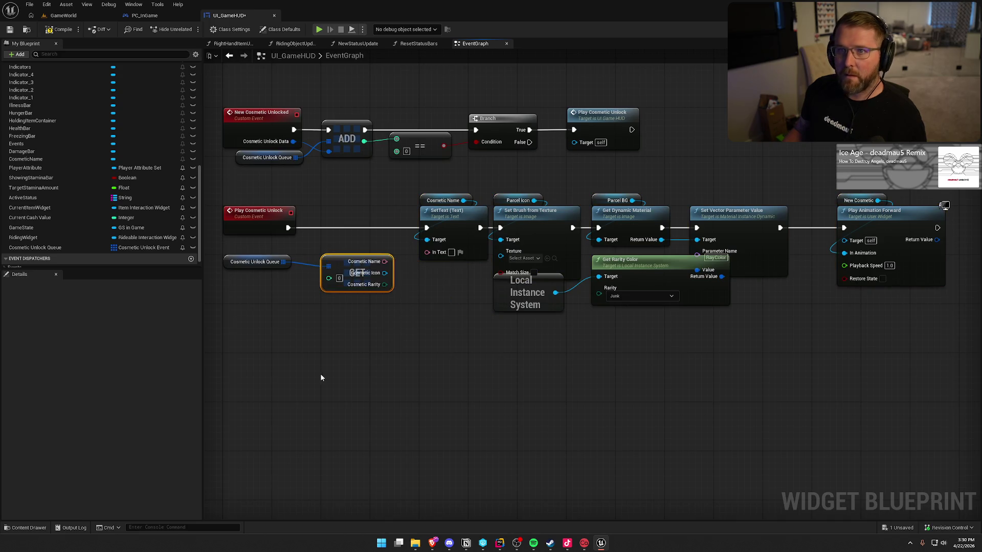
Wire the entry's Name, Icon and Rarity into In Text, brush Texture and Get Rarity Color
click(349, 357)
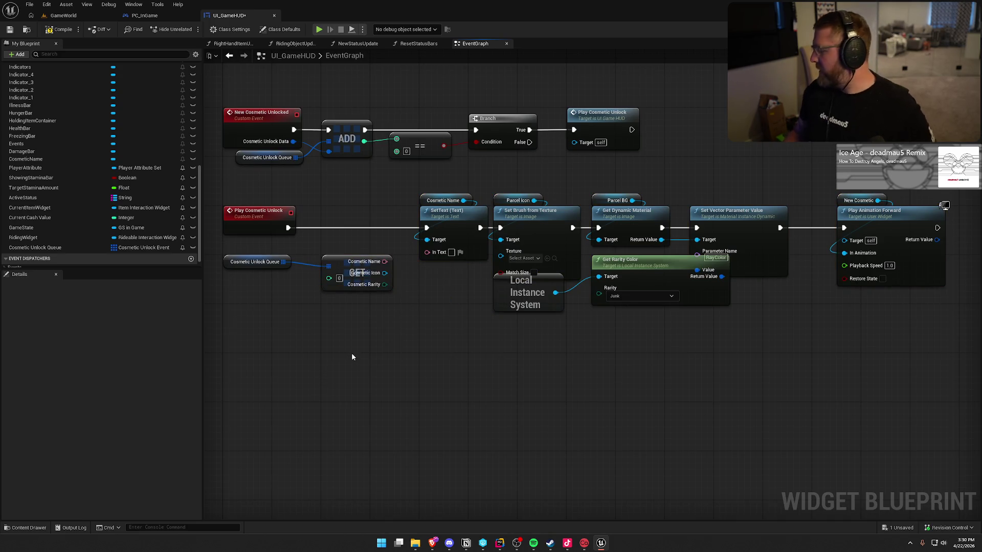
mouse_move(351, 353)
mouse_down()
mouse_move(326, 310)
mouse_move(405, 348)
mouse_up()
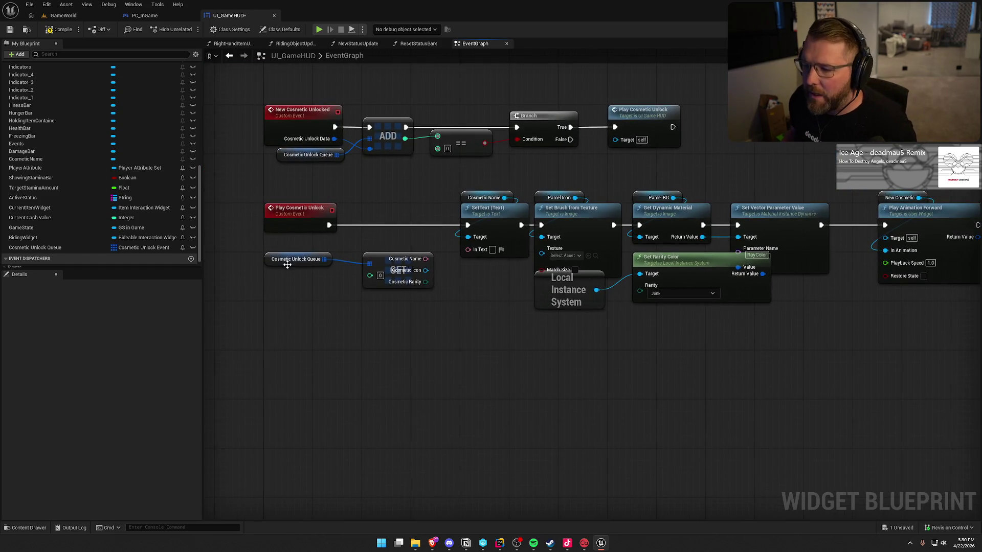
drag(287, 265, 287, 246)
mouse_move(385, 259)
mouse_down()
mouse_move(286, 259)
mouse_move(471, 252)
mouse_up()
click(376, 260)
drag(327, 271, 547, 257)
drag(328, 283, 640, 286)
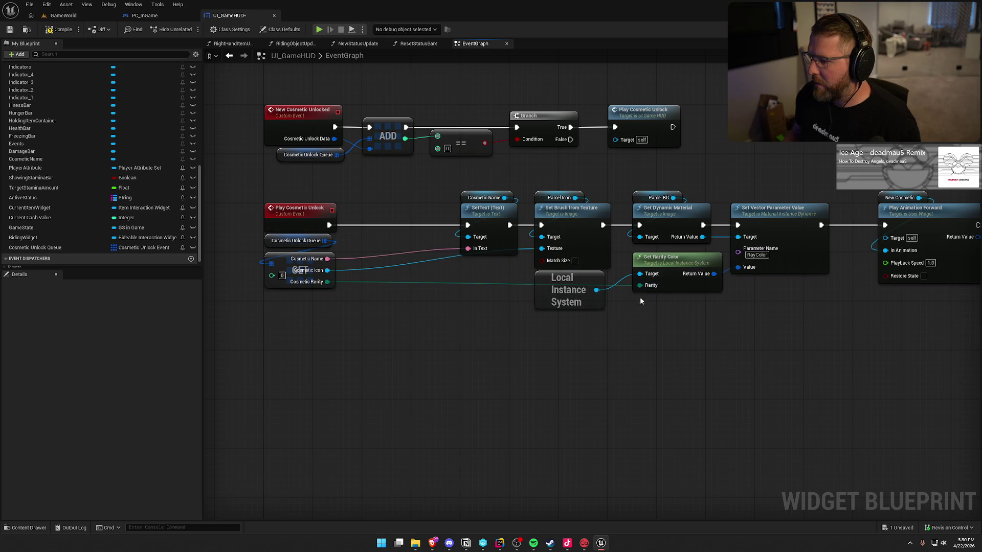
mouse_move(429, 167)
mouse_down()
mouse_move(979, 374)
mouse_move(572, 390)
mouse_move(595, 202)
mouse_move(440, 212)
mouse_up()
drag(375, 145, 798, 318)
Add a Play Animation with Finished event node from the New Cosmetic animation
key(f)
click(663, 317)
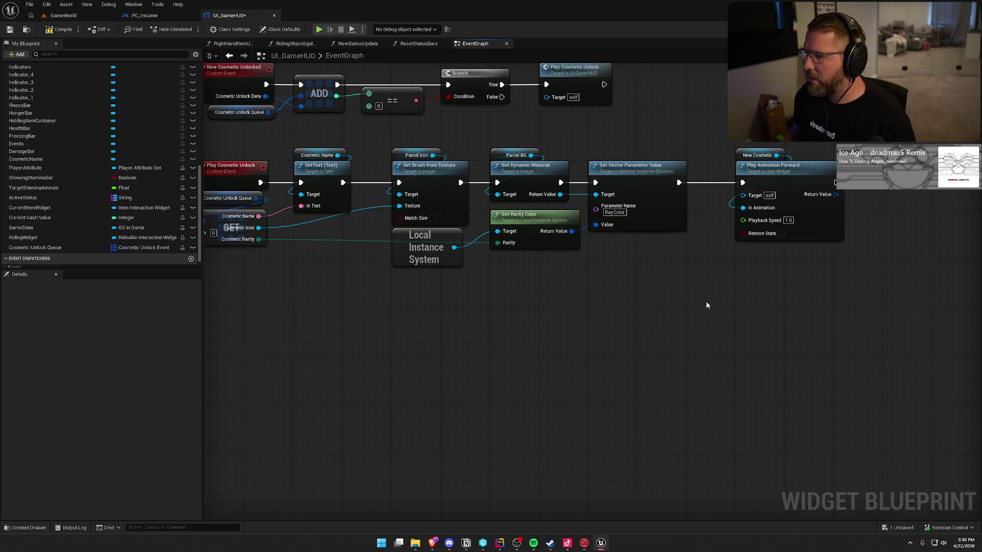
drag(752, 158, 633, 163)
drag(657, 160, 652, 263)
text(play)
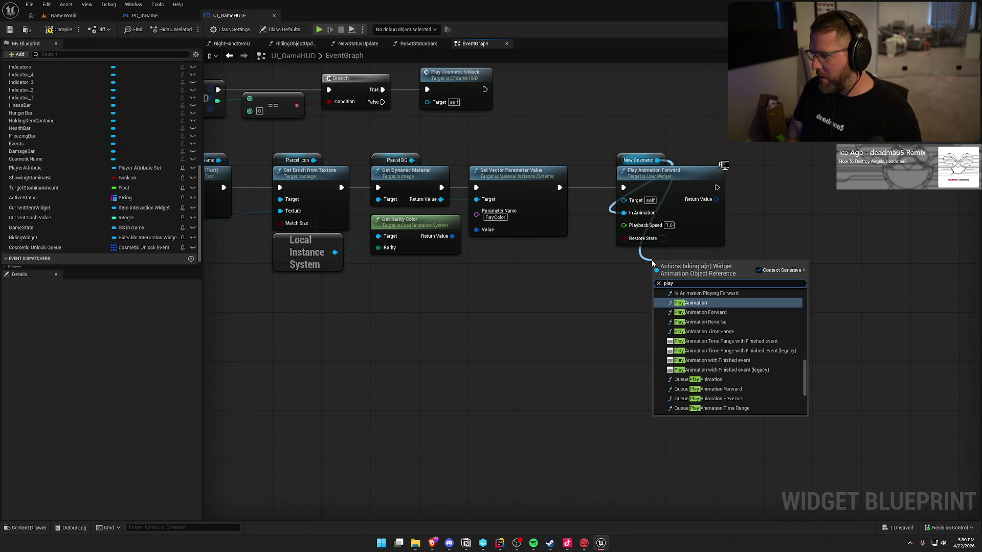
text(wi)
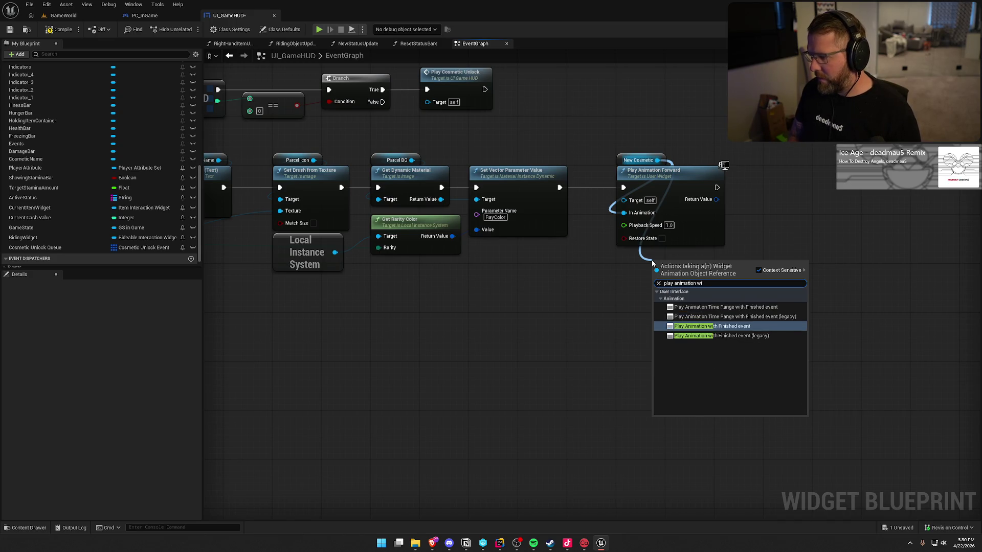
key(Return)
Wire it after Set Vector Parameter Value and delete the old Play Animation Forward node
drag(573, 198, 560, 187)
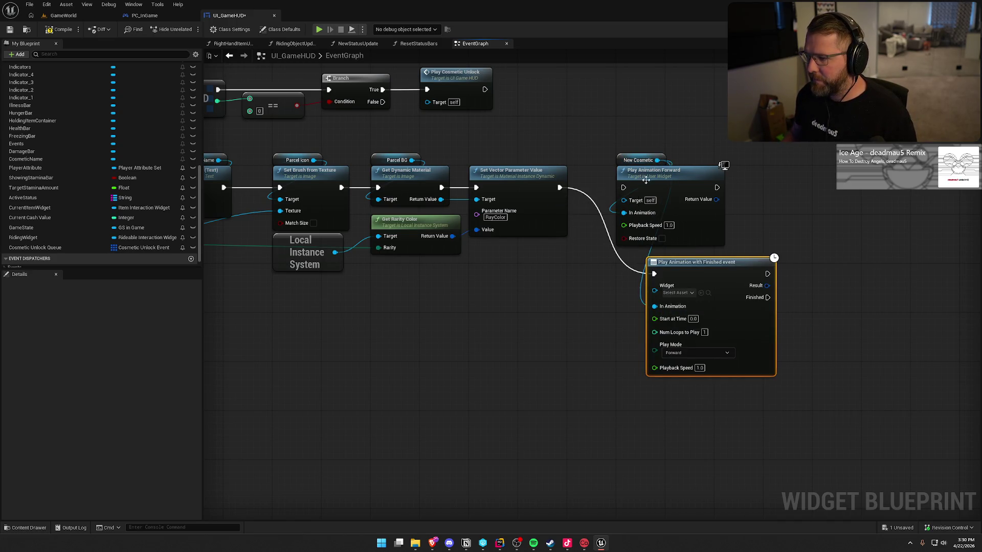
click(681, 207)
key(Delete)
drag(690, 264, 660, 179)
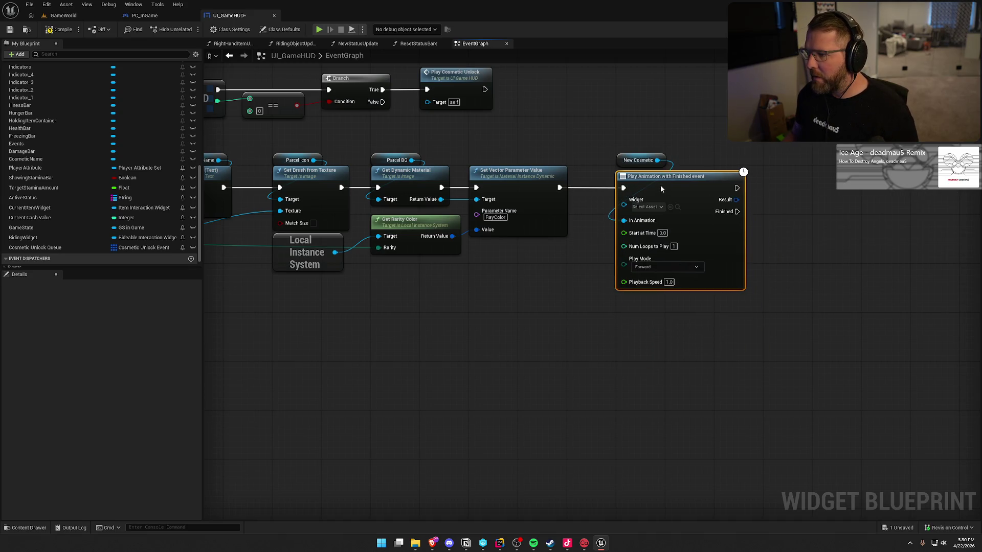
click(633, 173)
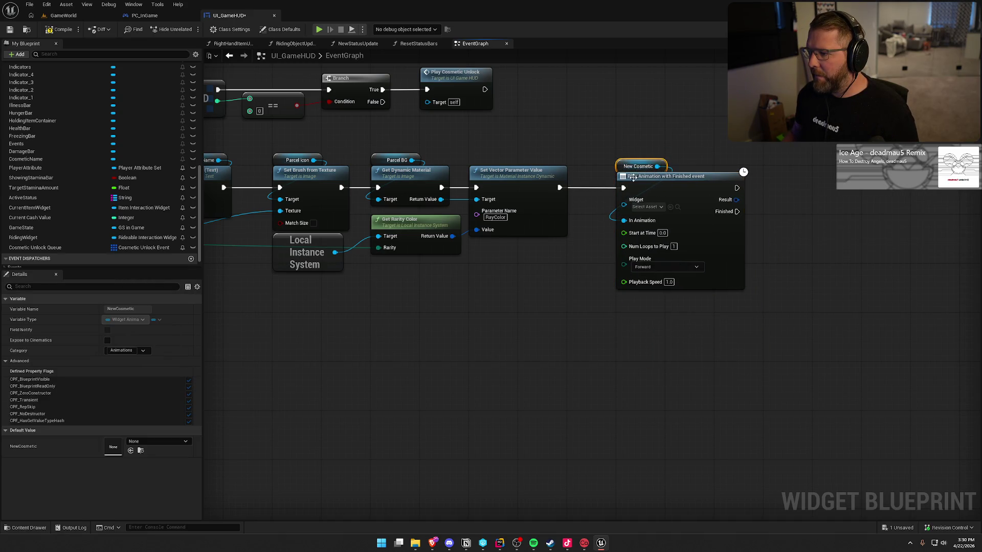
Connect a Self reference to the animation node's Widget input
drag(624, 206, 582, 253)
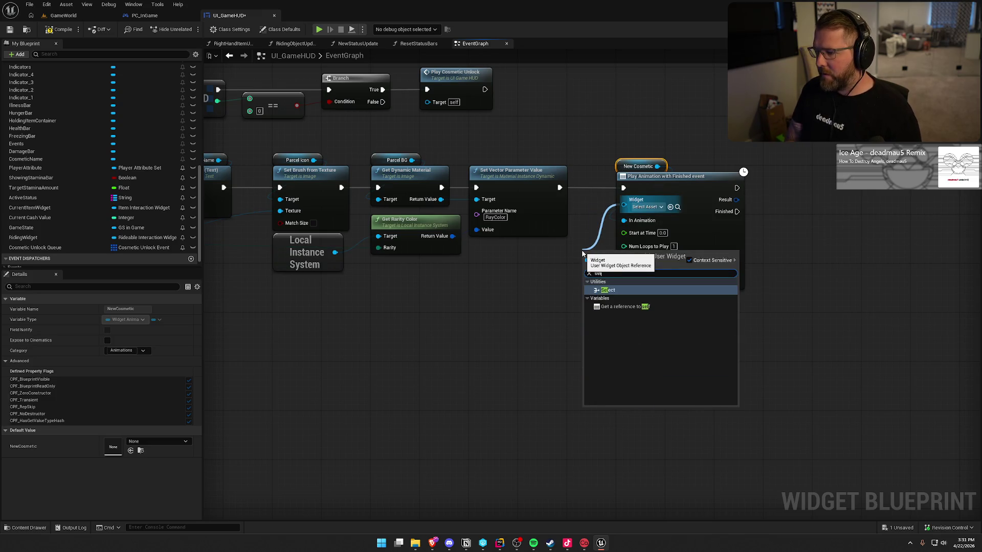
key(Escape)
click(591, 262)
mouse_move(591, 262)
mouse_down()
mouse_move(583, 218)
mouse_move(624, 154)
mouse_up()
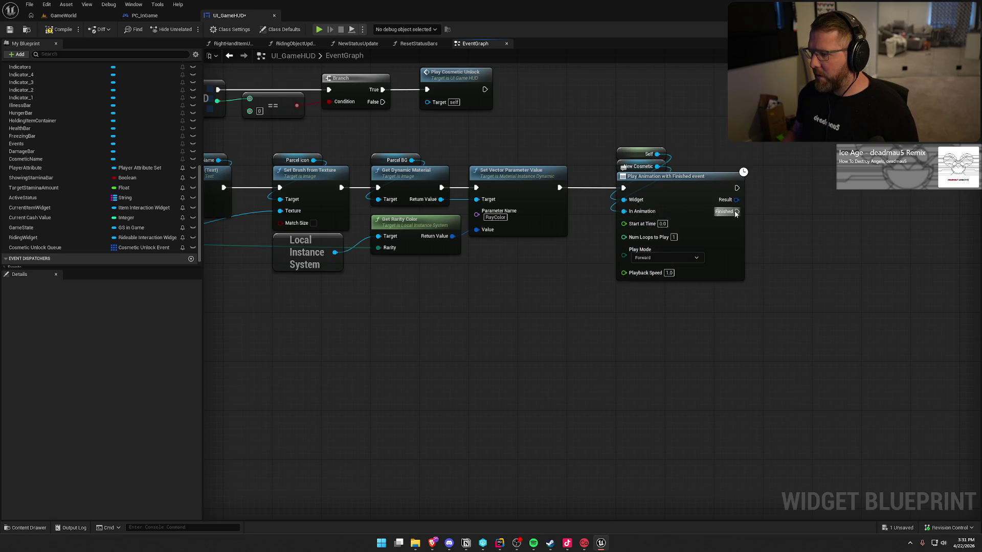
mouse_move(737, 211)
mouse_down()
mouse_move(808, 232)
mouse_move(802, 224)
mouse_up()
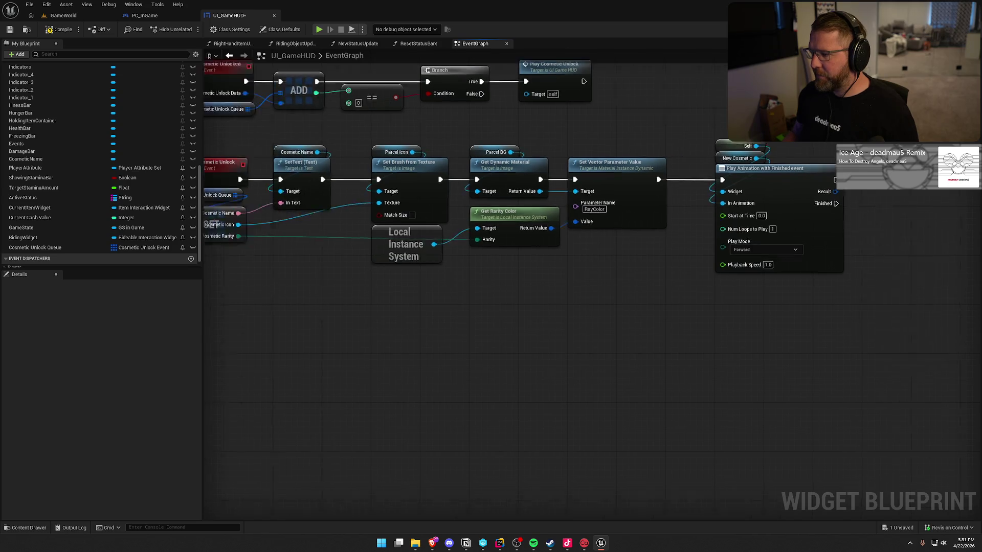
key(Escape)
scroll(767, 287, down, 3)
mouse_move(802, 261)
mouse_down()
mouse_move(763, 247)
mouse_move(717, 255)
mouse_up()
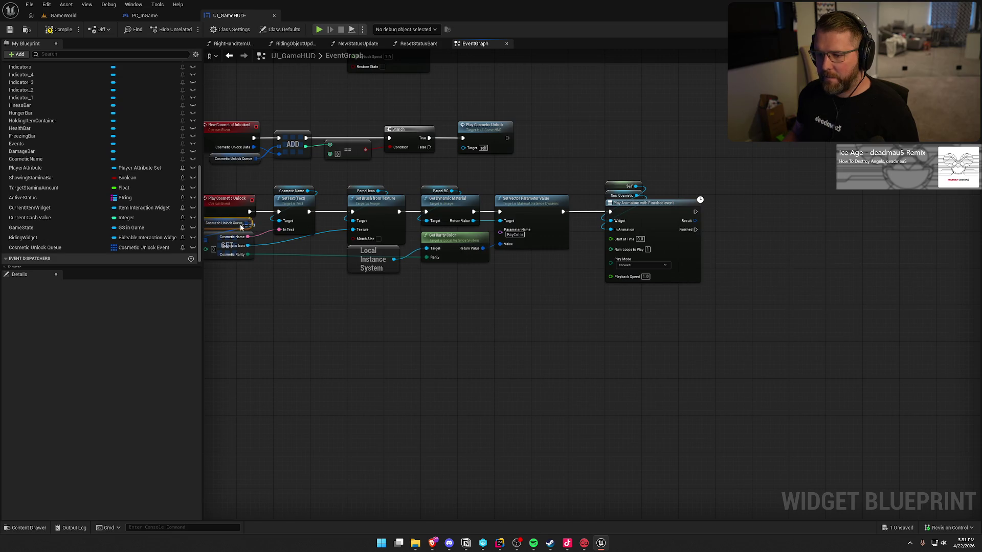
Add a Remove Index call on Cosmetic Unlock Queue after the animation finishes
mouse_move(242, 227)
mouse_down()
mouse_move(745, 271)
mouse_move(637, 210)
mouse_up()
scroll(636, 210, up, 2)
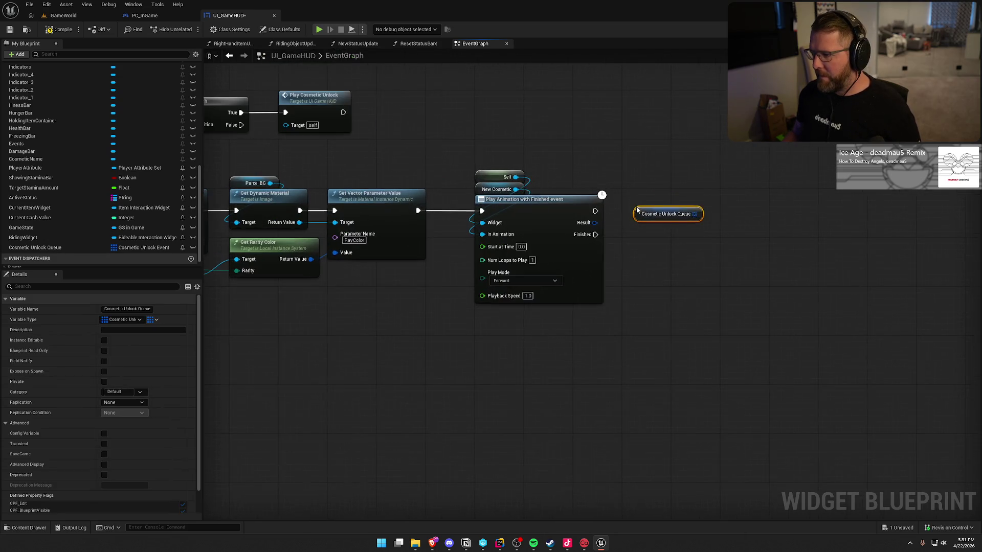
drag(705, 230, 705, 230)
text(remove)
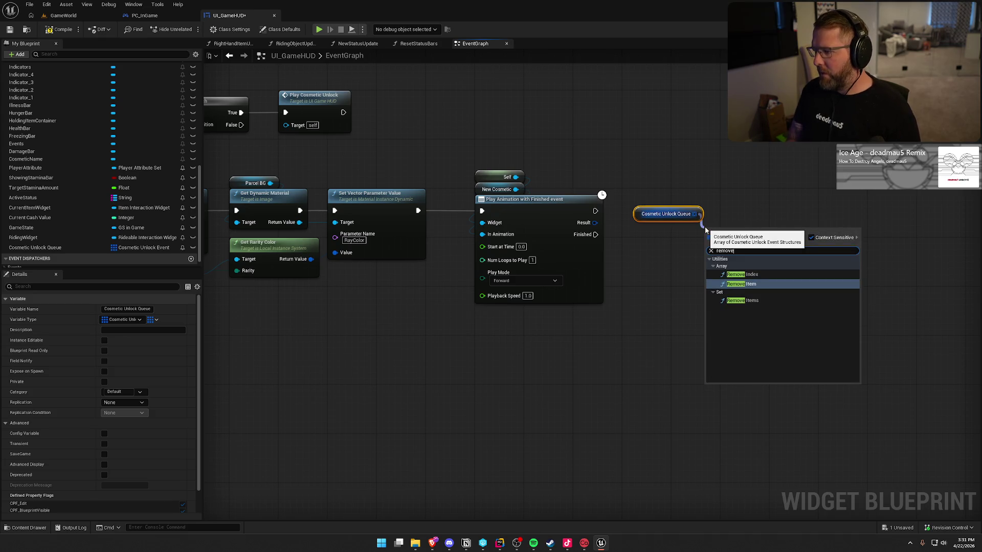
key(Up)
key(Return)
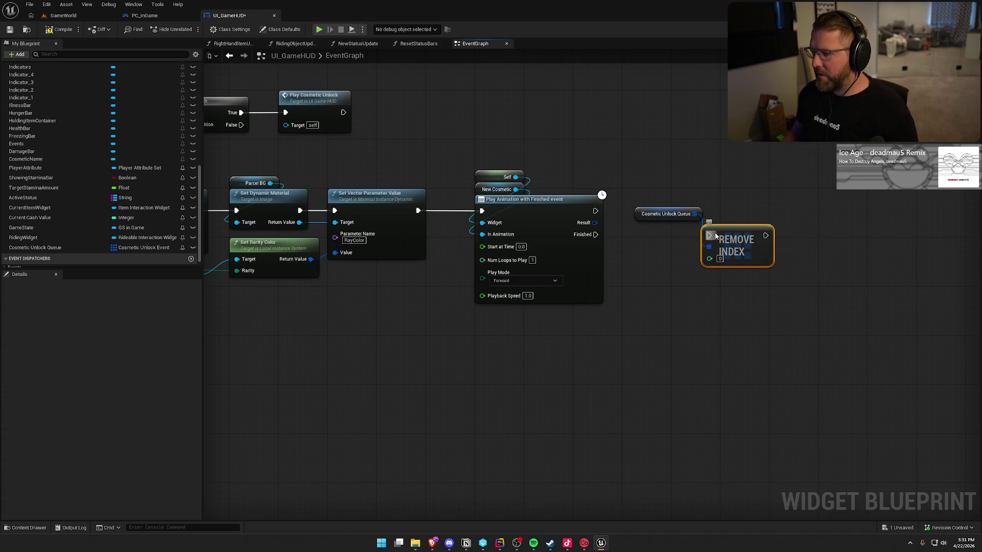
mouse_move(657, 217)
mouse_down()
mouse_move(726, 221)
mouse_move(689, 236)
mouse_up()
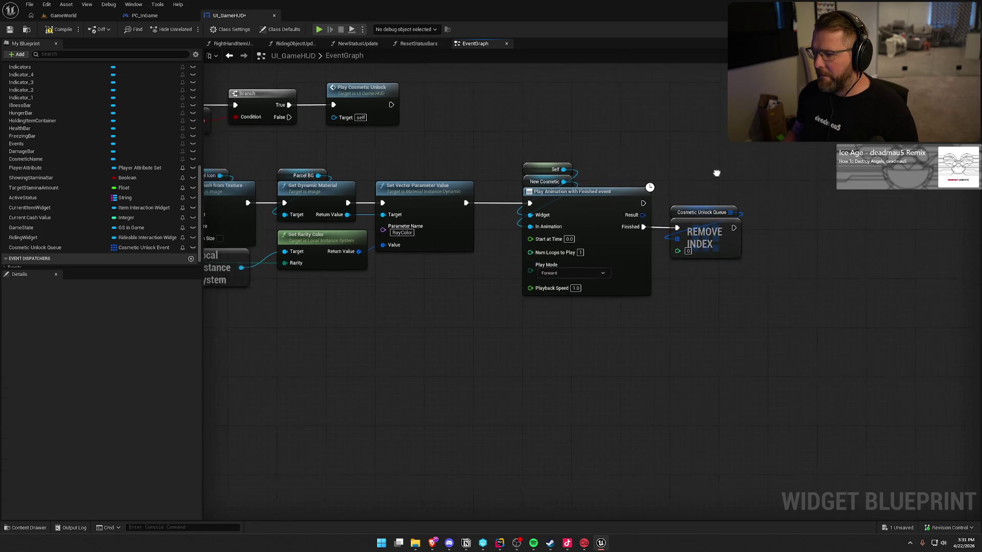
scroll(697, 385, down, 3)
scroll(645, 342, up, 2)
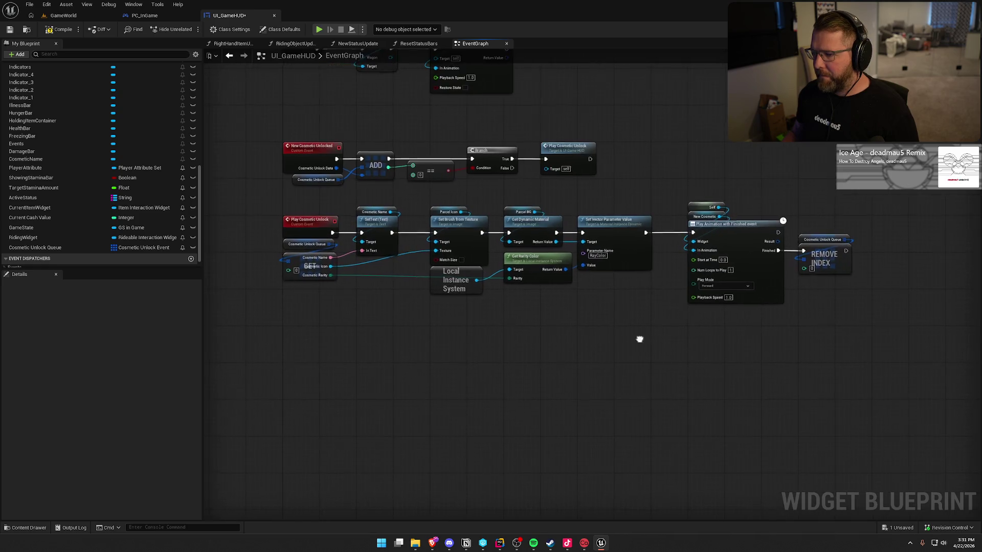
scroll(731, 366, up, 3)
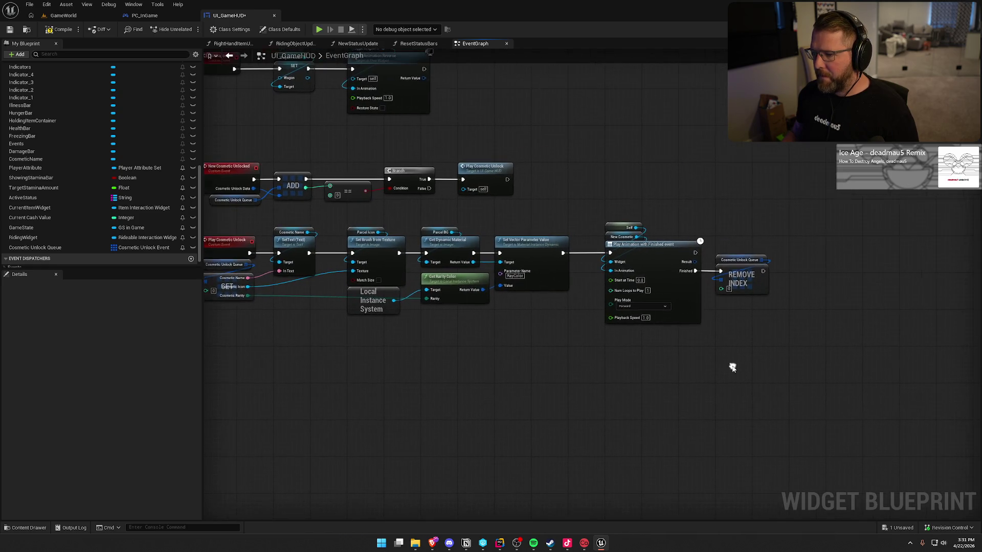
After Remove Index, branch on whether the queue's Length is greater than 0
drag(624, 242, 656, 258)
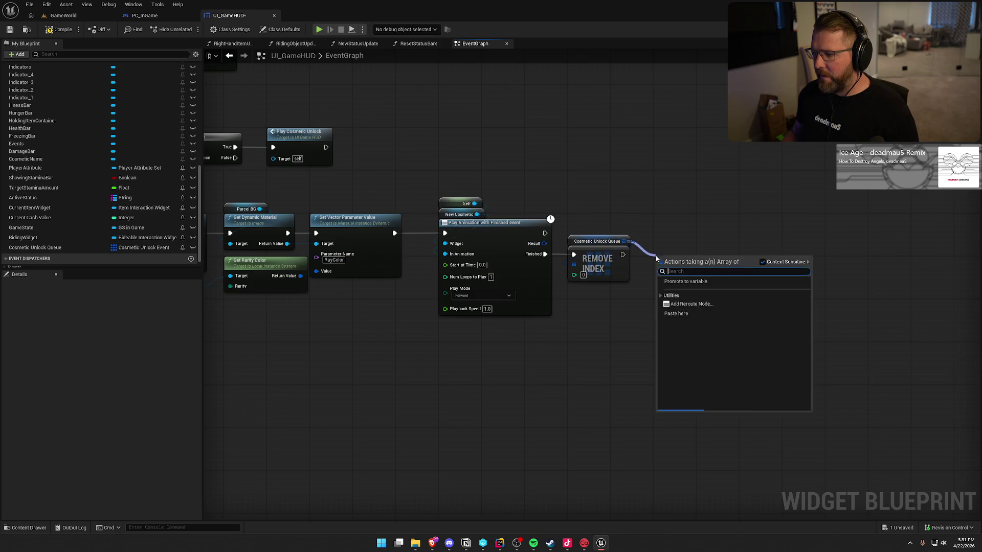
text(length)
key(Return)
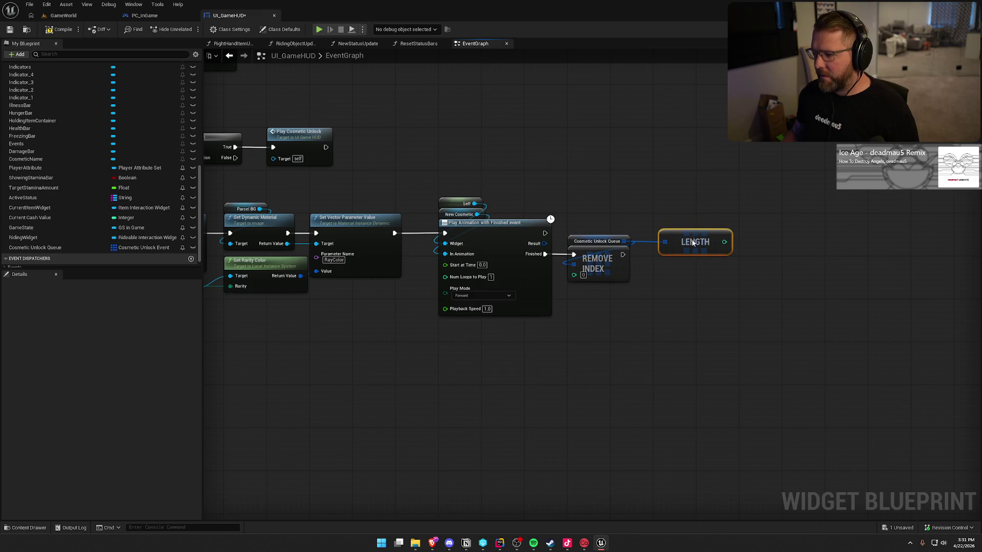
click(667, 291)
drag(667, 291, 620, 252)
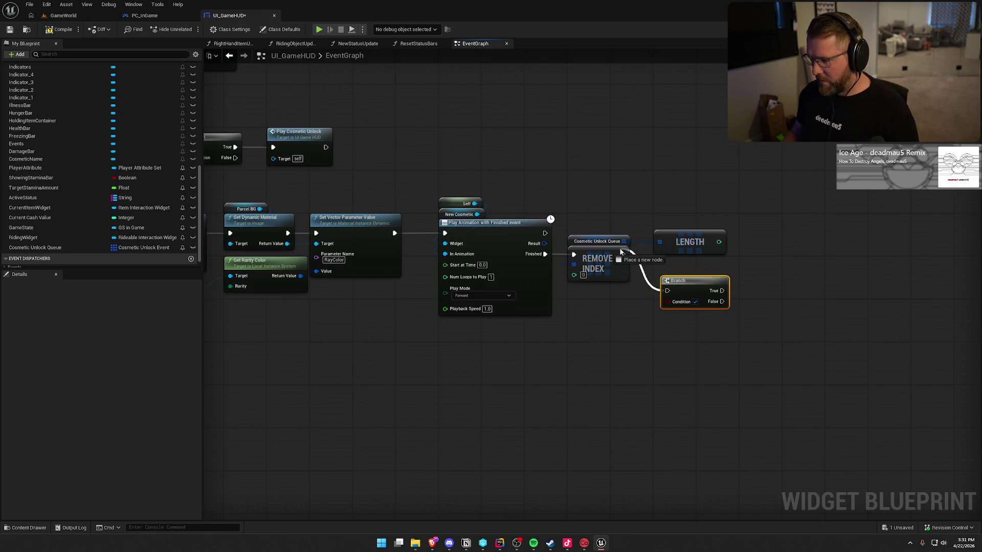
mouse_move(683, 255)
mouse_down()
mouse_move(701, 234)
mouse_move(654, 300)
mouse_up()
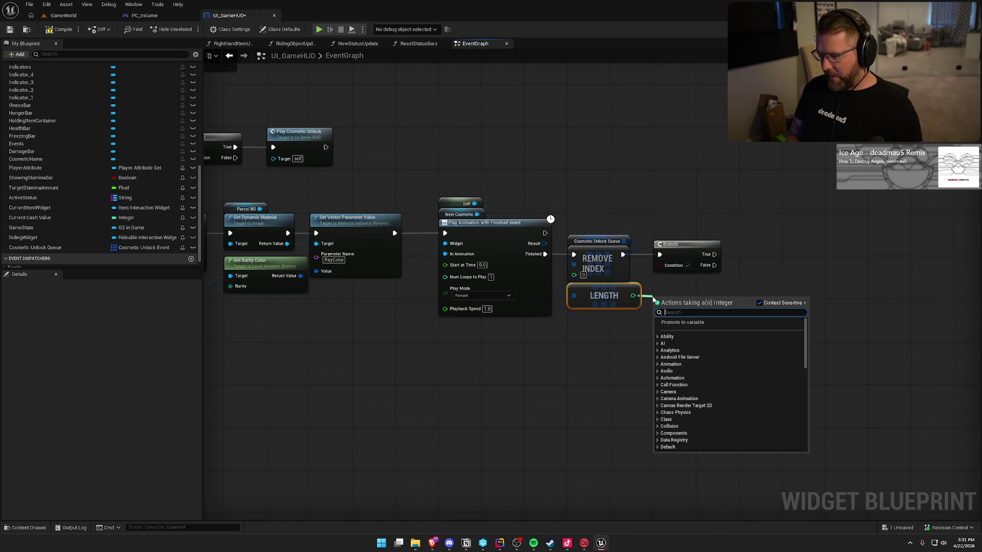
text(>)
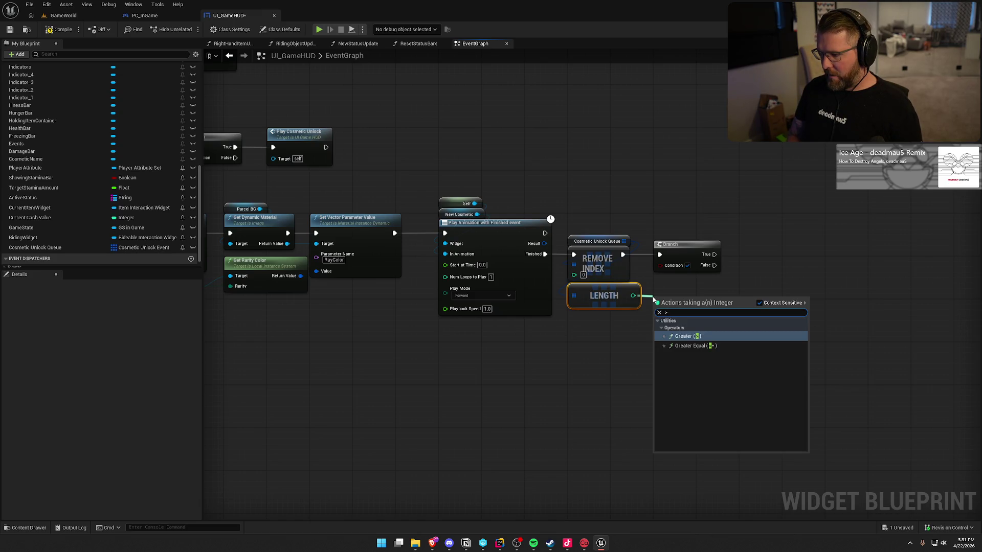
key(Return)
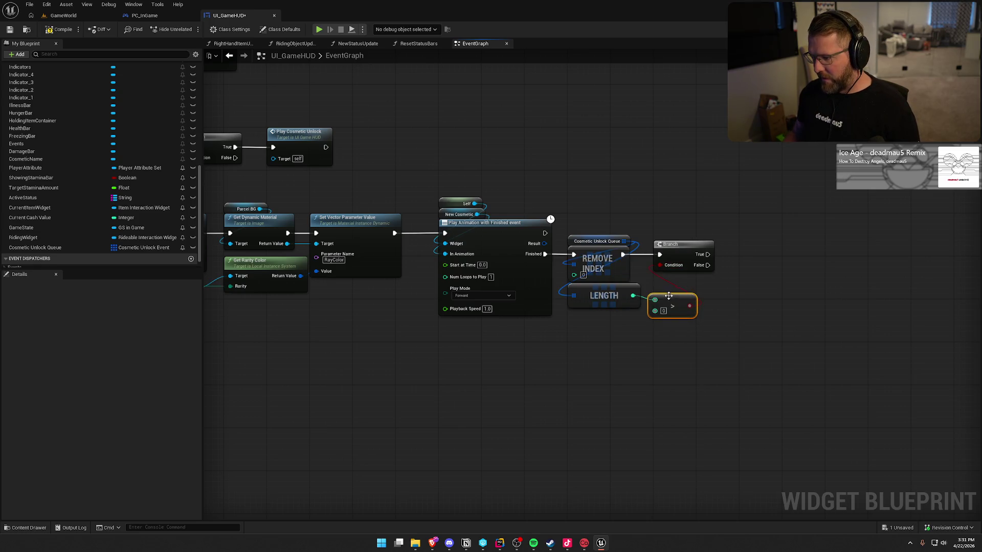
click(646, 358)
mouse_move(646, 358)
mouse_down()
mouse_move(951, 344)
mouse_move(590, 331)
mouse_up()
Call Play Cosmetic Unlock from the Branch's True output, then play the GameWorld level
drag(618, 262, 656, 263)
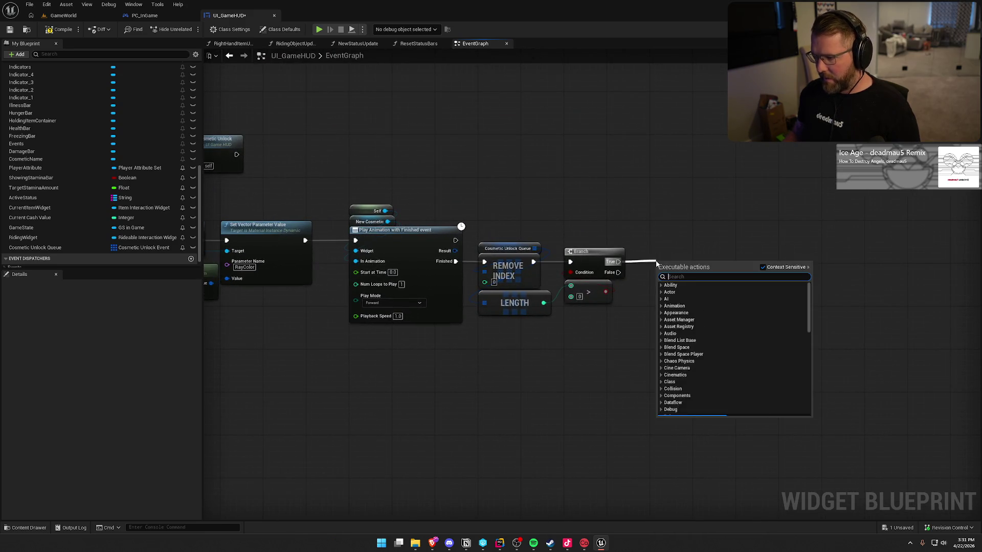
text(play co)
key(Return)
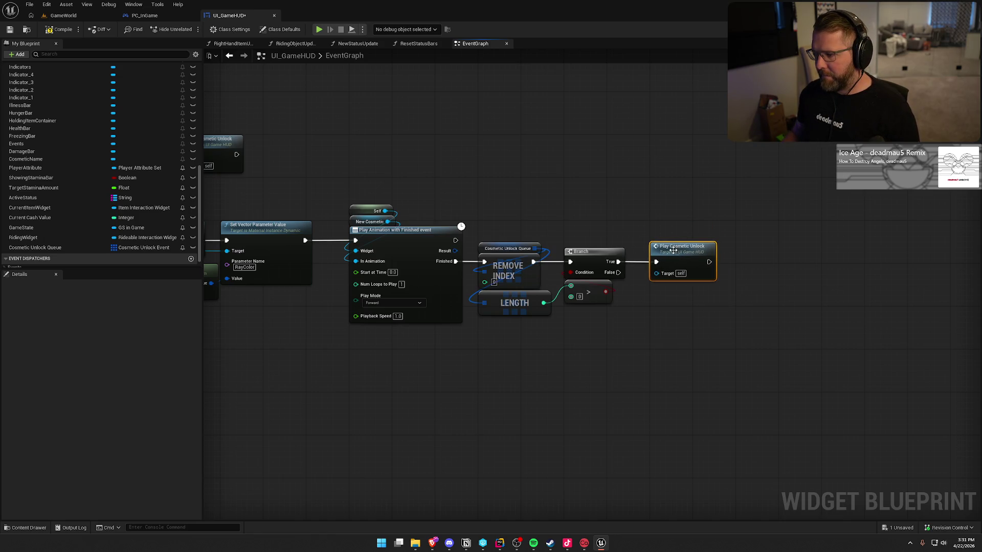
scroll(382, 227, down, 1)
drag(381, 227, 581, 242)
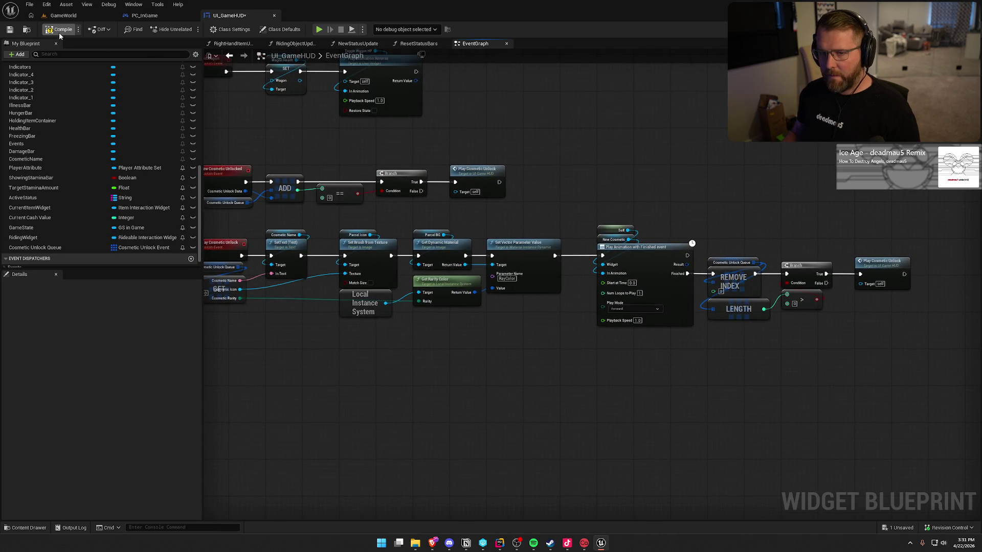
click(49, 18)
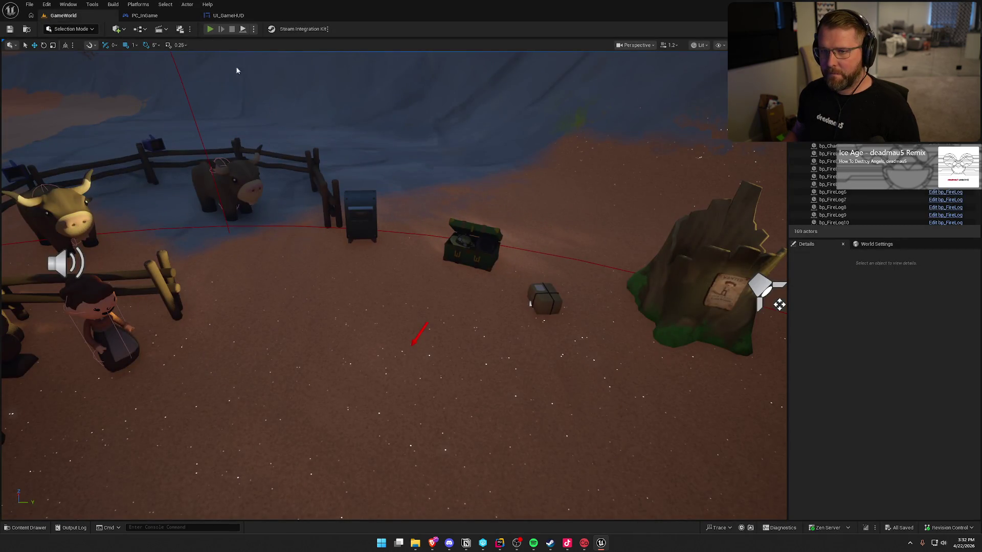
click(210, 29)
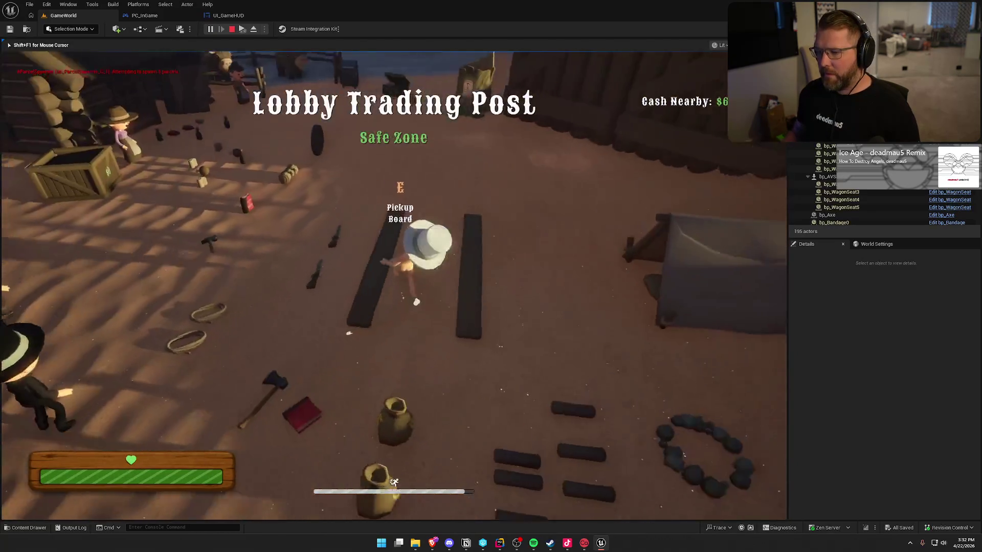
Deposit parcels at the chest and mailbox, watching Standard Clothing then Bonnet popups, then stop
key(shift+w)
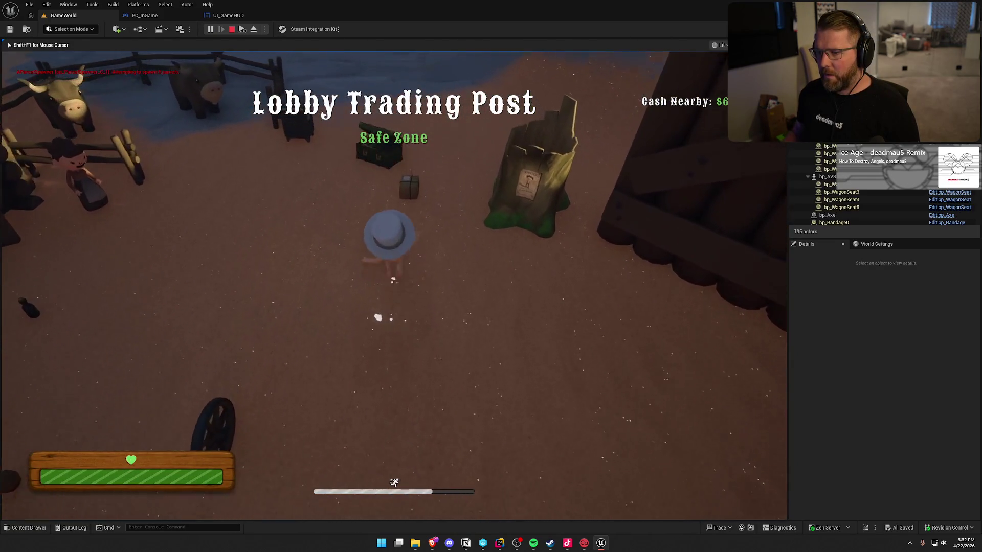
key(w)
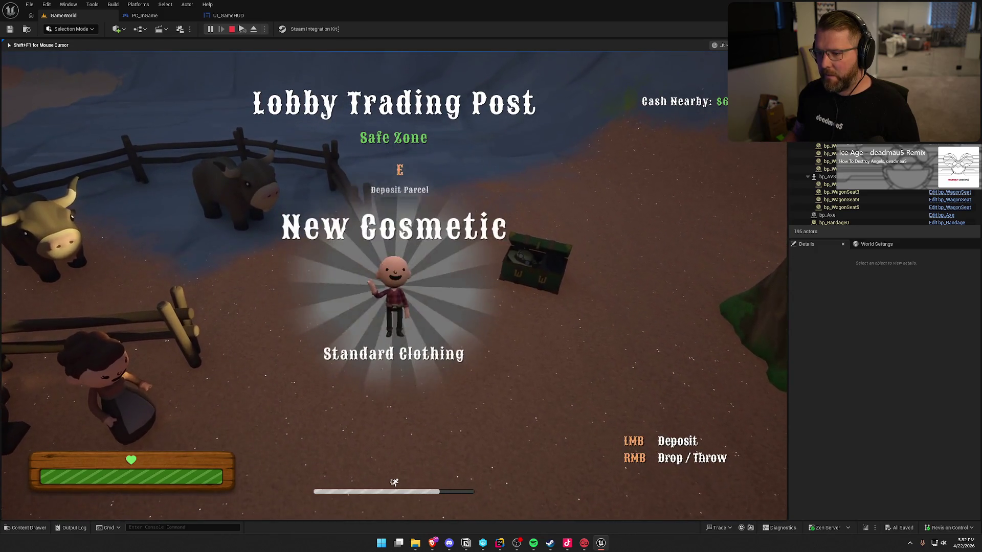
key(a)
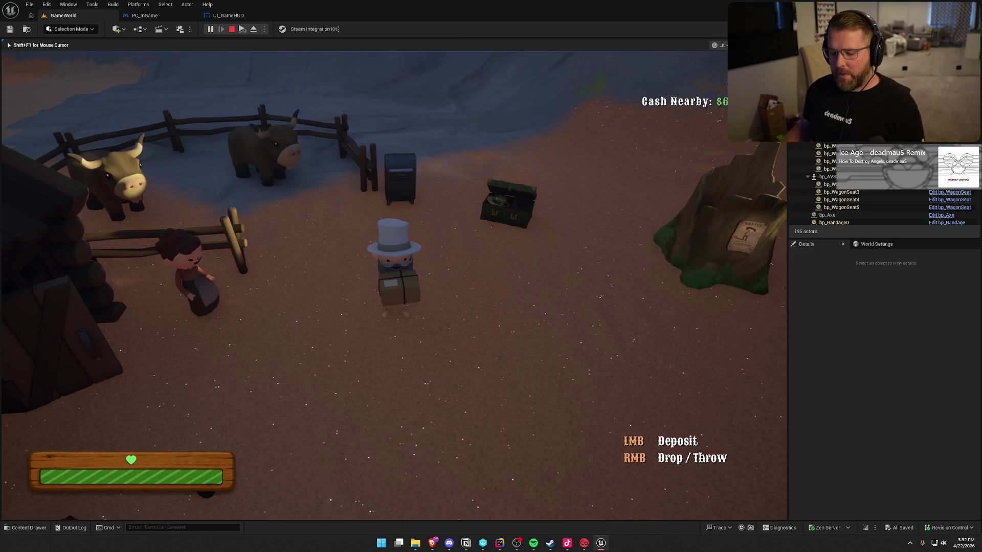
key(w)
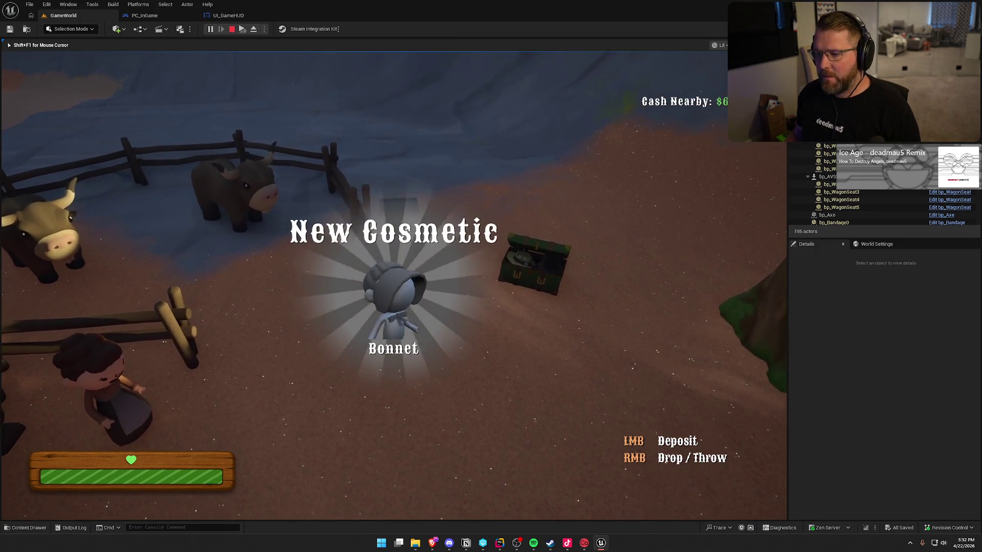
key(a)
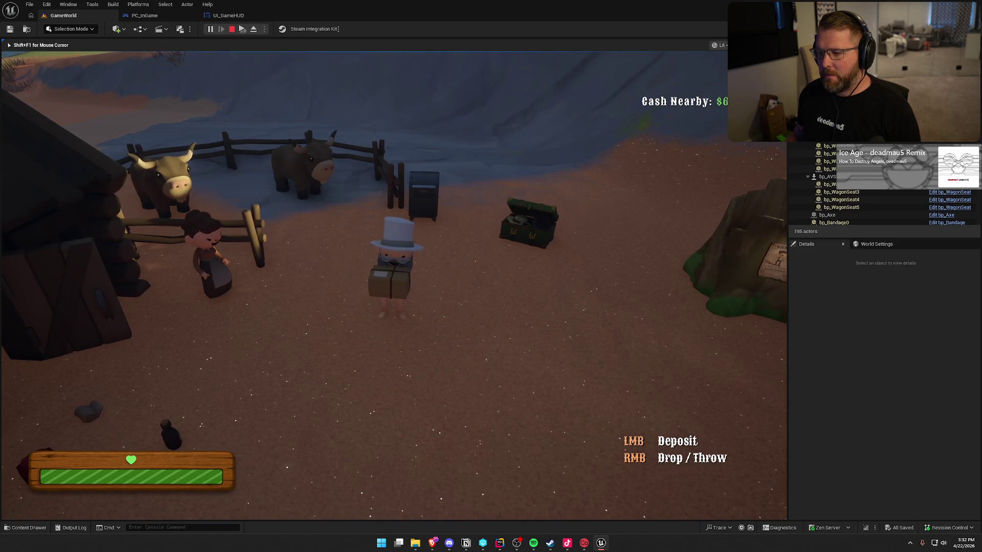
key(Escape)
Start a fresh play session in the lobby, then stop it again
click(210, 30)
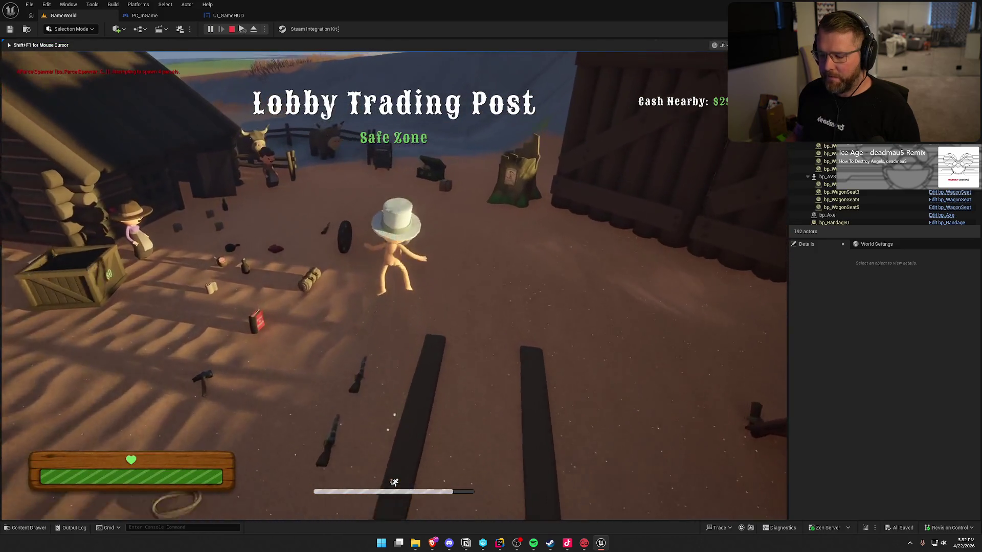
key(super)
key(Escape)
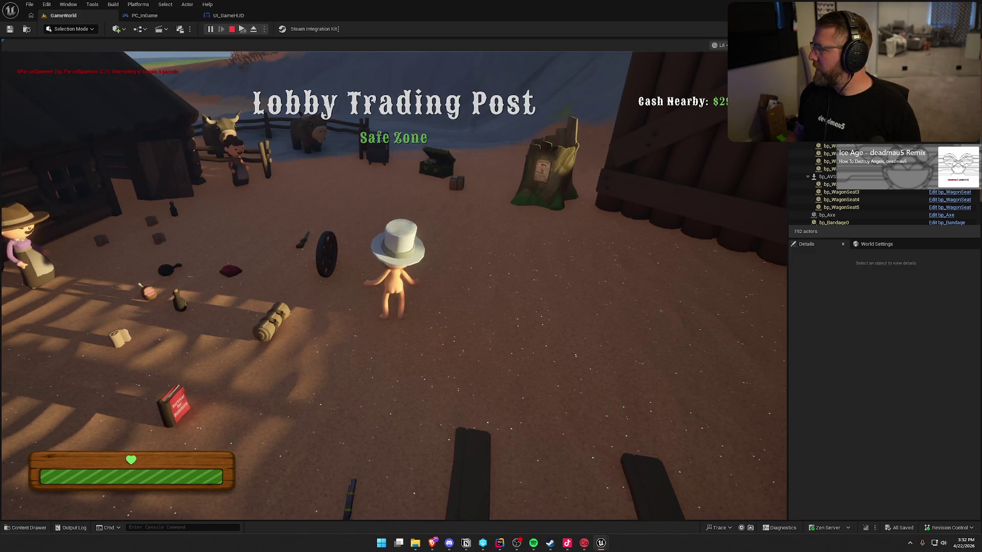
key(super)
key(Escape)
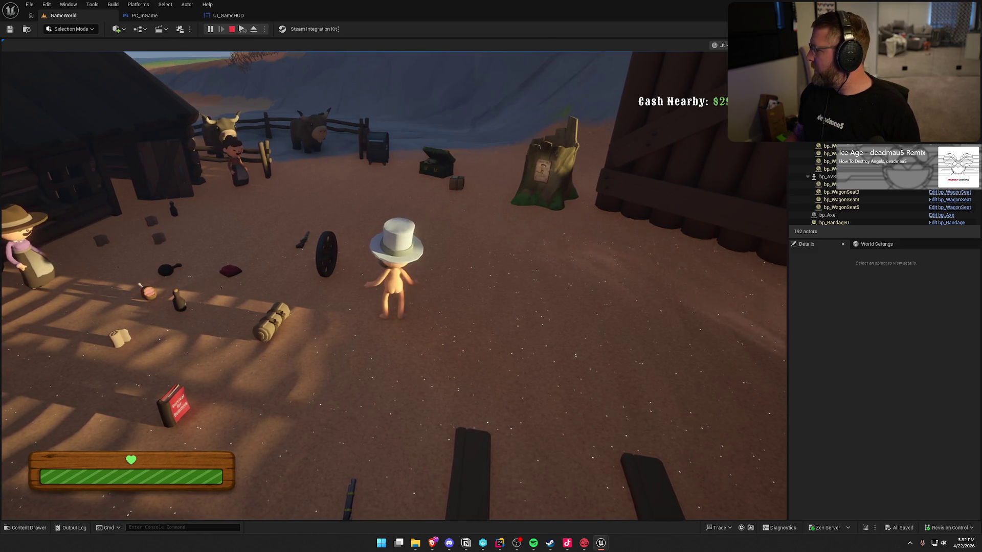
key(Escape)
Set the play options for a two-player session and start playing
click(253, 28)
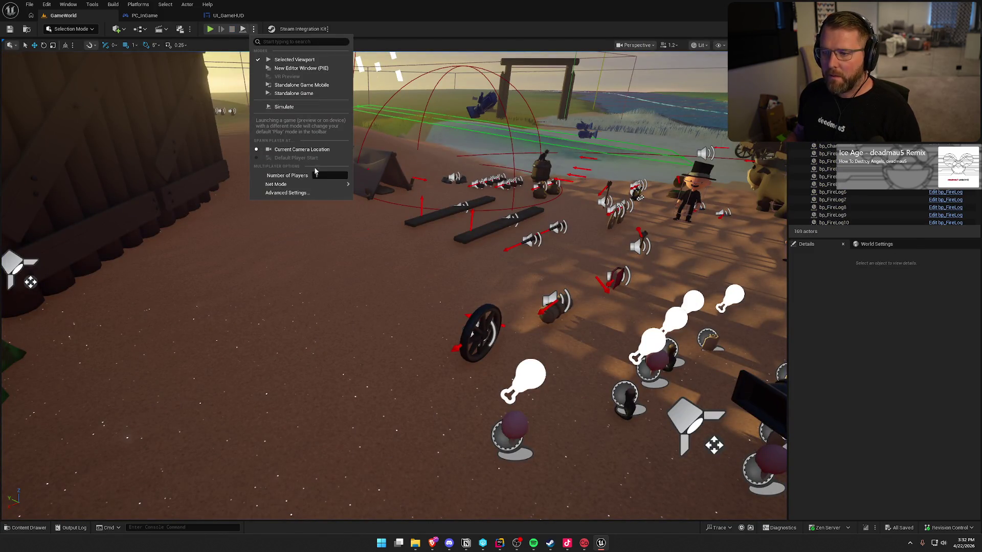
mouse_move(335, 185)
click(363, 199)
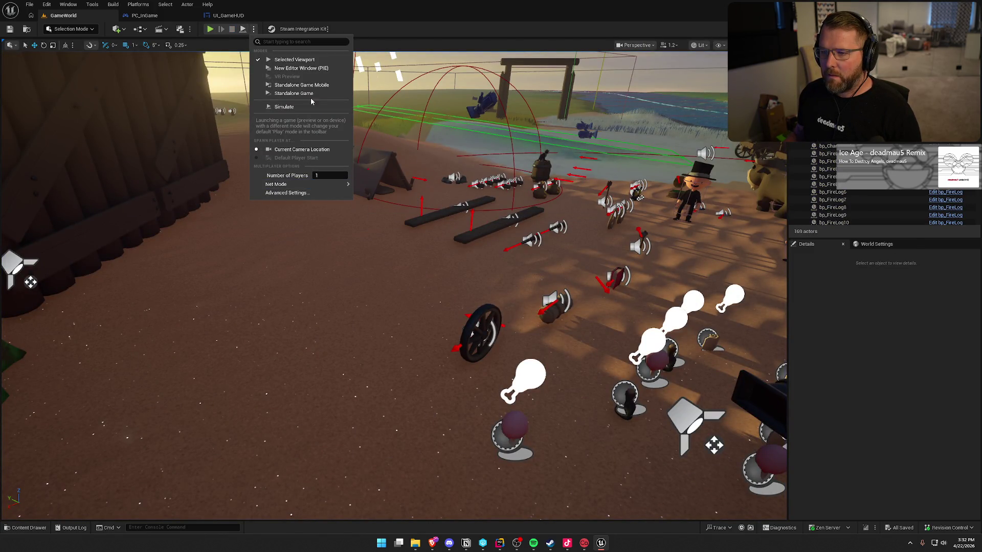
click(210, 28)
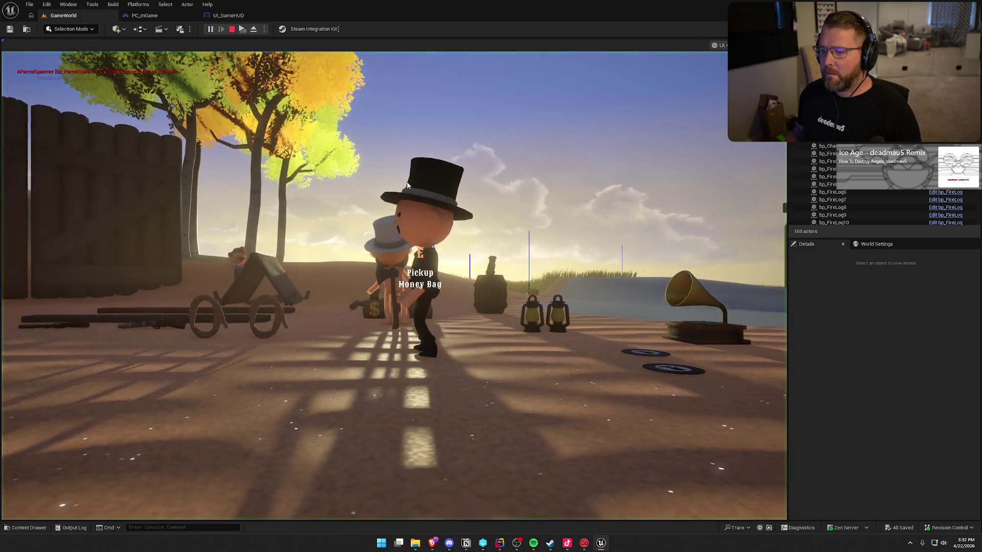
Pick up a parcel, drop it by the chest and open Customize Character
key(shift+w)
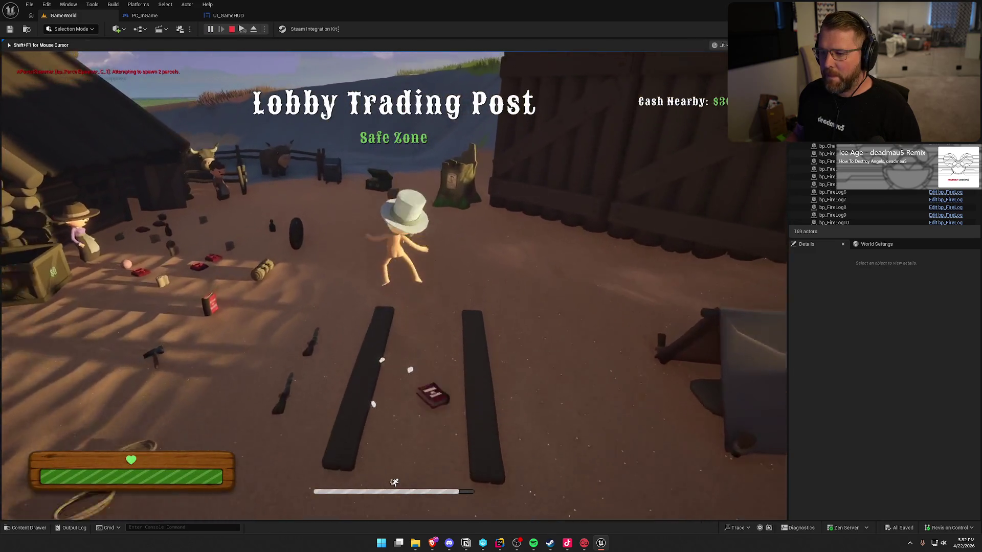
key(super)
key(super)
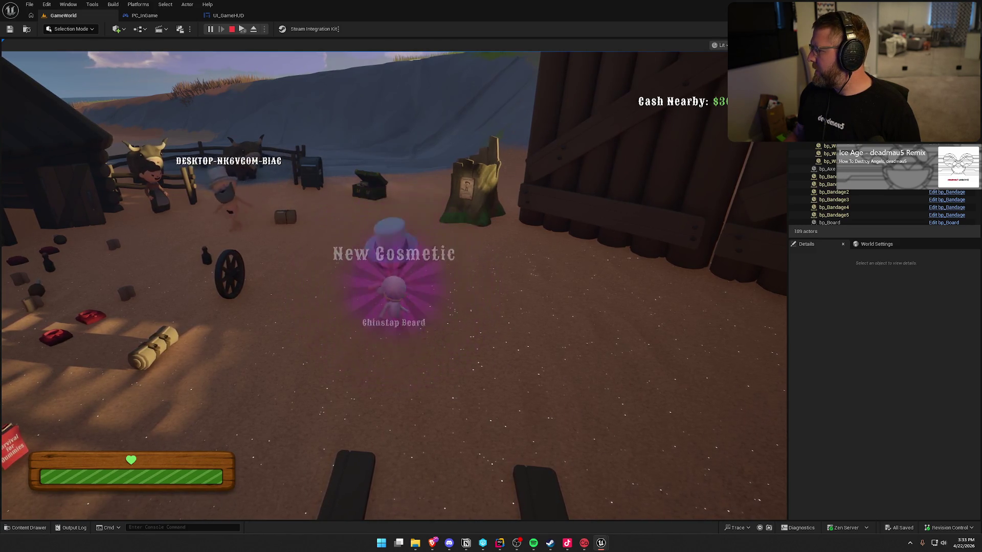
key(super)
click(473, 114)
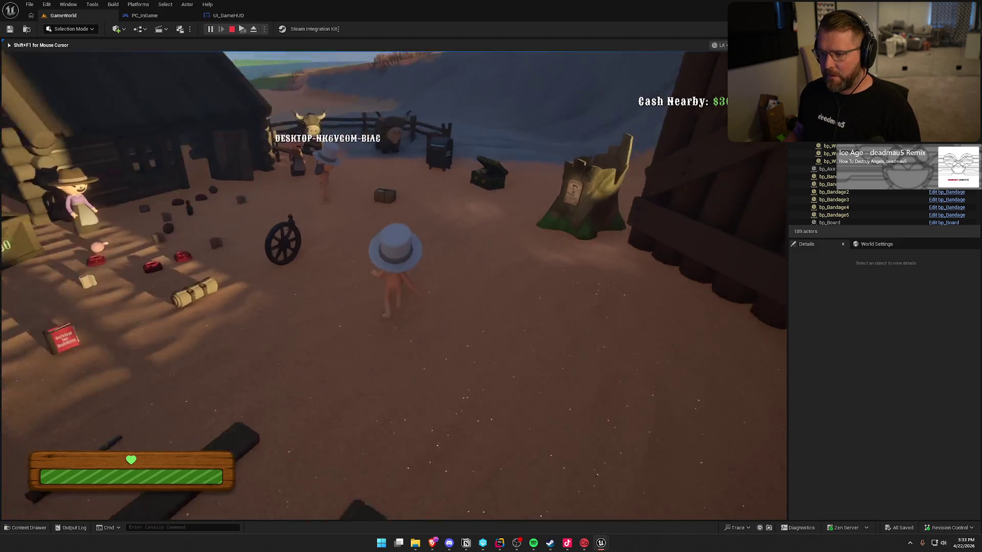
key(e)
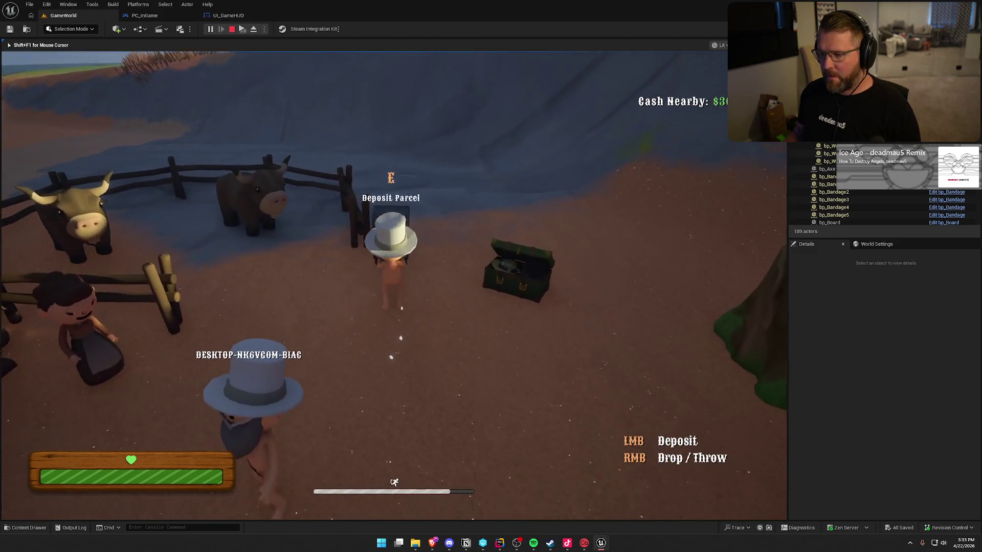
key(w)
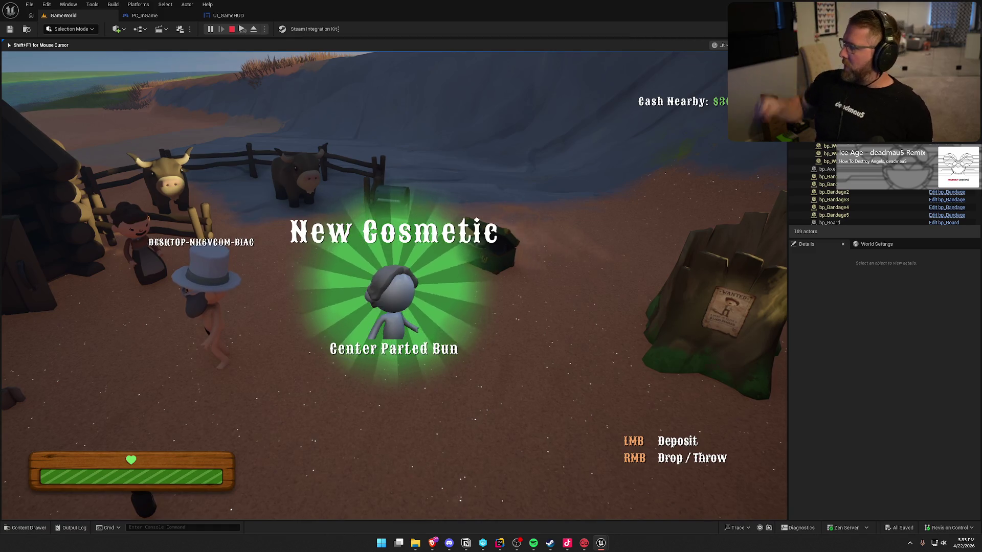
key(w)
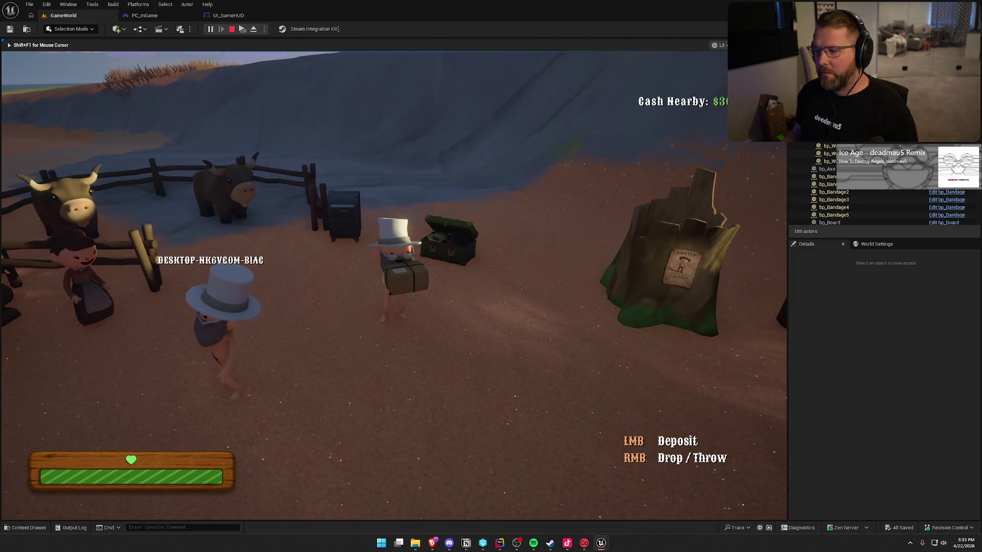
right_click(394, 286)
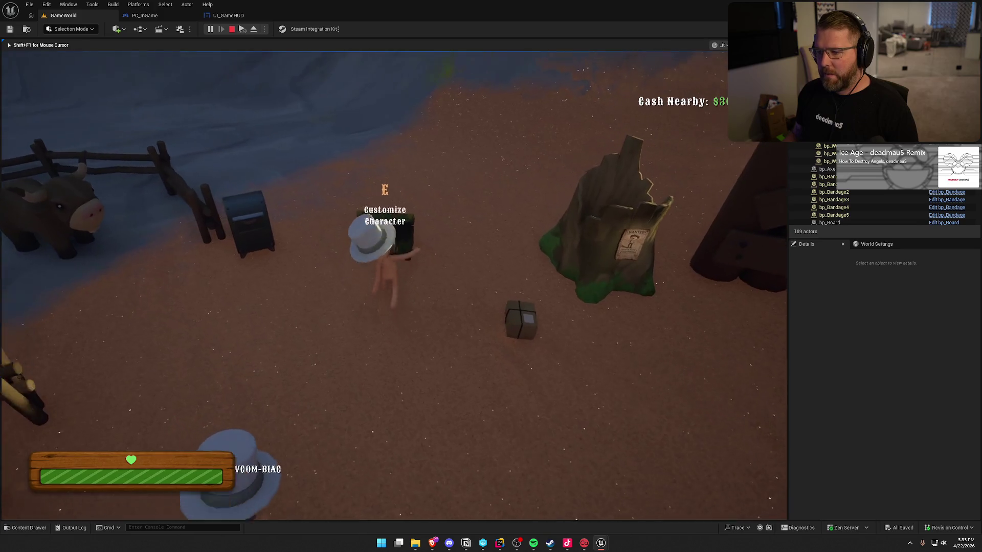
key(e)
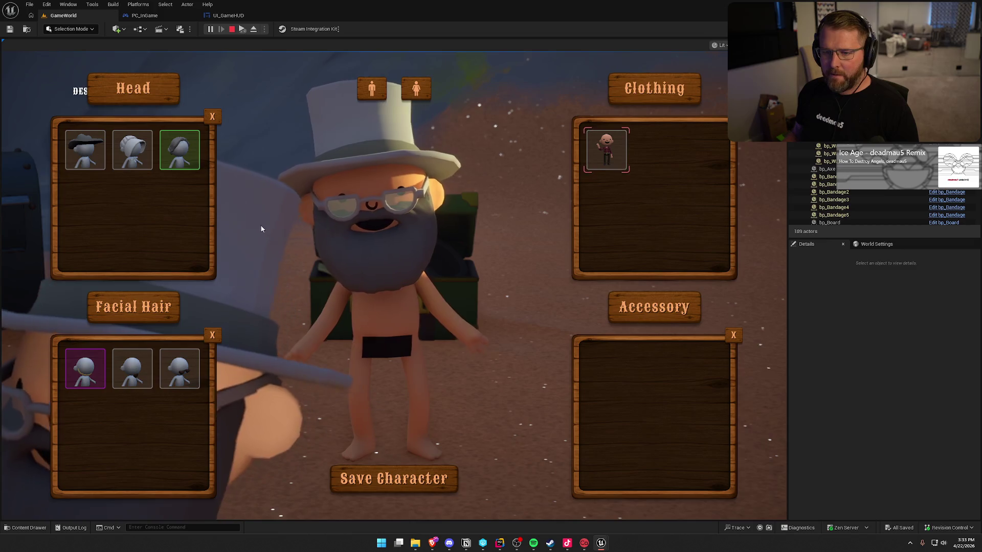
Swap the full beard for the Mustache in the third Facial Hair slot and save
click(188, 372)
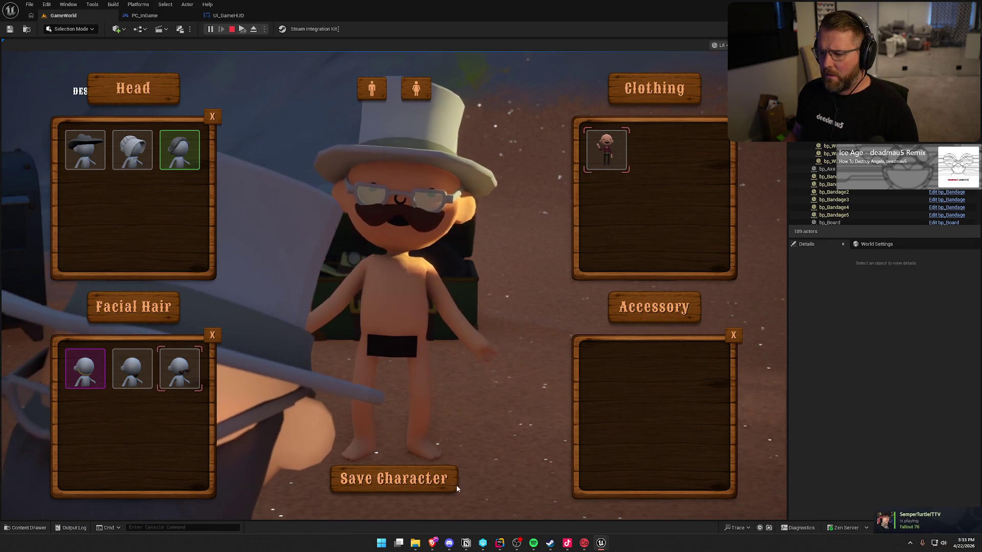
click(438, 480)
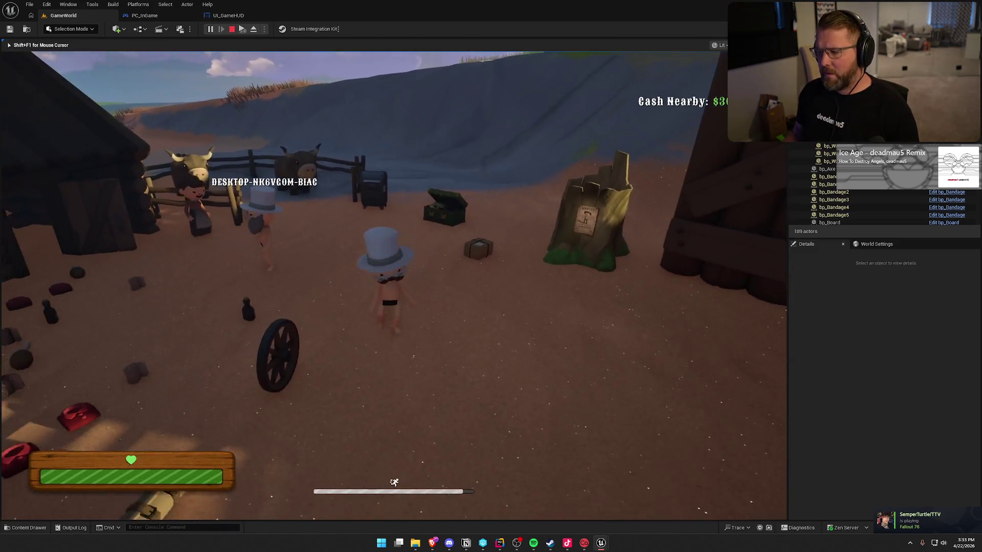
key(super)
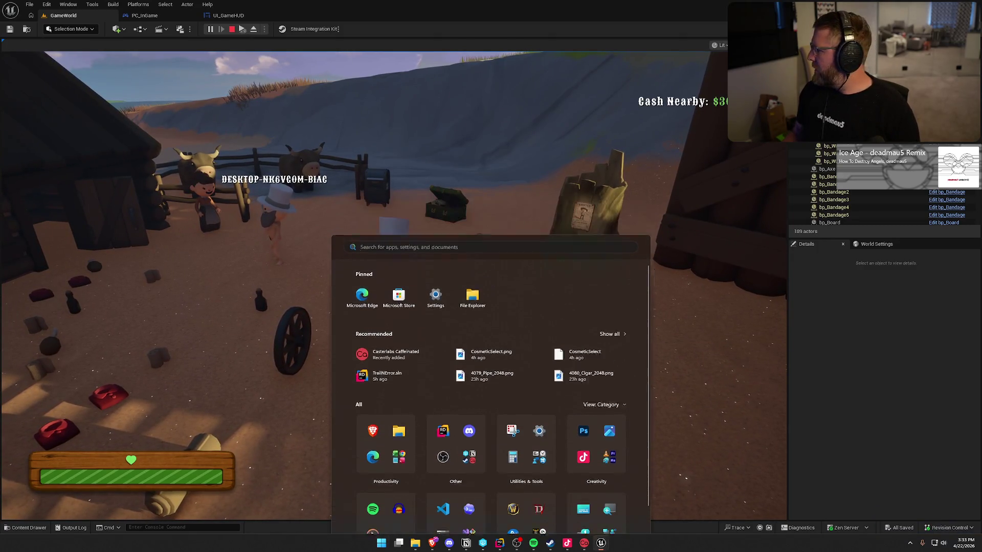
click(451, 160)
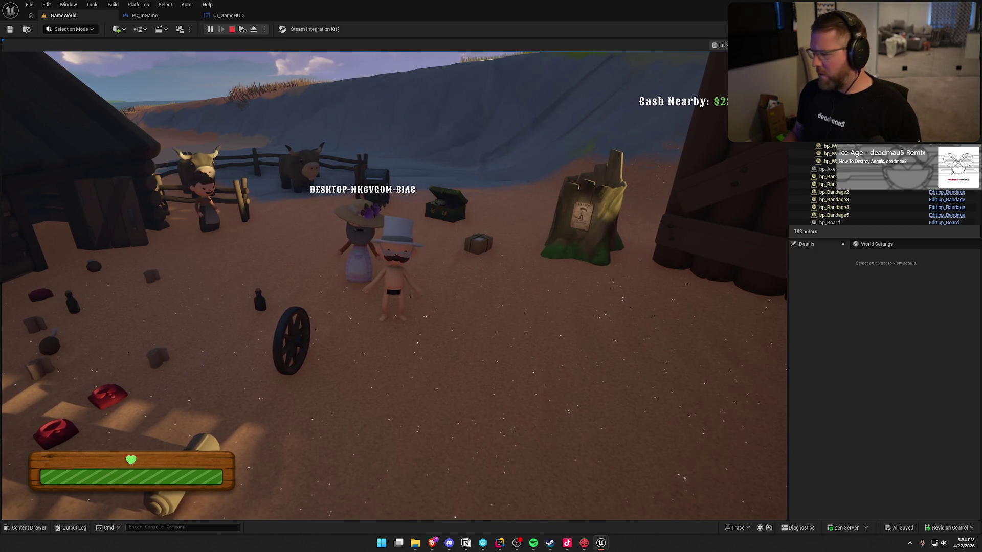
Walk back to the chest and reopen the character customization screen
key(super)
click(495, 164)
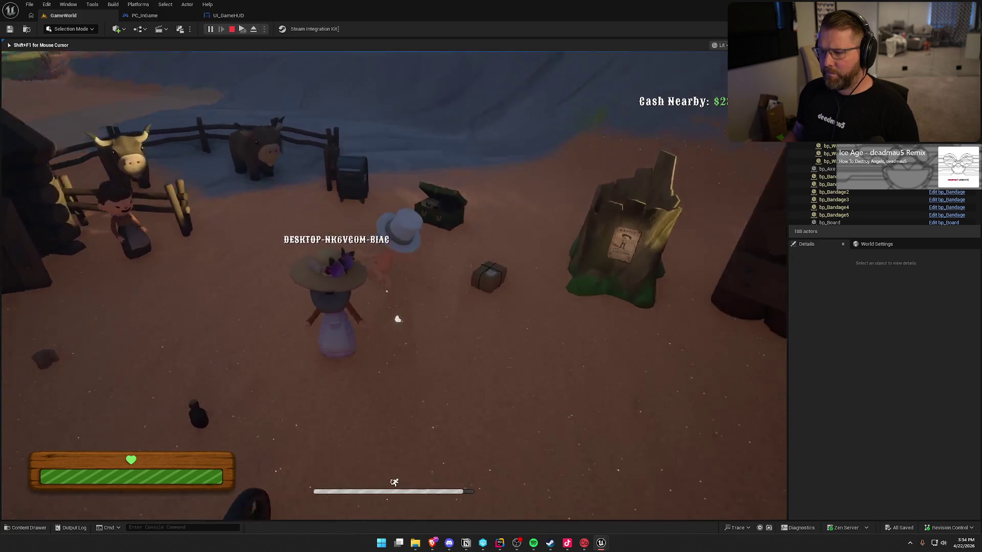
key(w)
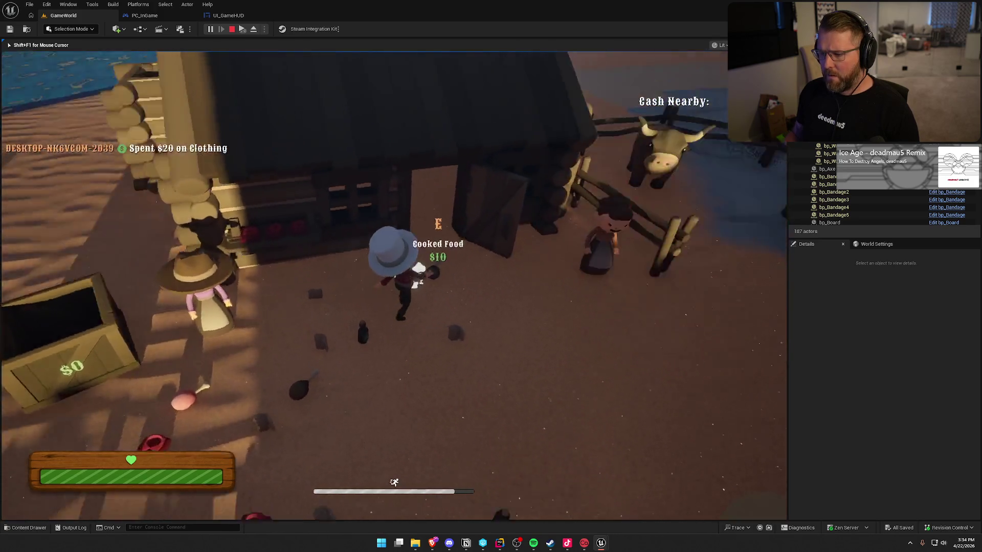
key(w)
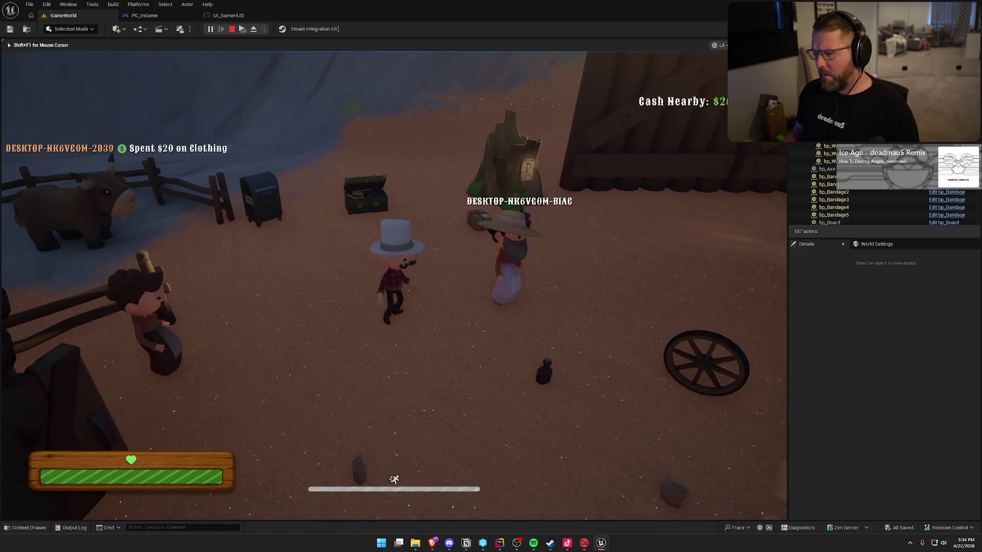
key(w)
key(e)
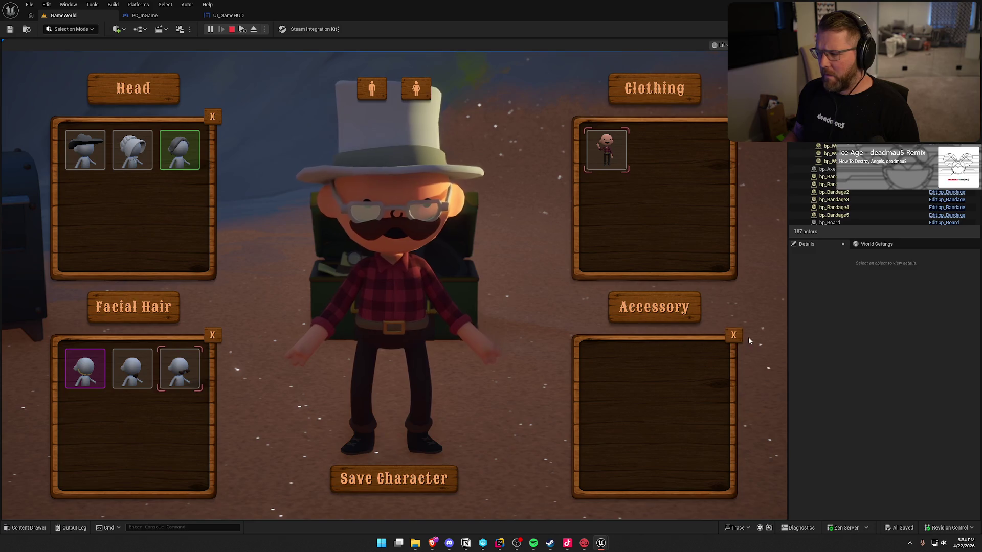
Remove the glasses accessory and toggle the body between female and male
click(734, 335)
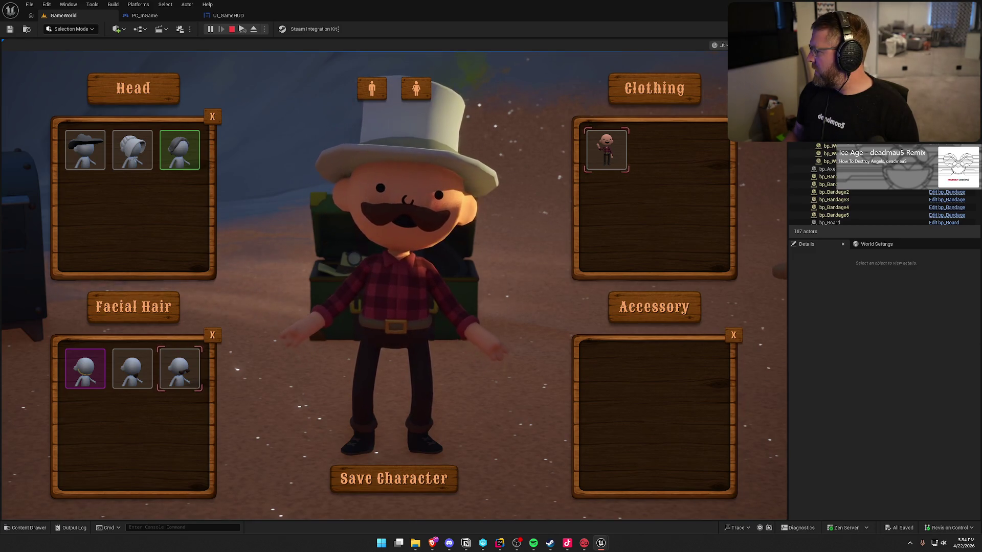
key(super)
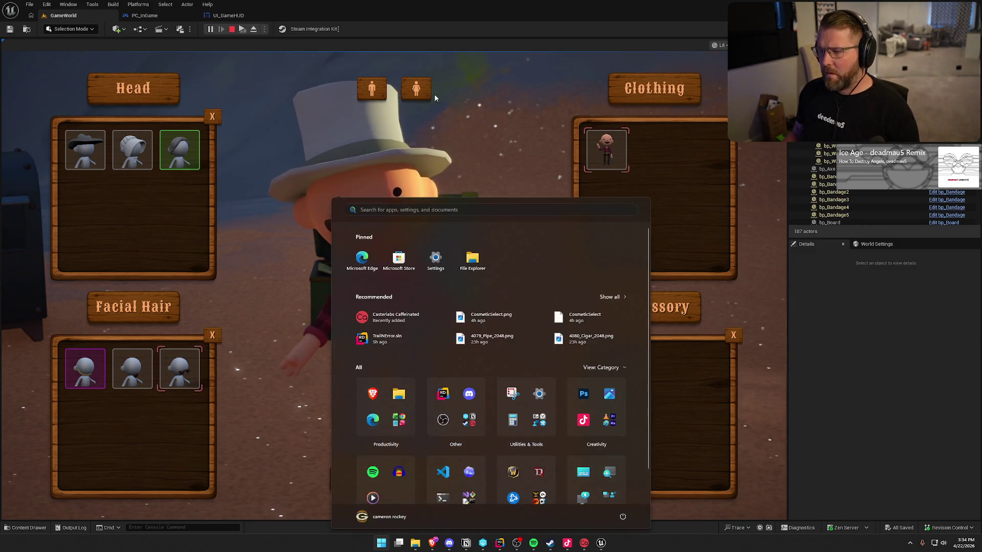
click(468, 146)
click(417, 91)
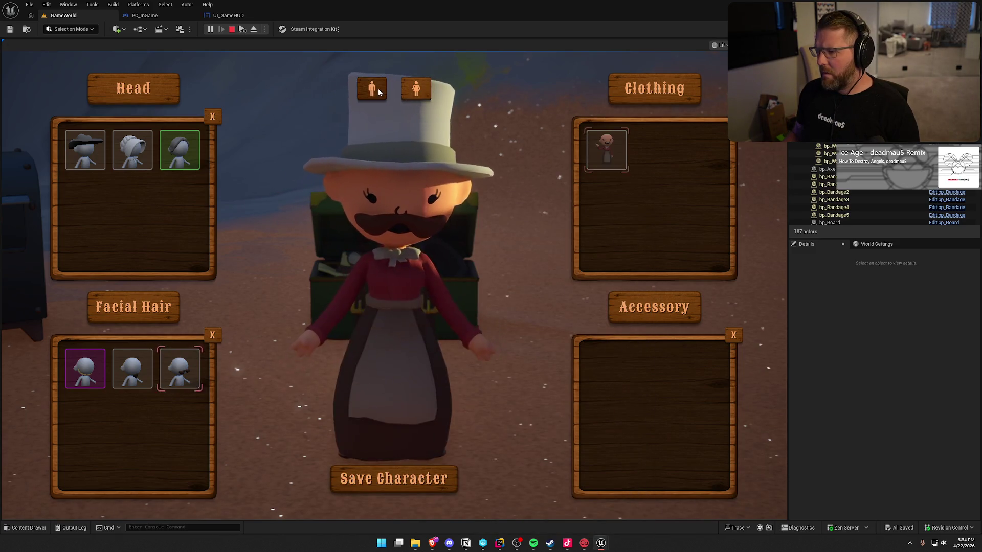
click(374, 90)
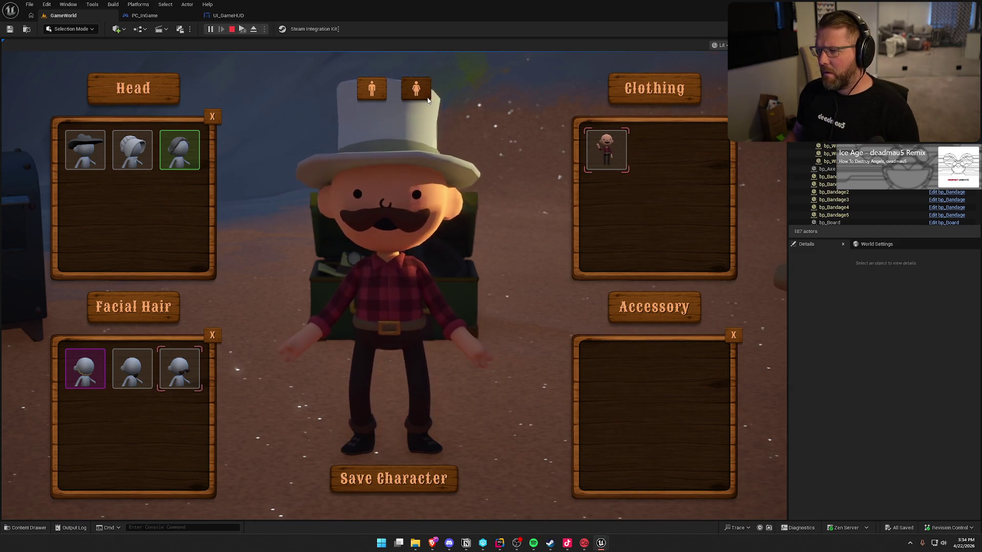
click(418, 91)
click(379, 99)
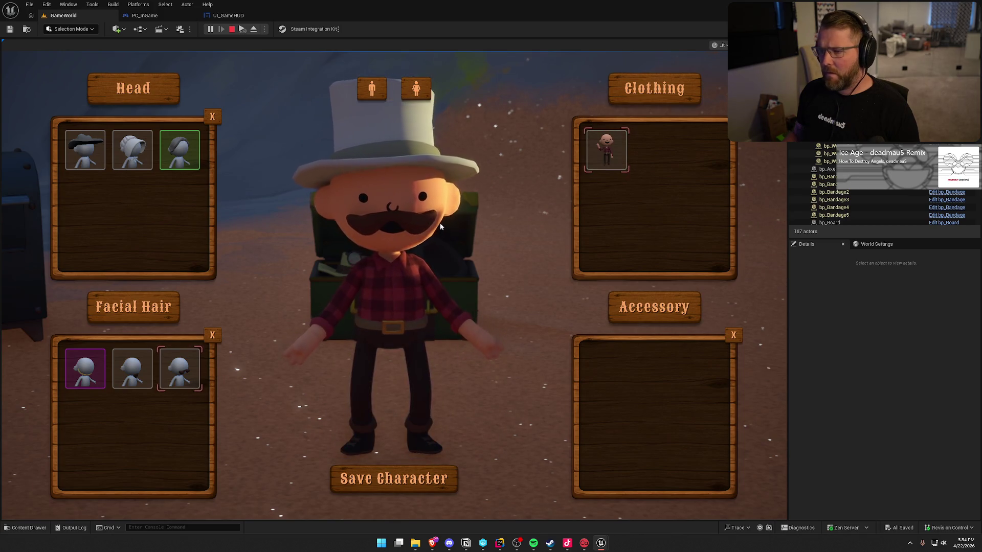
Clear the head and facial hair slots, save the character and stop the play session
click(132, 380)
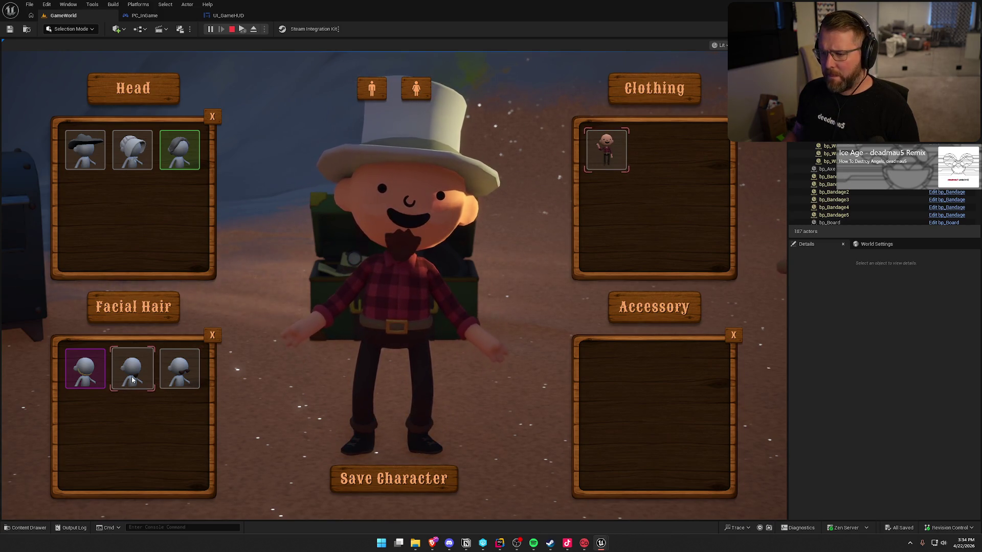
click(85, 379)
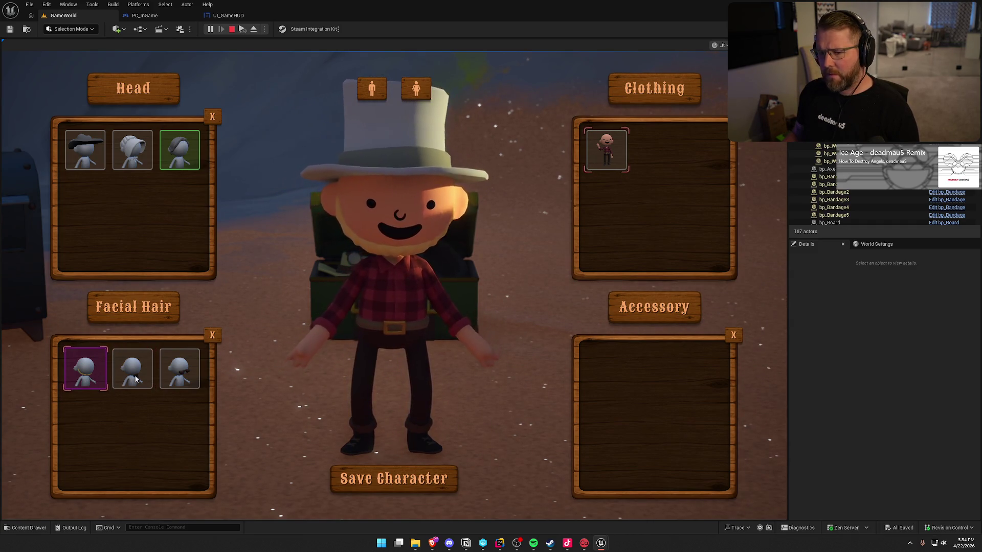
click(180, 149)
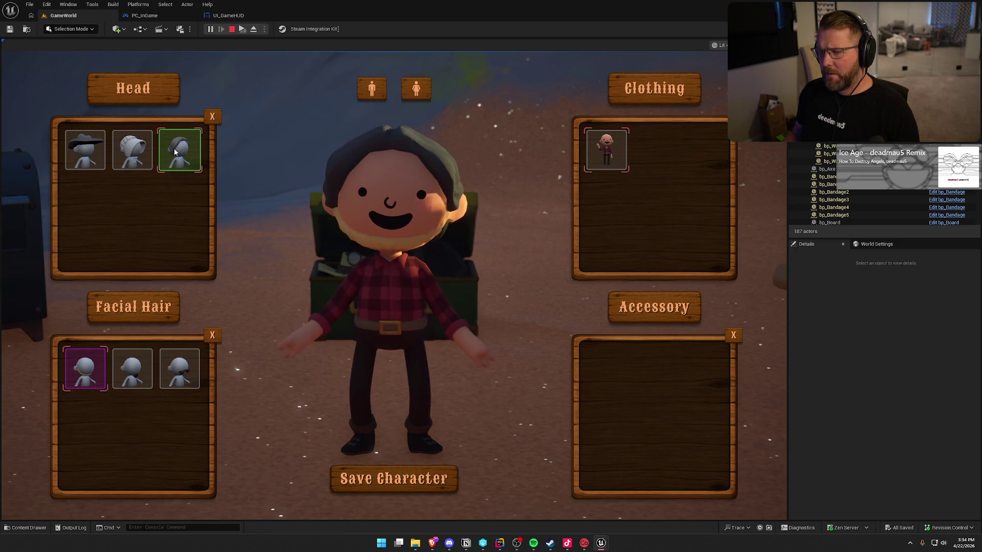
click(129, 151)
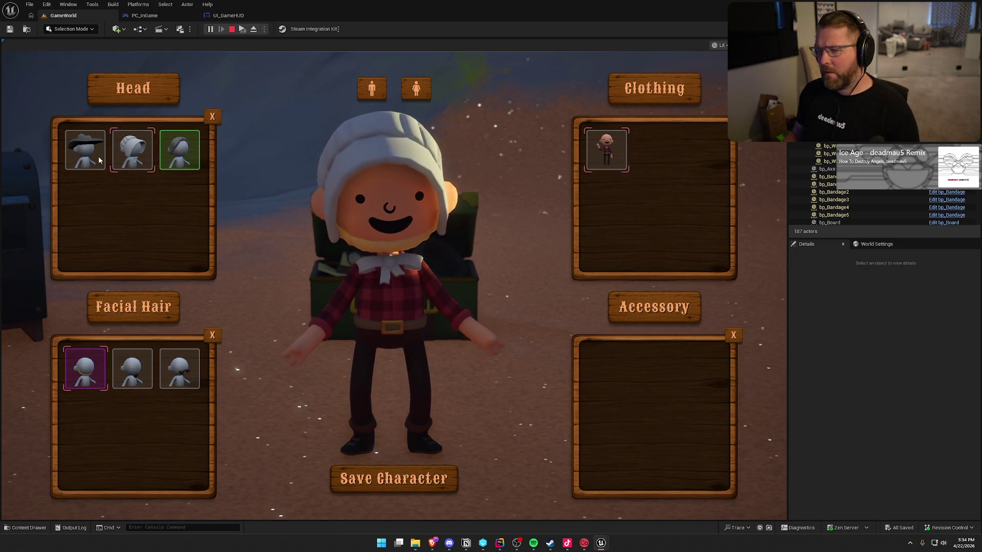
click(85, 150)
click(216, 114)
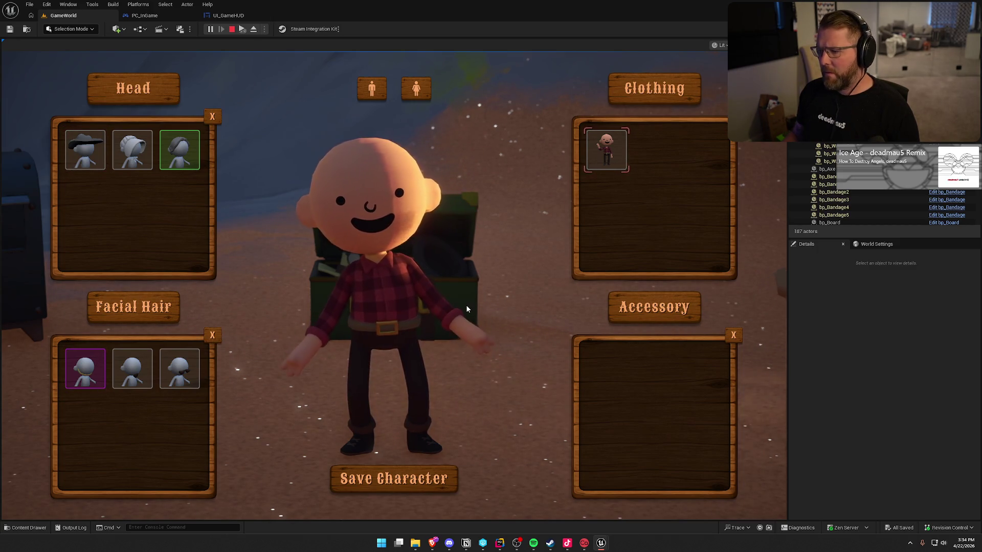
click(179, 368)
click(213, 336)
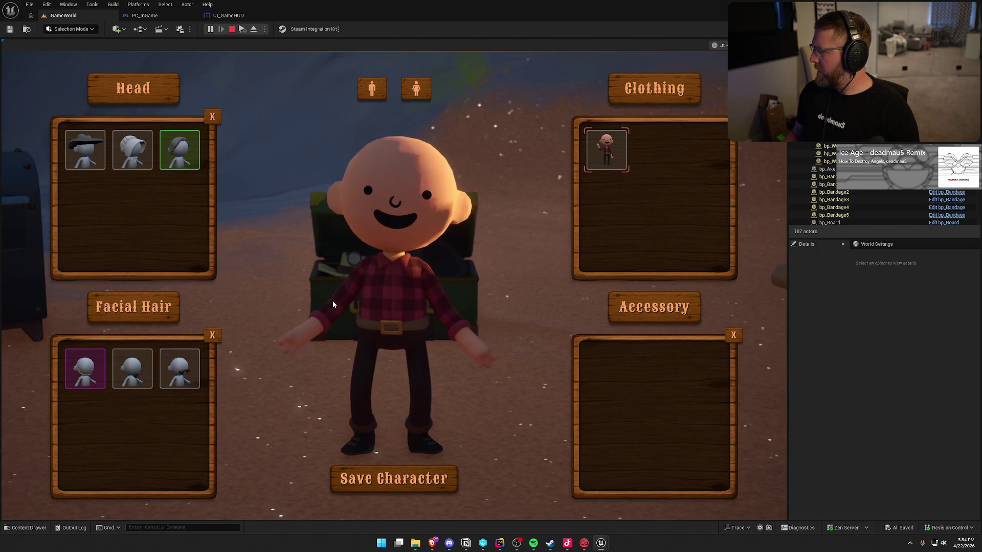
click(394, 478)
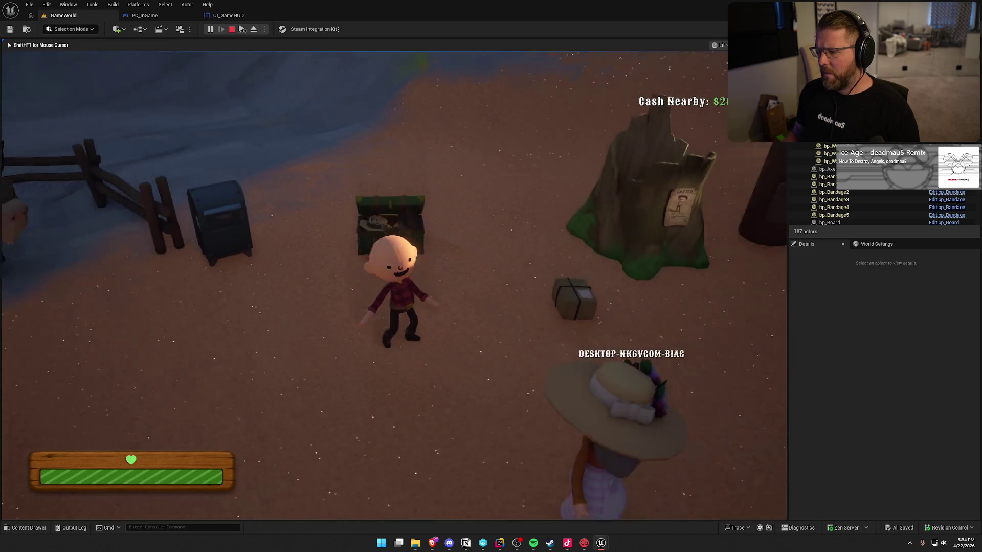
key(Escape)
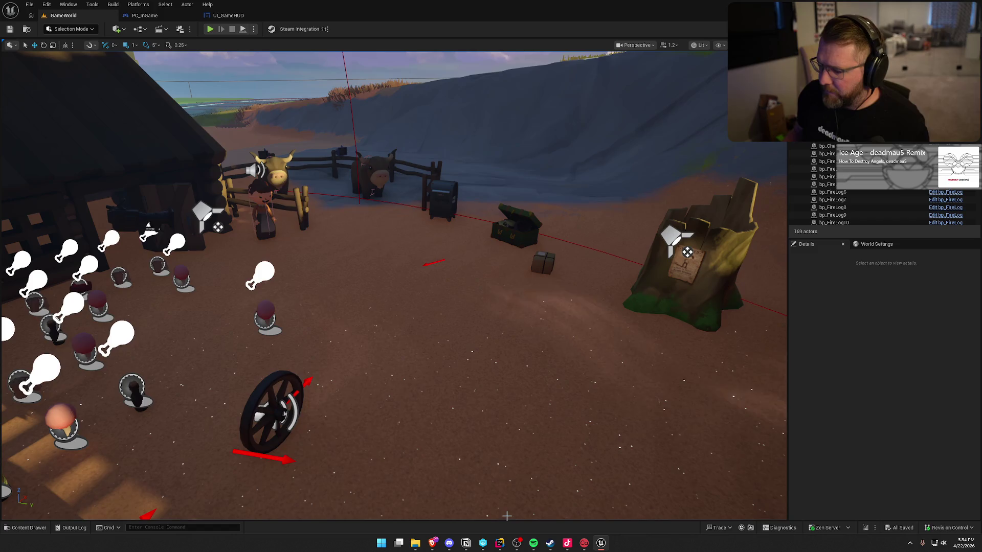
click(466, 543)
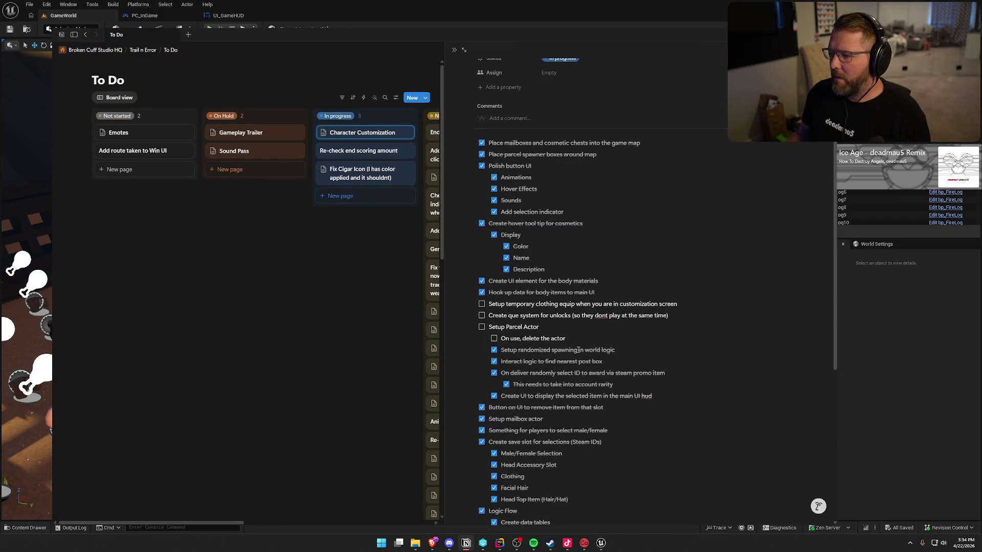
Tick the 'Create que system for unlocks' checkbox as done
click(482, 316)
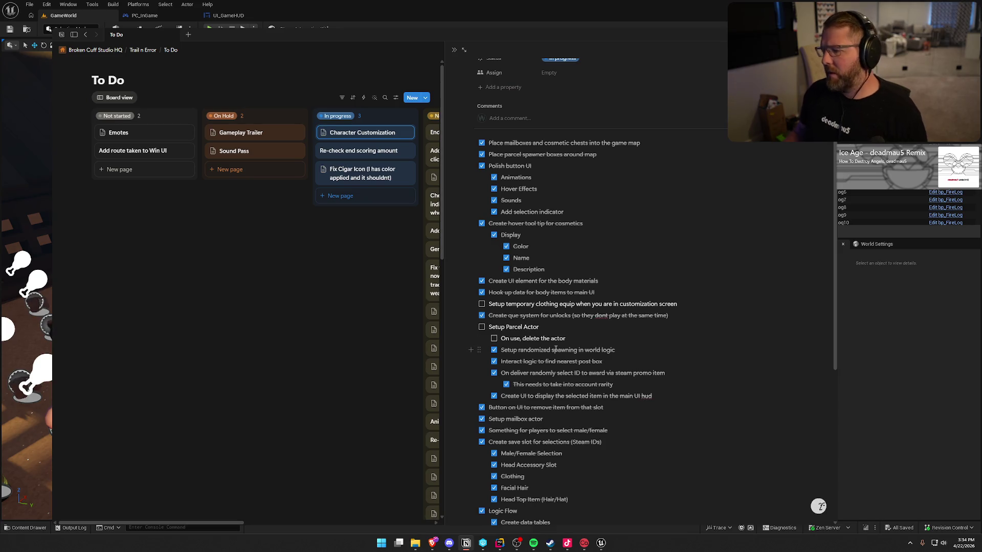
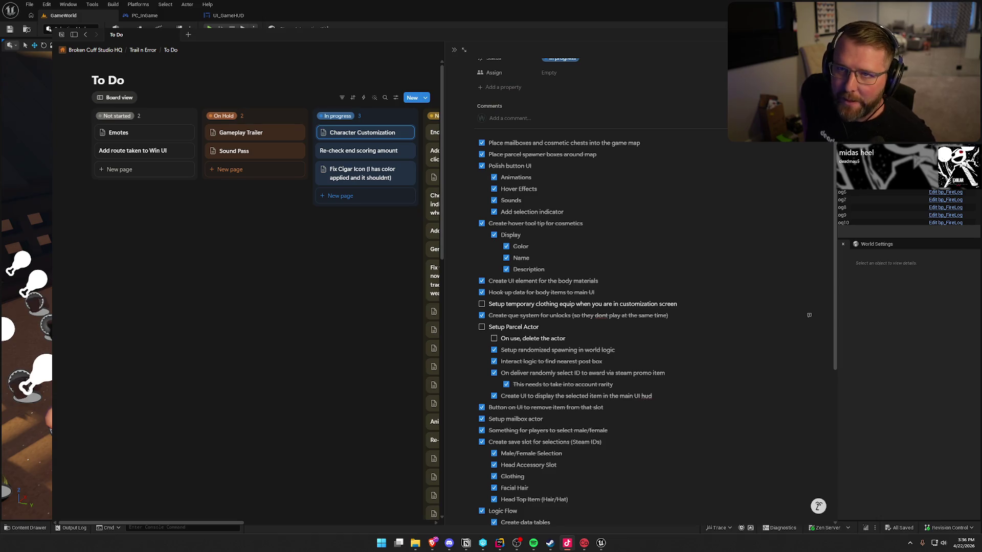
Leave the Notion To Do board and return to the Unreal GameWorld level editor
click(400, 18)
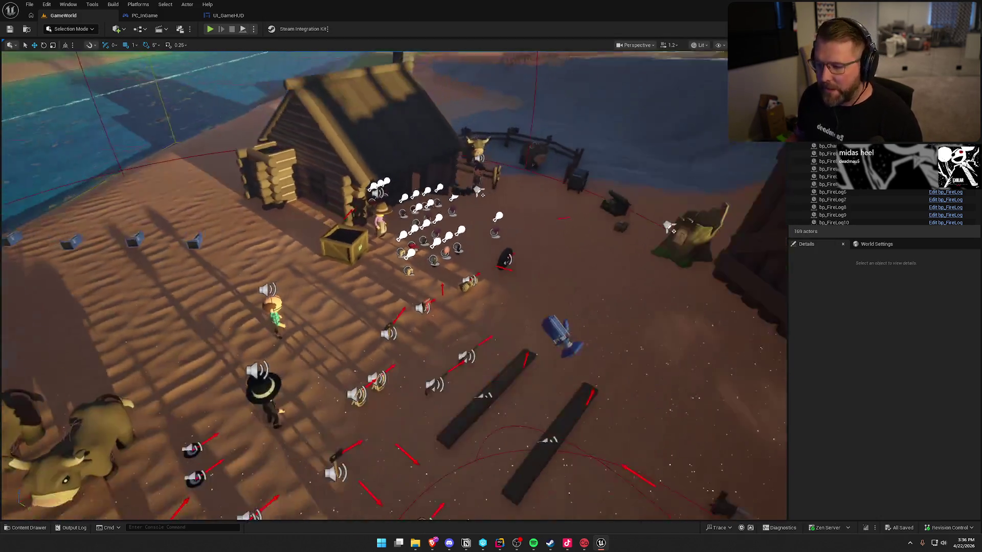
Fly the camera down to the wagons, pull back above the camp, then start a play-test
drag(670, 227, 573, 266)
drag(478, 238, 478, 238)
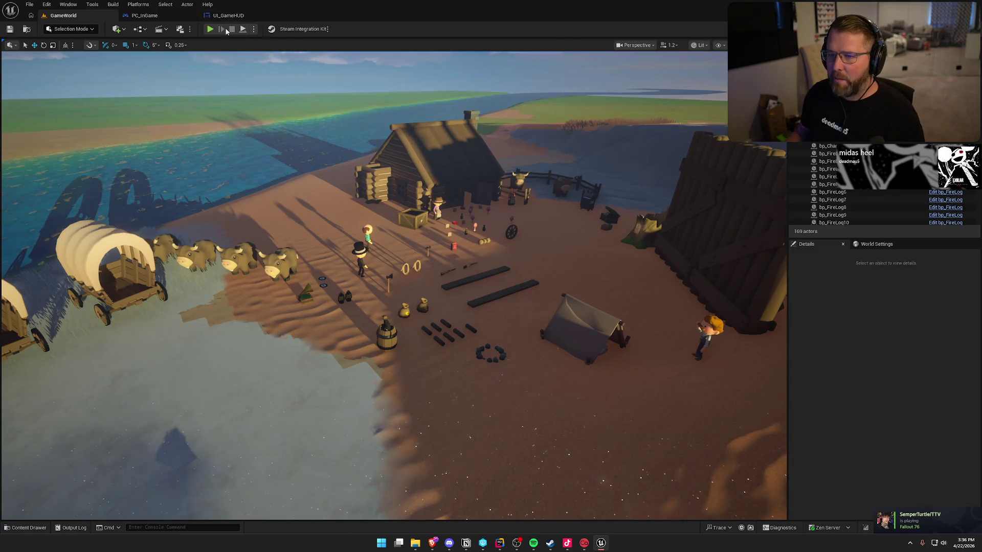
click(210, 30)
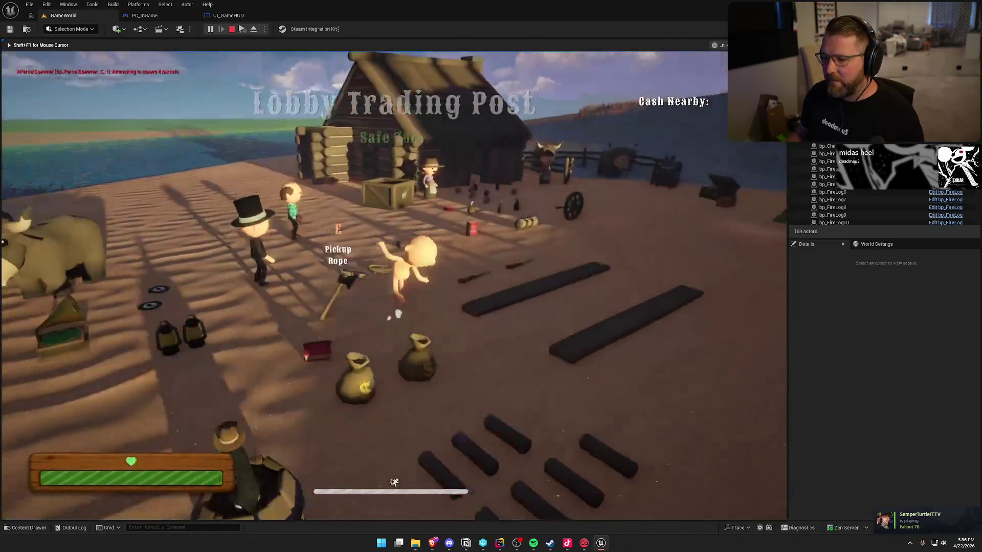
Run to the chest, try on the cowboy hat, then switch to the white bonnet
key(w)
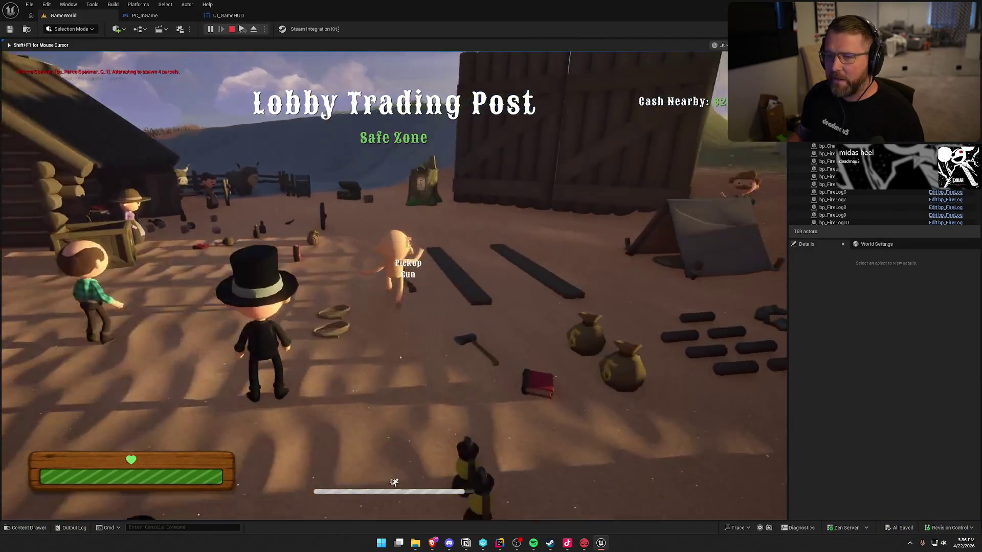
key(w)
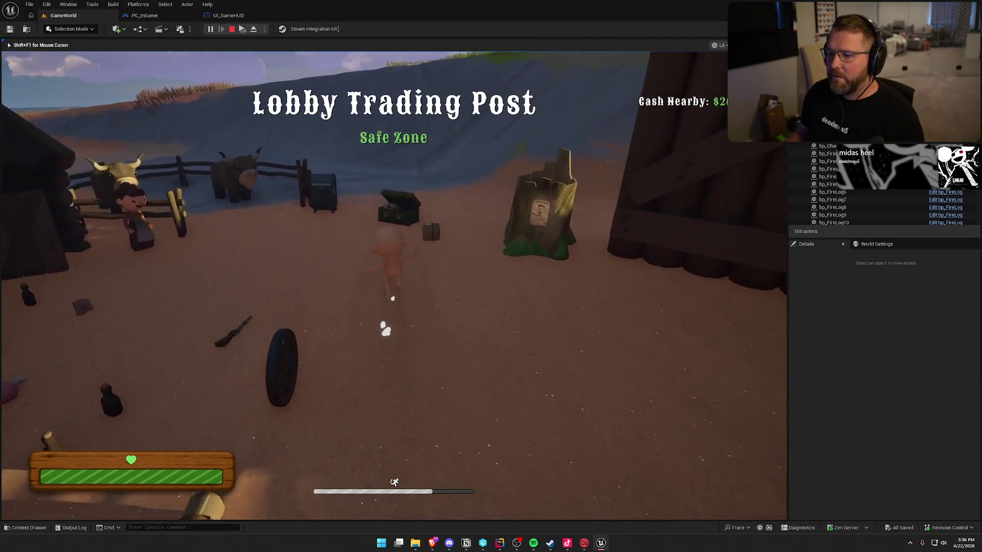
click(89, 149)
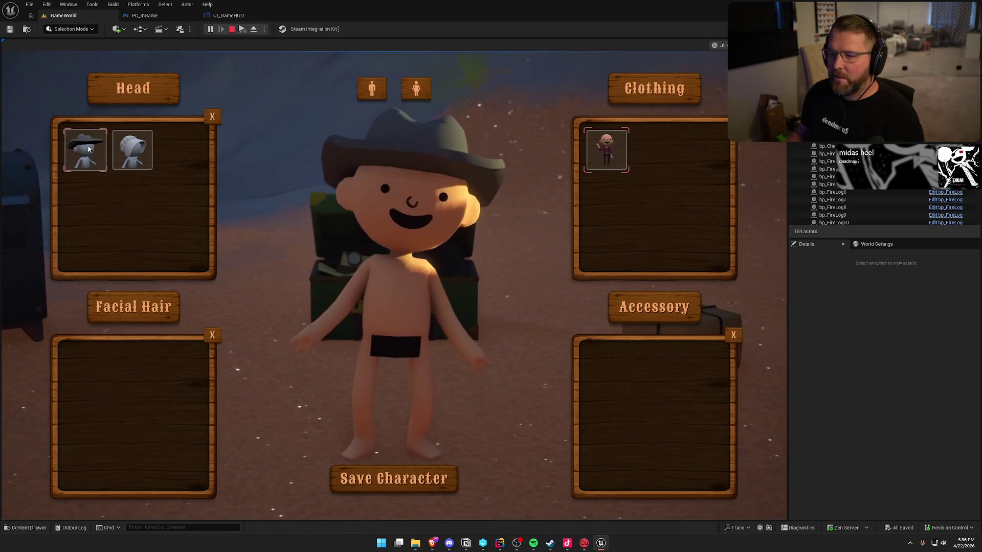
click(132, 150)
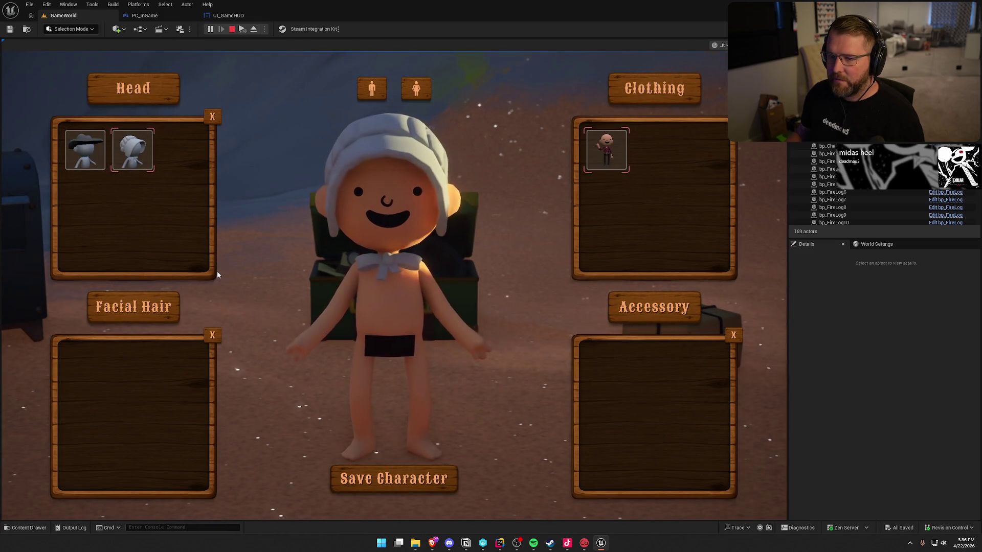
click(402, 470)
Deposit the parcel at the mailbox, then reopen and close the customization screen
key(w)
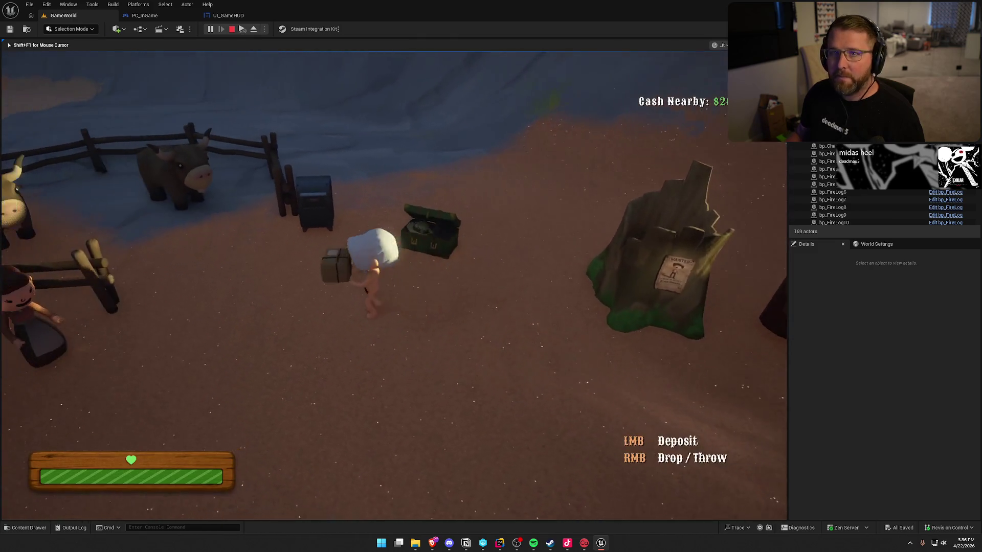
key(e)
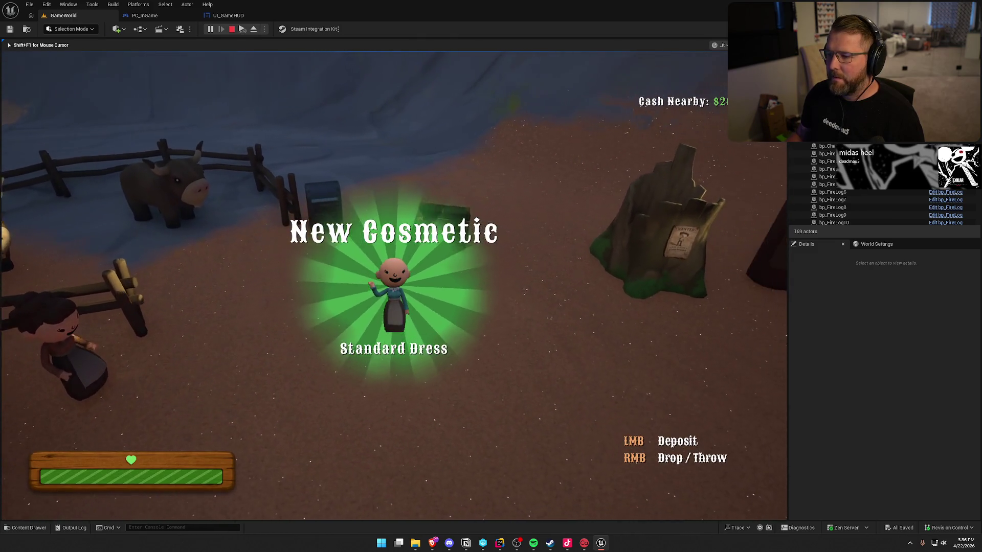
key(e)
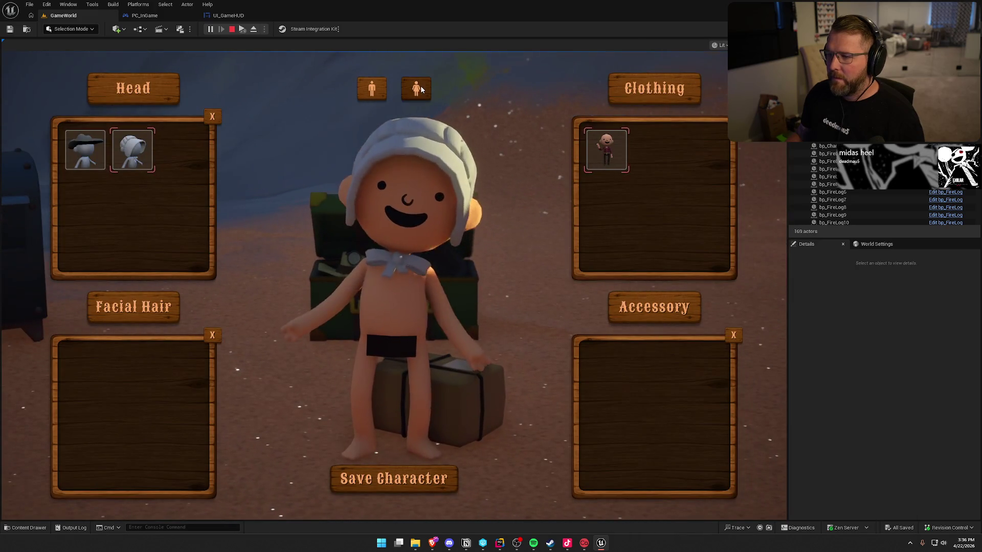
key(e)
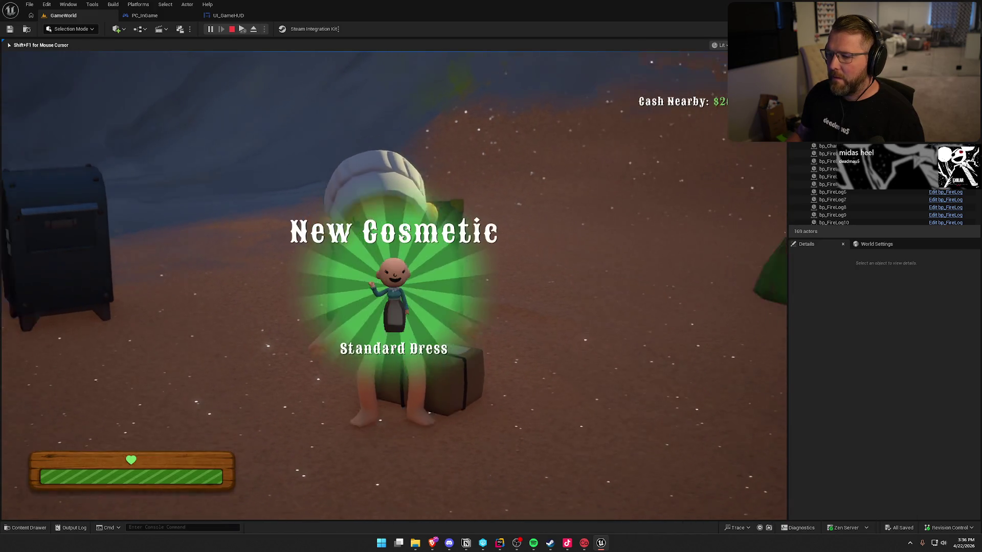
Shuttle between the crate and mailbox to buy clothing and deliver parcels
key(w)
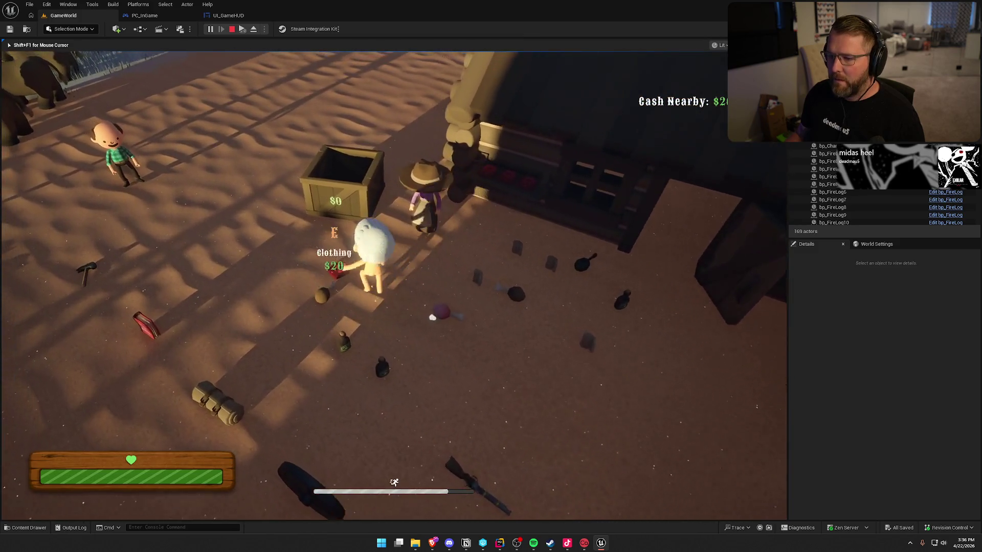
key(w)
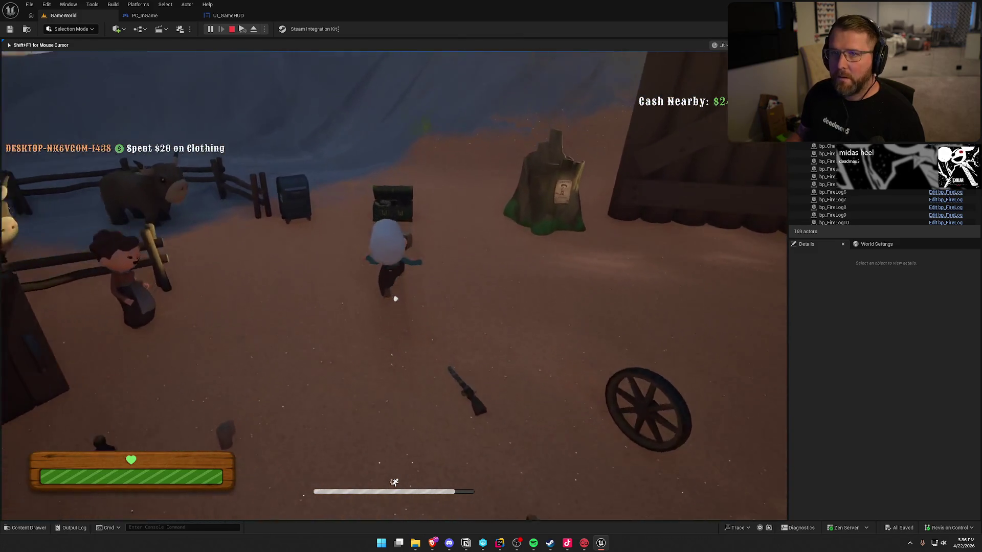
key(w)
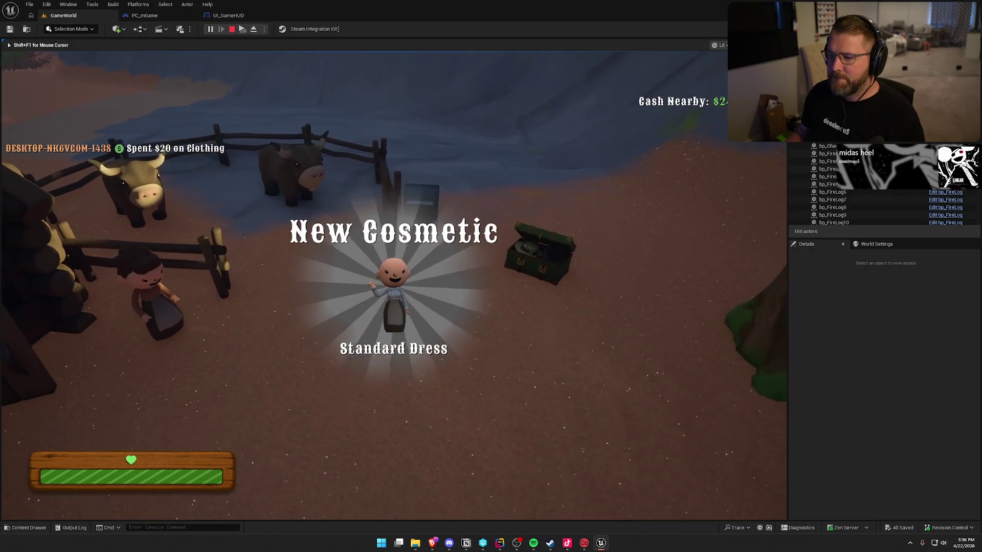
key(w)
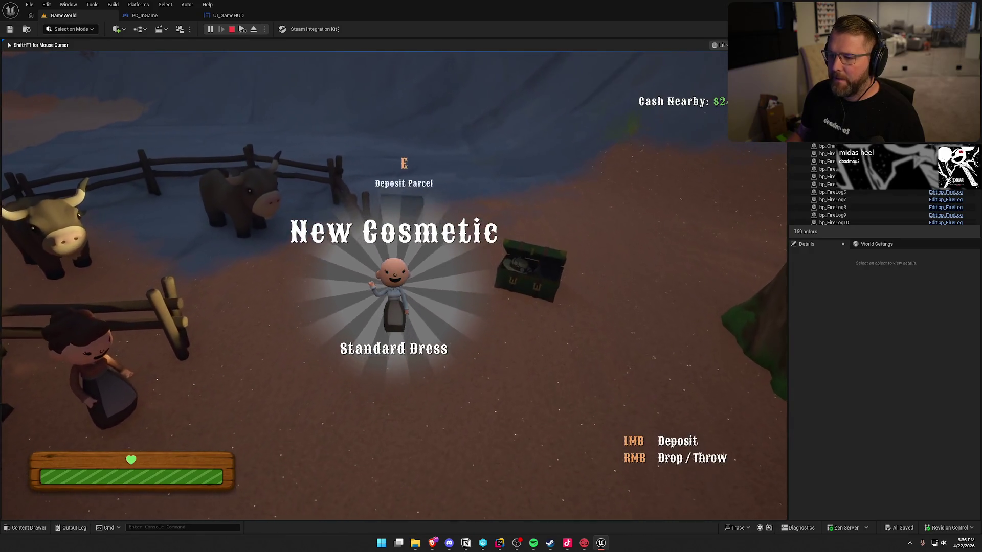
key(w)
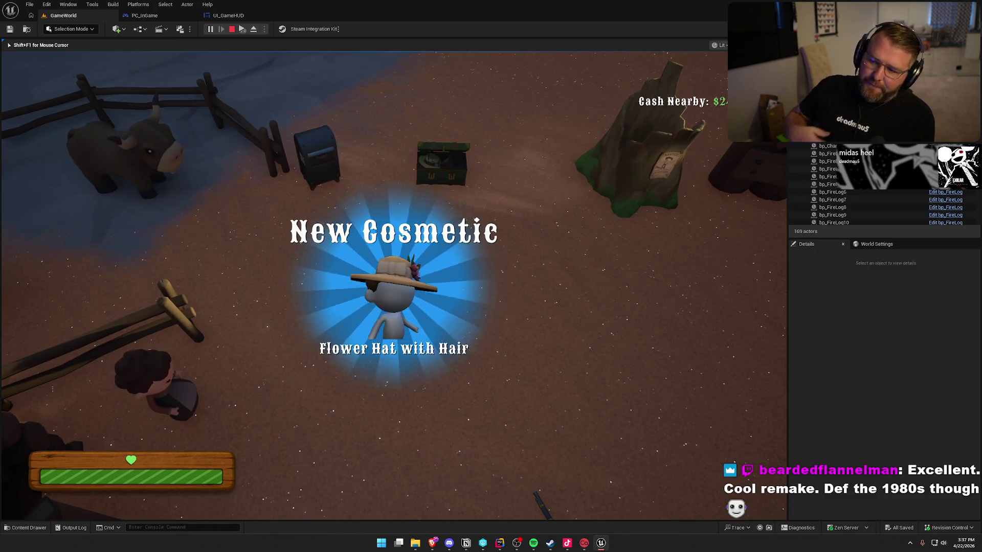
Steer the character toward the fence, stump and scattered items while unlocking more hats
key(shift)
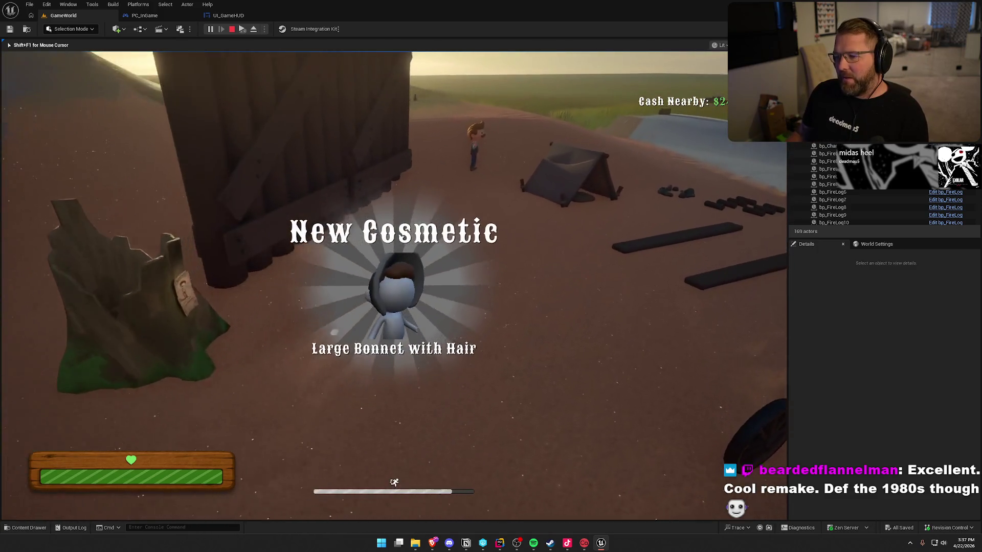
key(w)
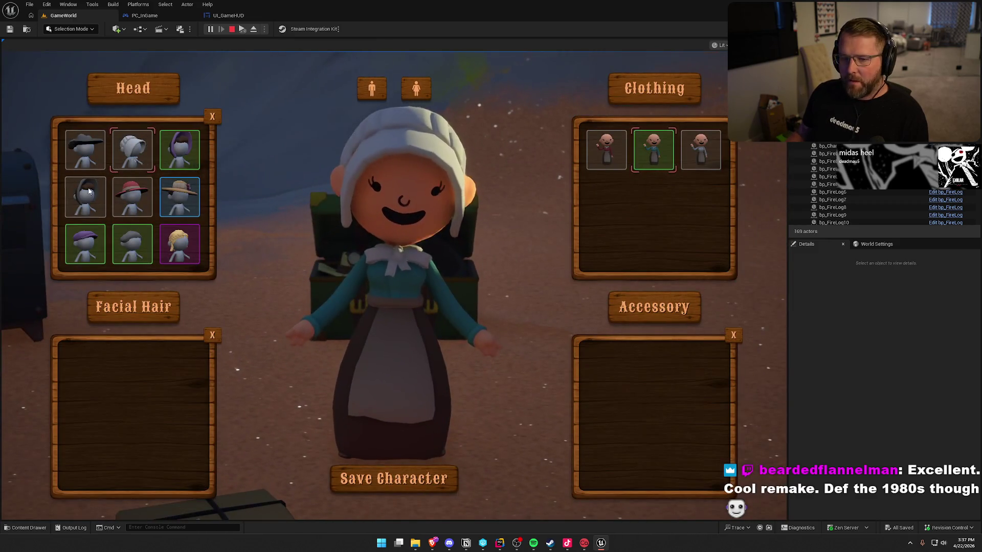
Put on the flowered straw hat, toggle male/female body, pick the white blouse, and resume playing
scroll(154, 245, down, 2)
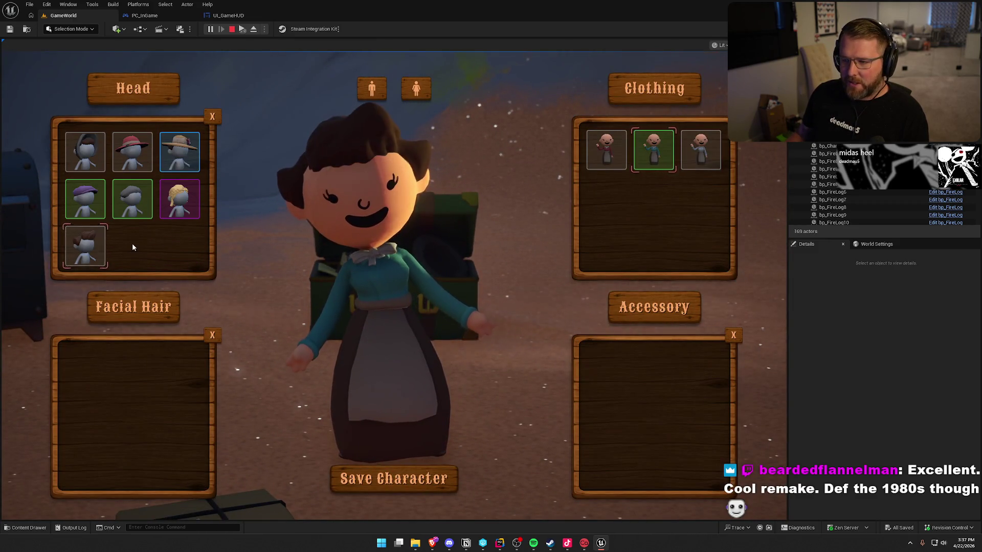
scroll(154, 214, up, 2)
click(191, 198)
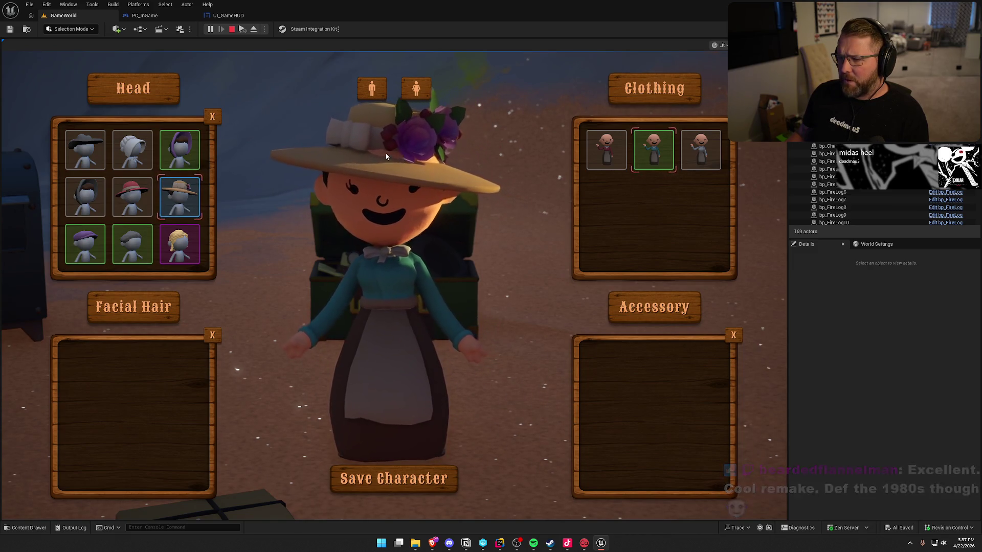
click(376, 87)
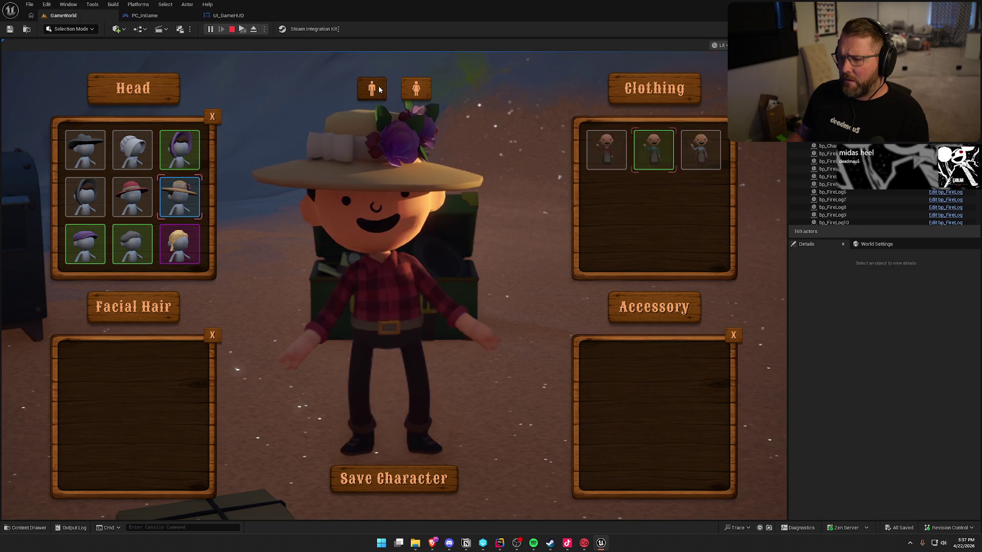
click(415, 90)
click(710, 152)
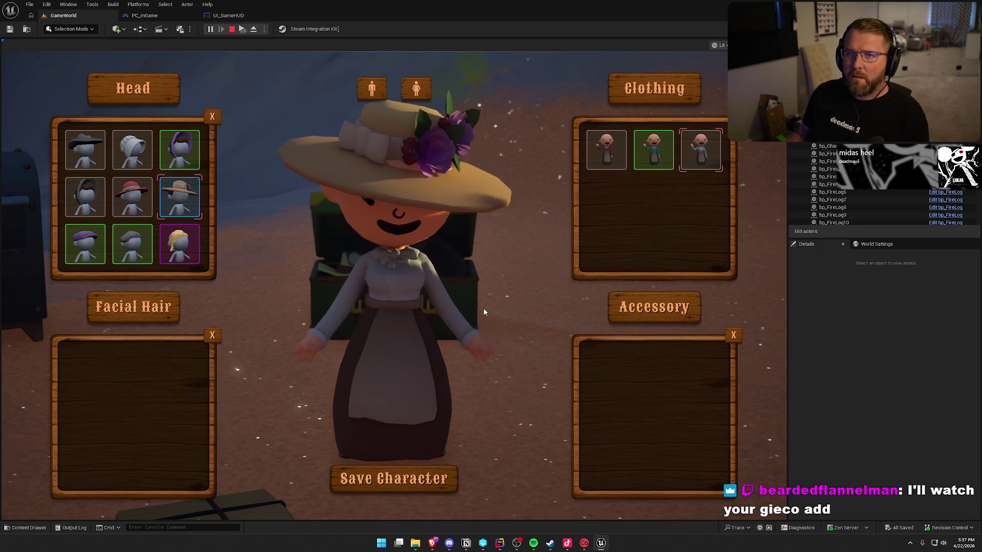
click(420, 484)
key(shift+w)
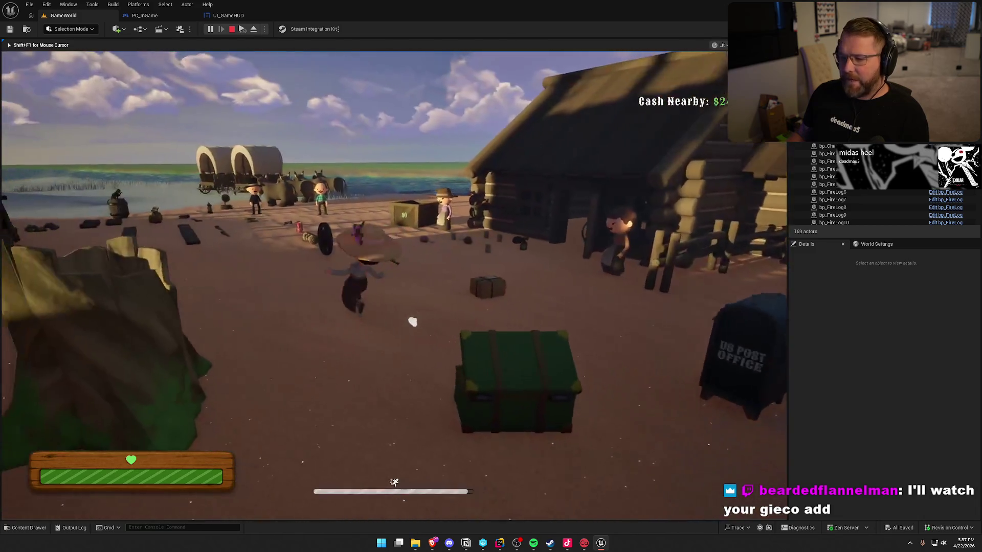
End the Play-in-Editor session with Escape to return to the level editor
key(Escape)
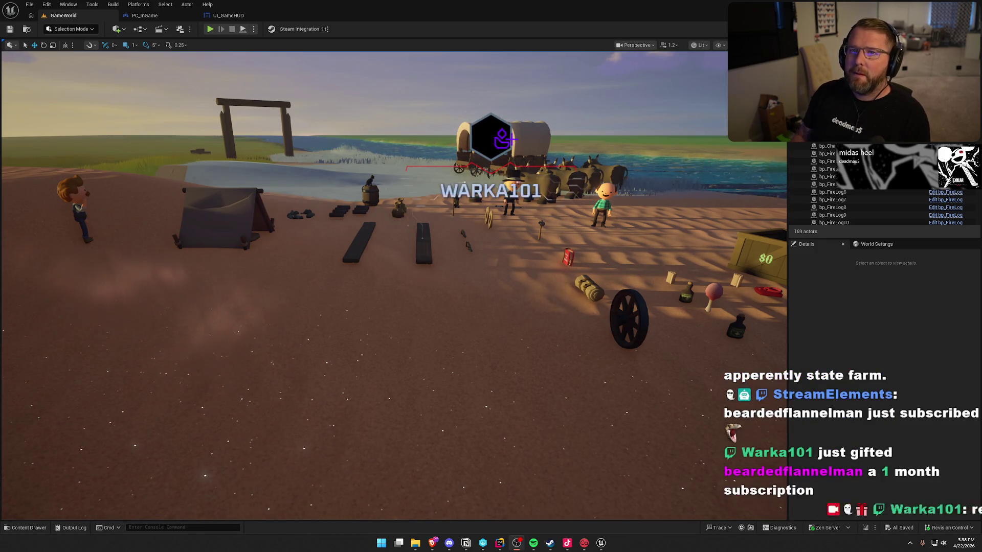
Fly the viewport camera to frame the chest, stump and cabin, then start another play-test
drag(389, 306, 388, 266)
scroll(505, 200, down, 10)
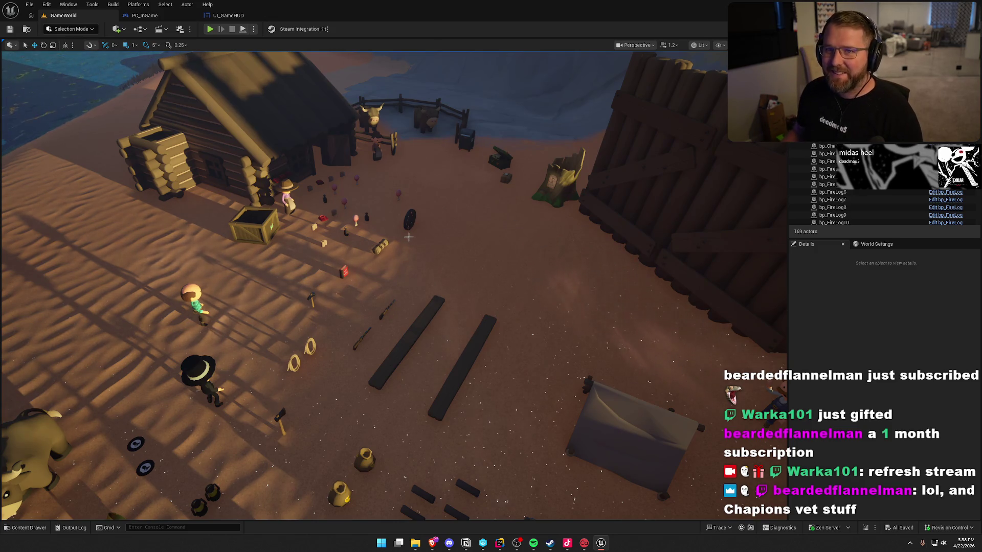
drag(409, 237, 407, 229)
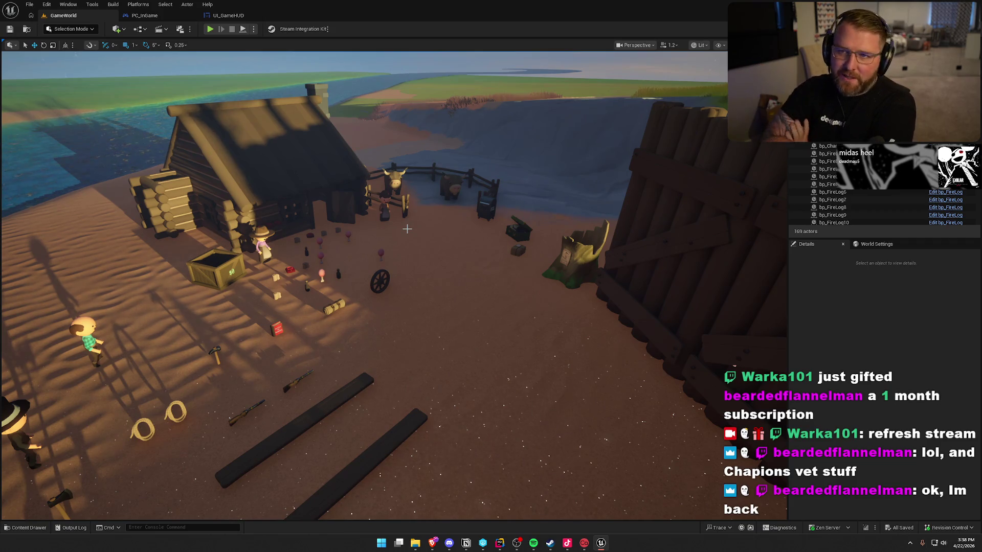
mouse_move(407, 229)
mouse_down()
mouse_move(412, 215)
mouse_move(407, 229)
mouse_up()
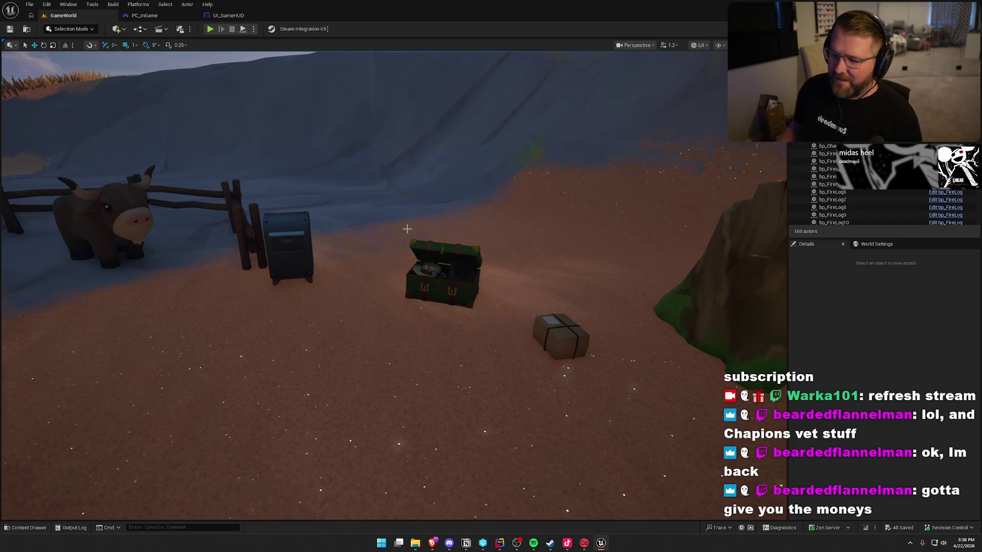
drag(374, 254, 380, 250)
mouse_move(441, 254)
mouse_down()
mouse_move(440, 243)
mouse_move(654, 351)
mouse_up()
scroll(440, 243, down, 2)
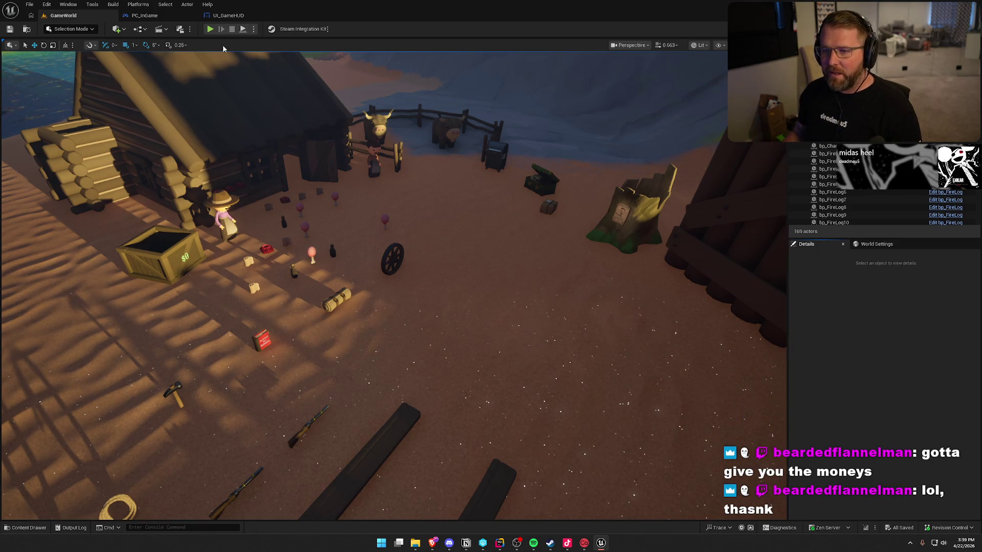
click(210, 29)
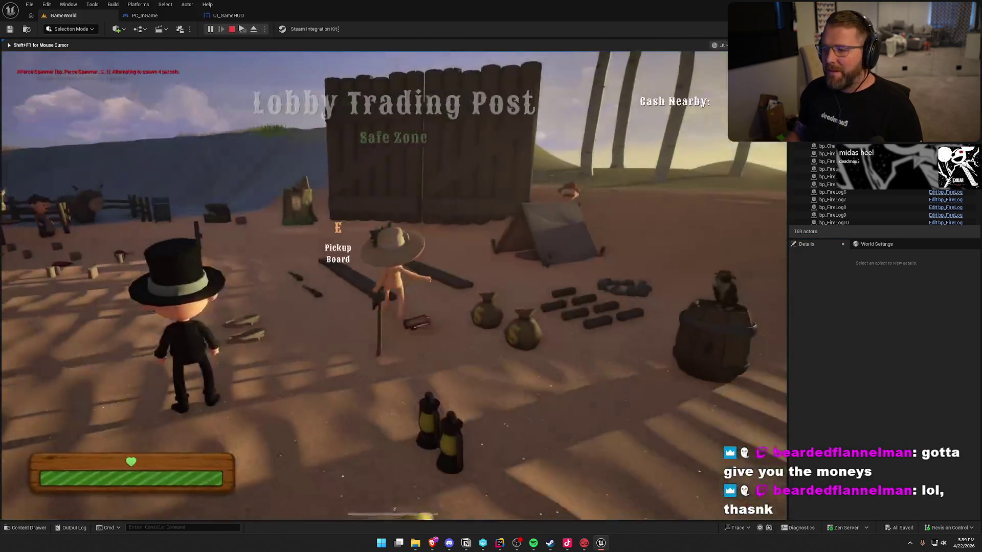
Walk the character around the tent area, fenced cows and chest, then sprint into the sandy area
key(w)
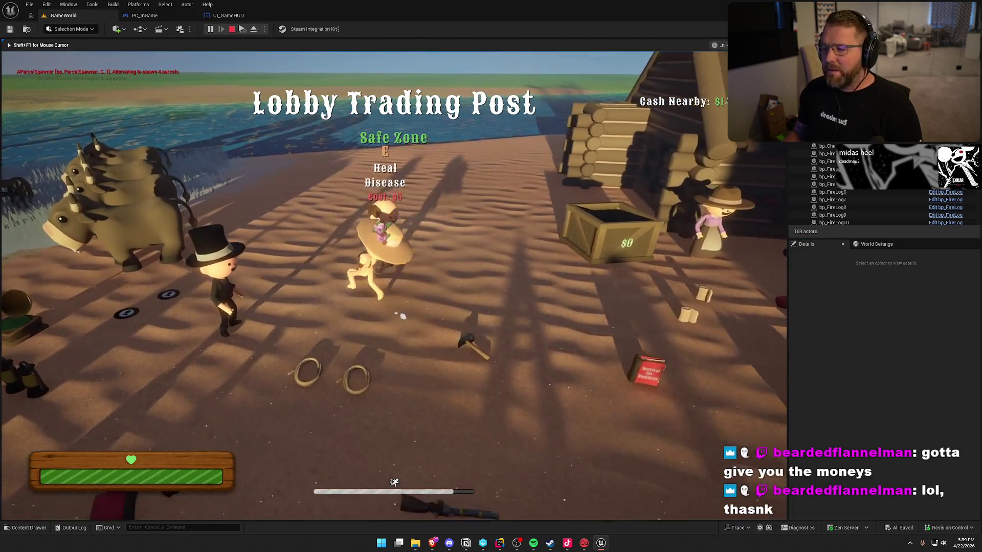
key(w)
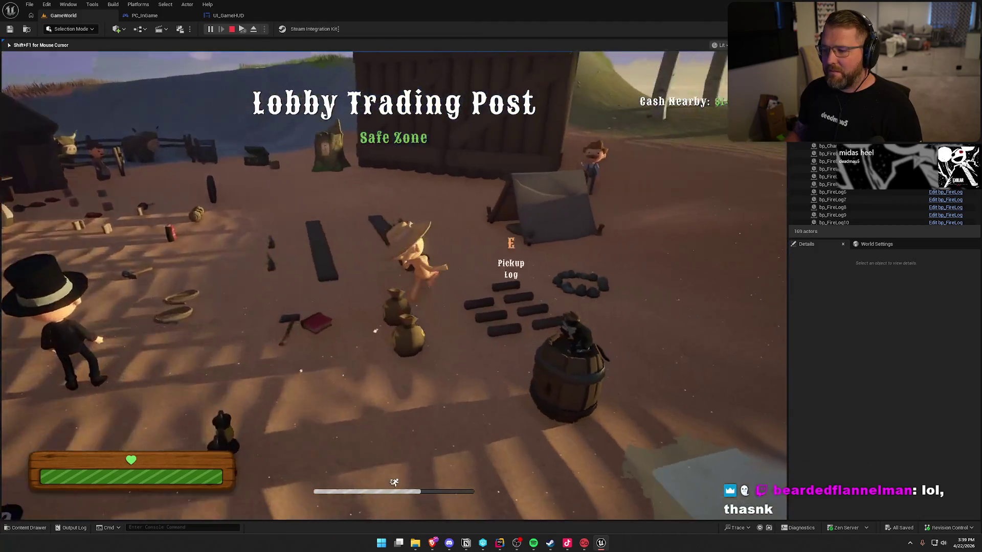
key(w)
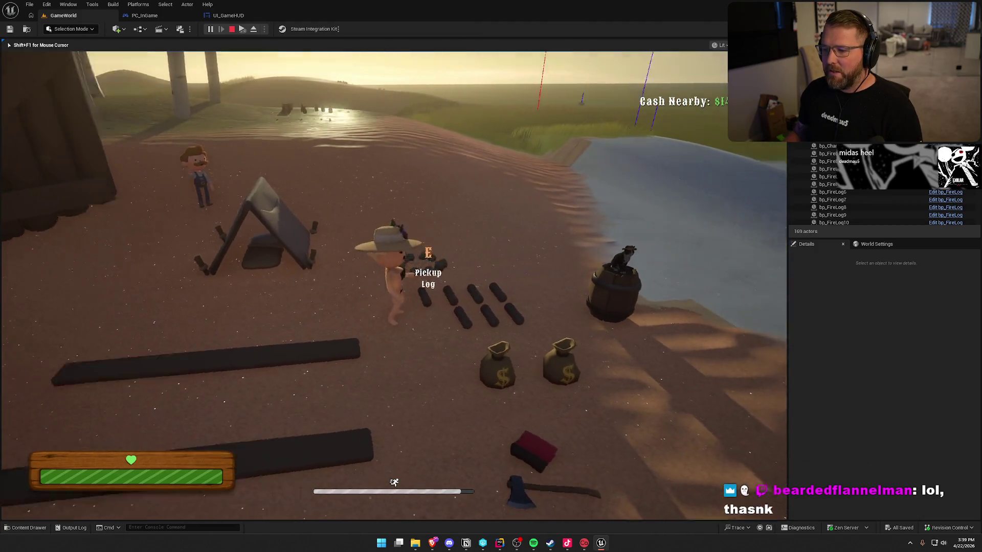
key(w)
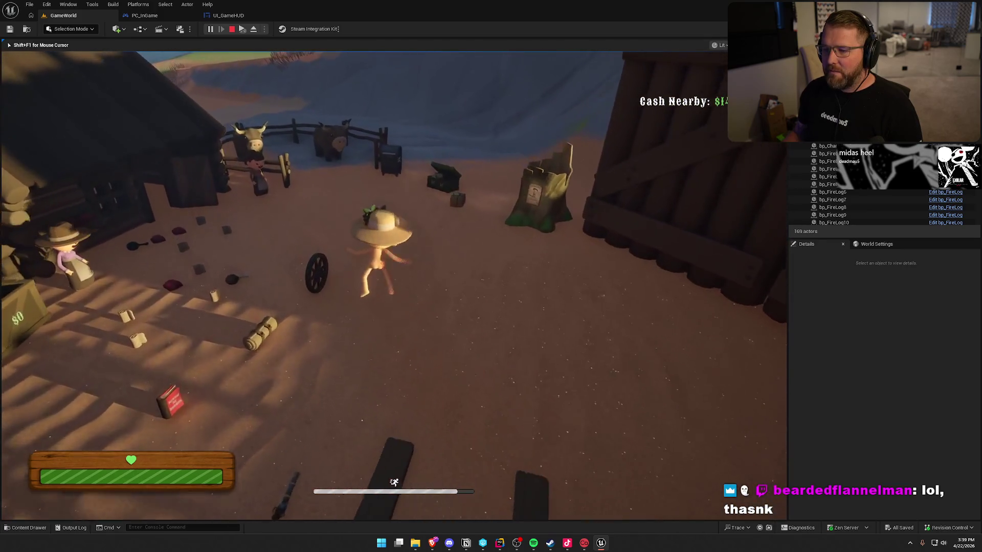
key(w)
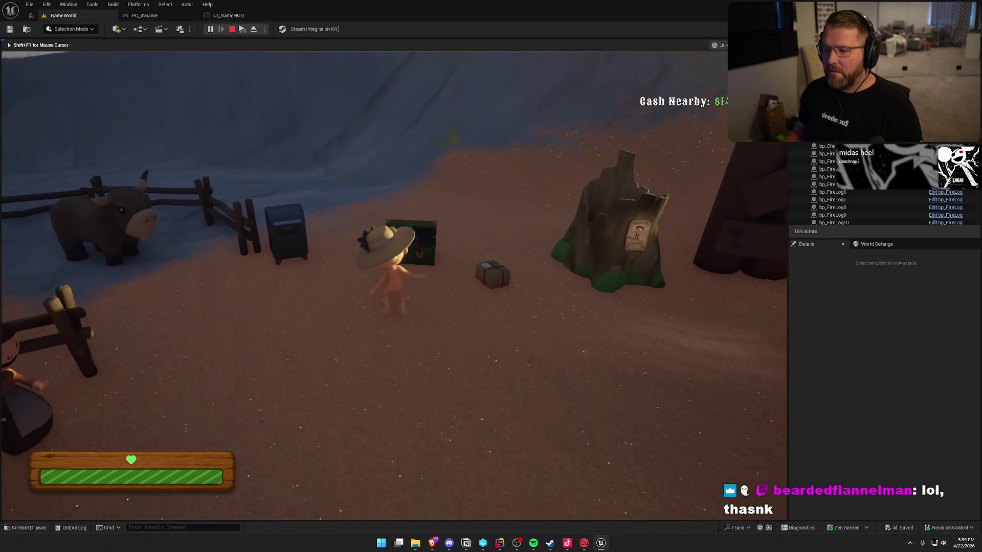
key(s)
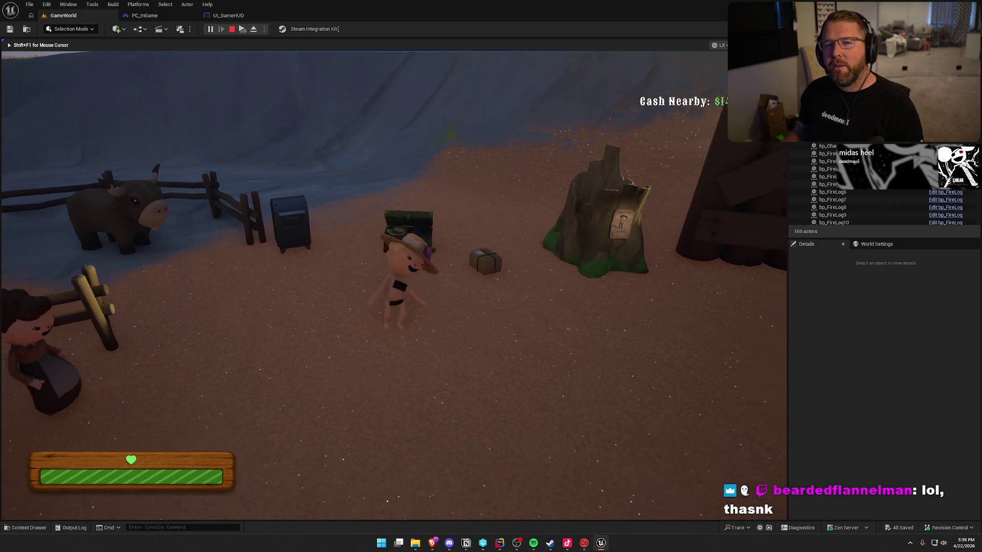
key(w)
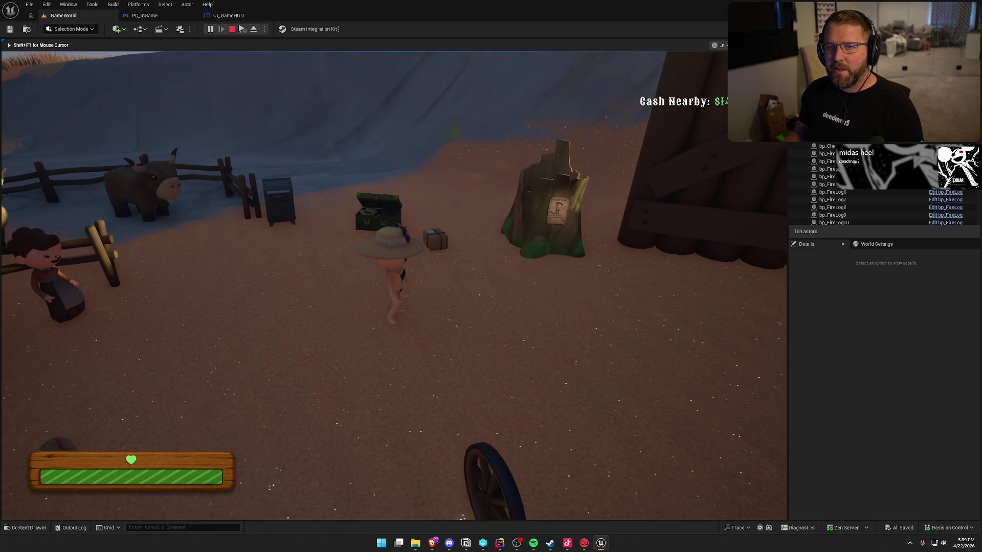
key(w)
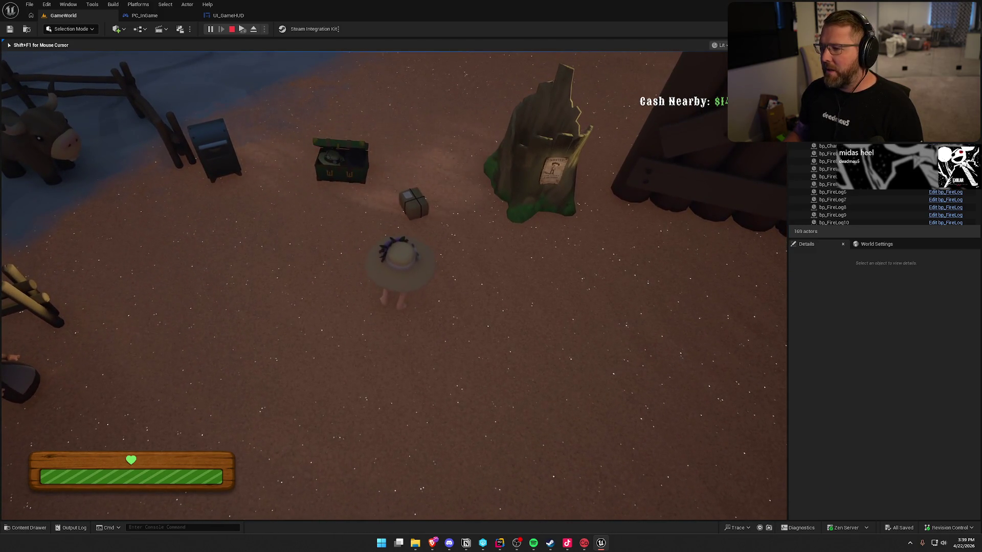
key(a)
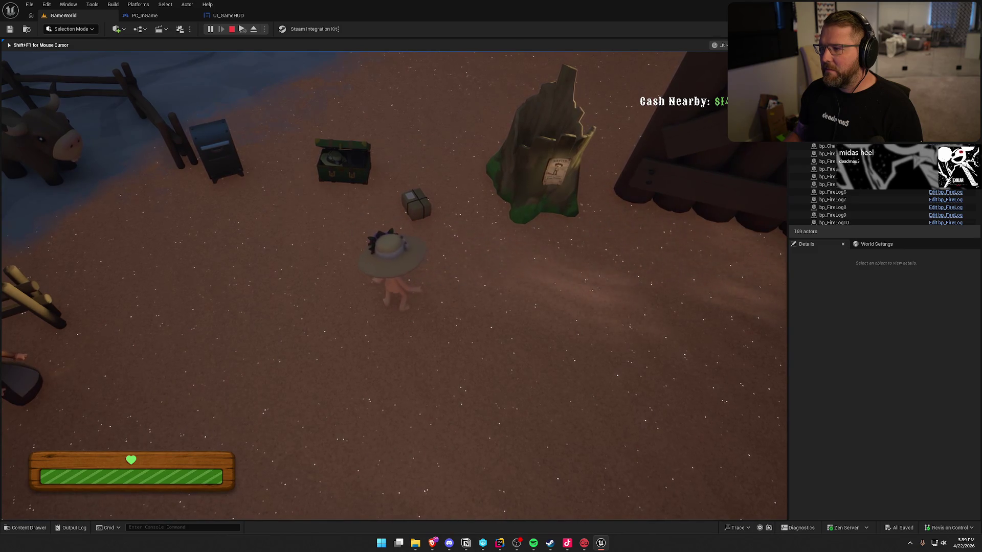
key(d)
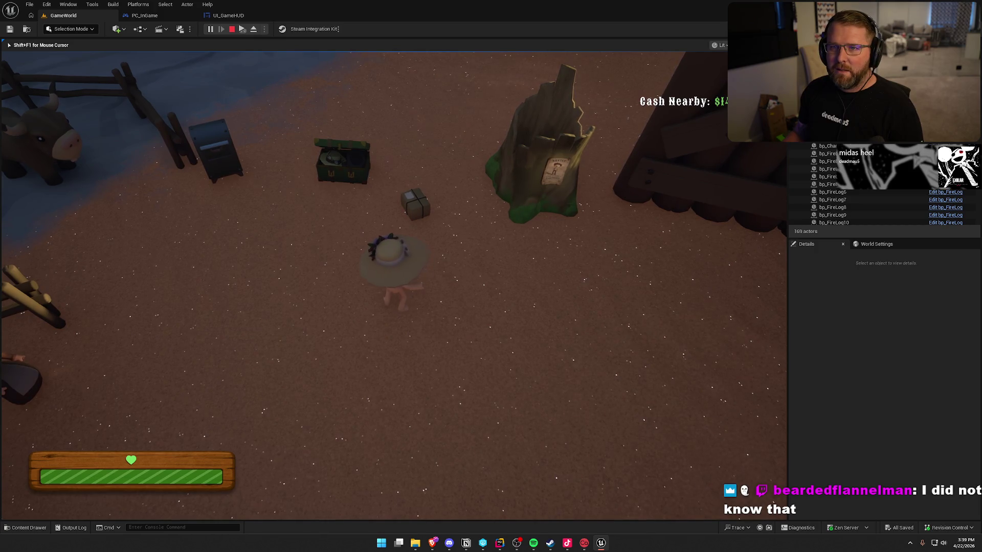
key(shift+w)
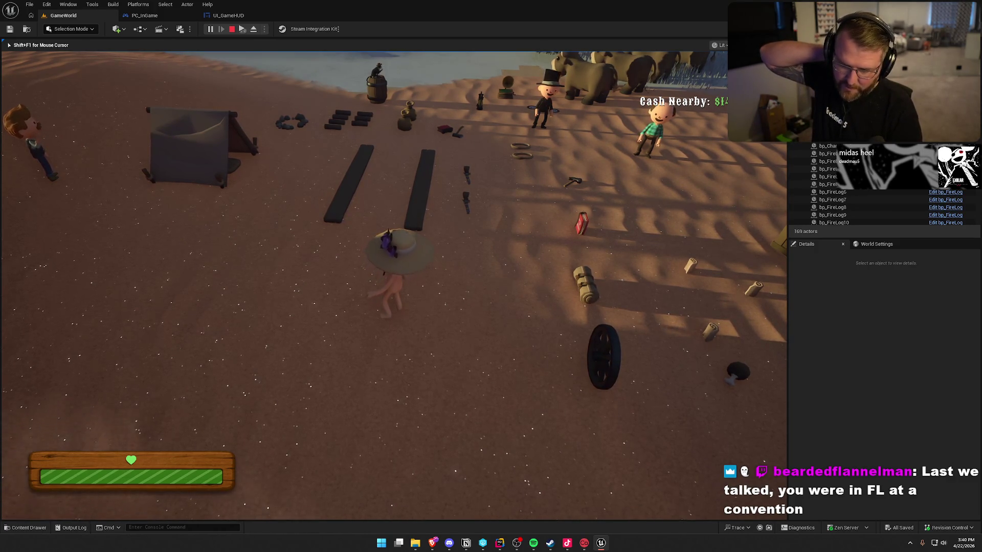
Run past the ranch, tent and dunes to the Lobby Trading Post, then stop the session
key(w)
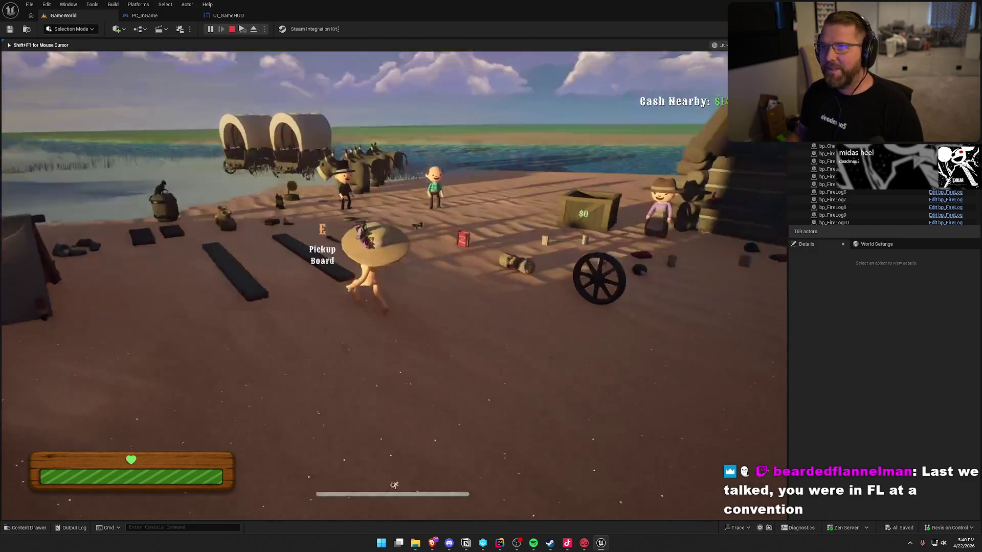
key(w)
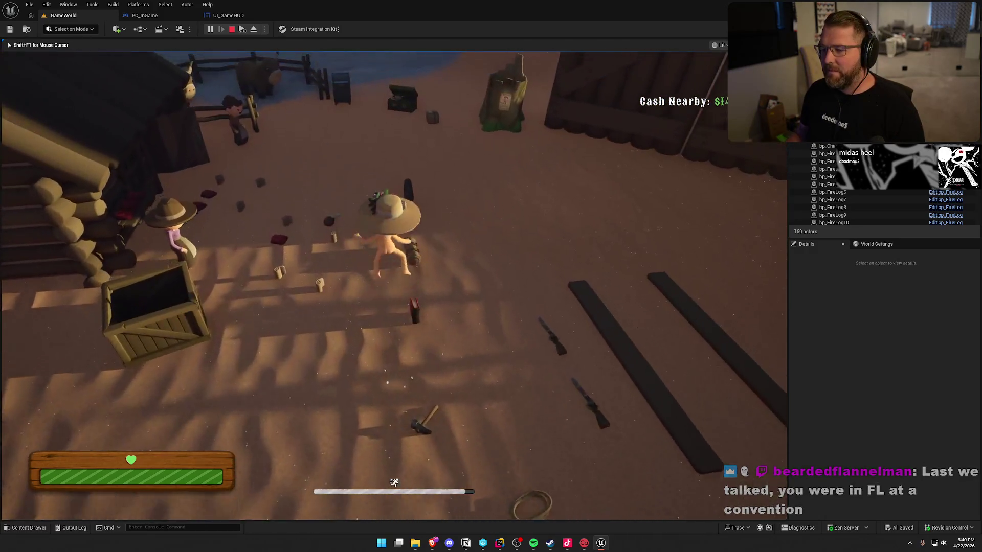
key(w)
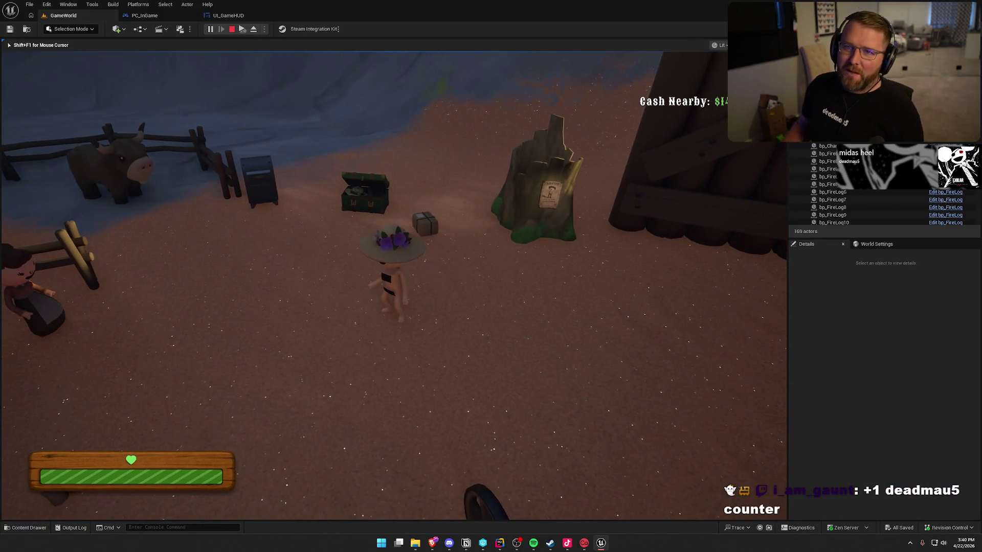
key(w)
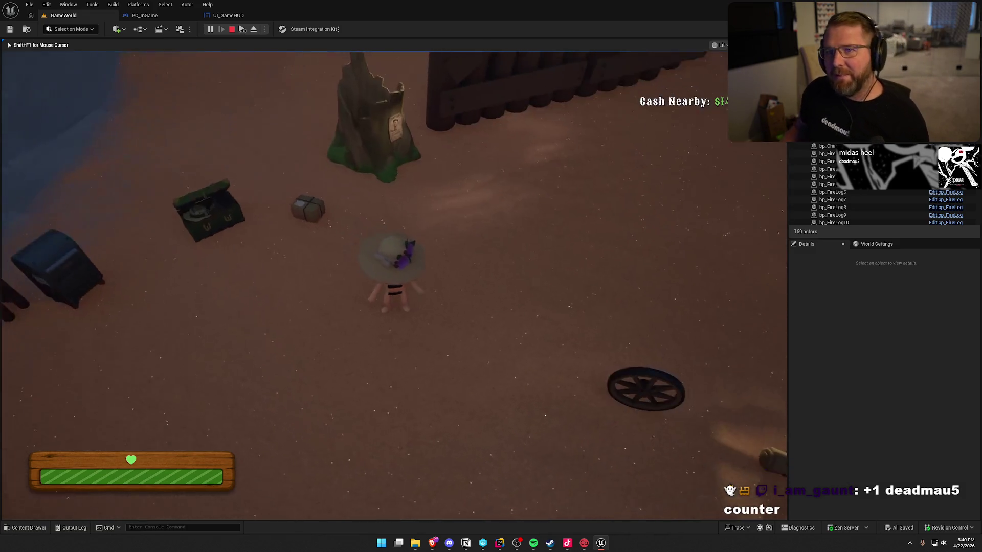
key(w)
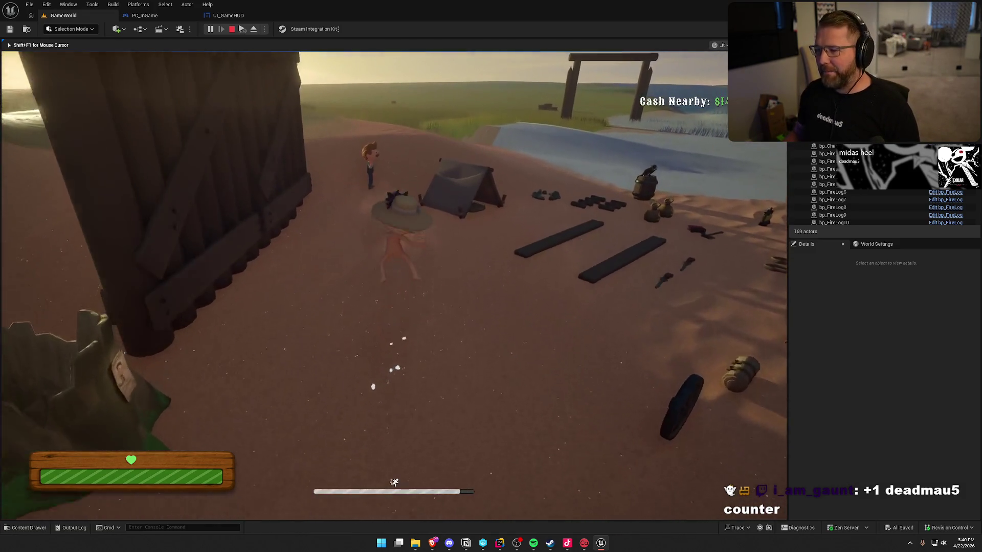
key(w)
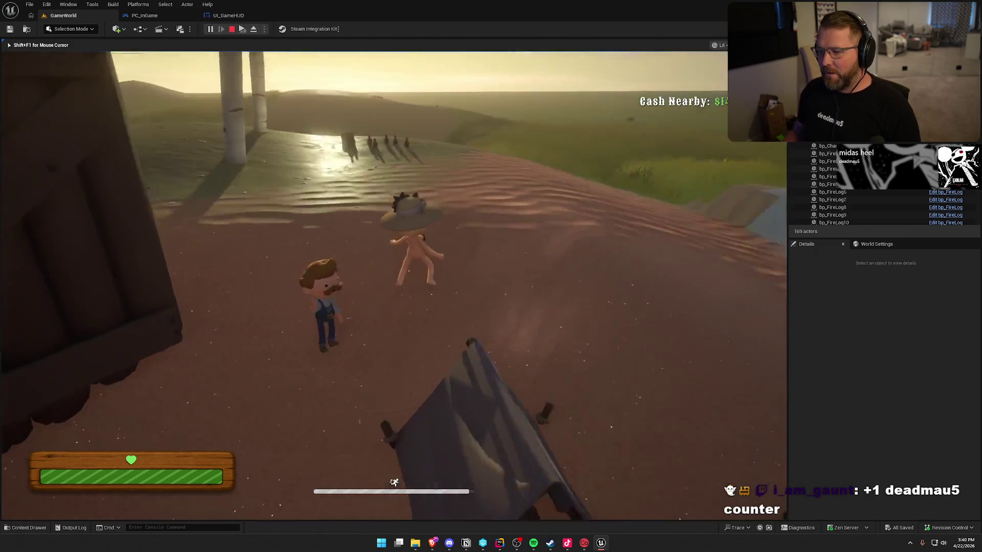
key(w)
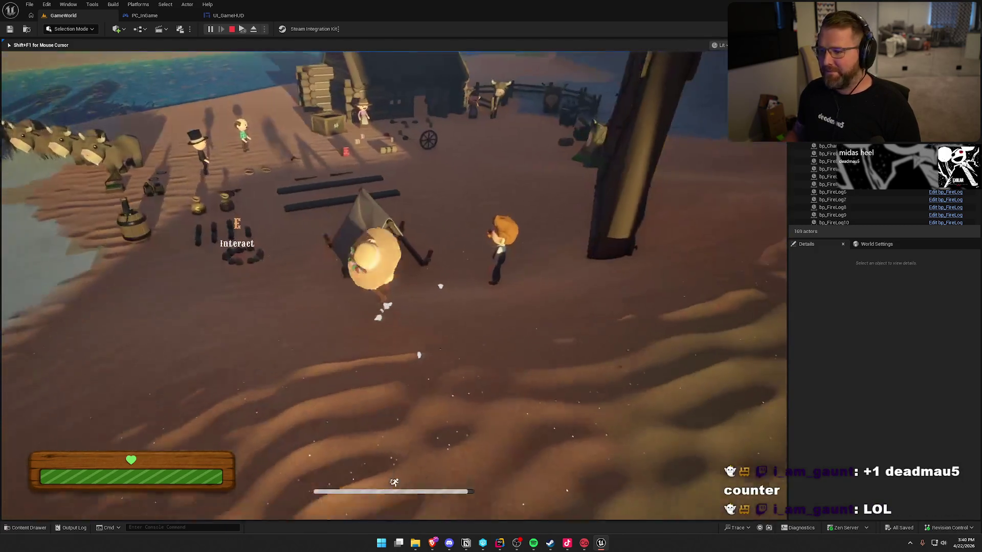
key(w)
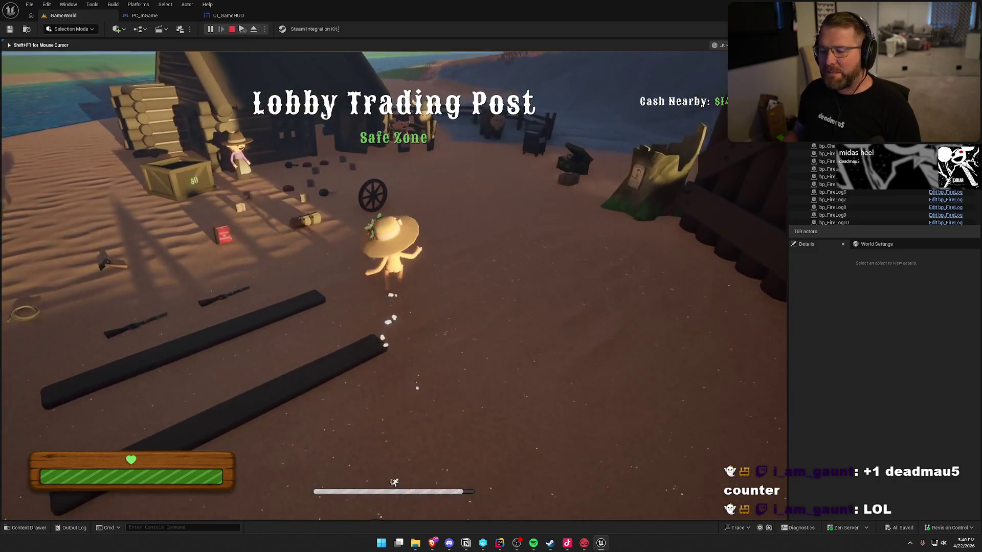
key(Escape)
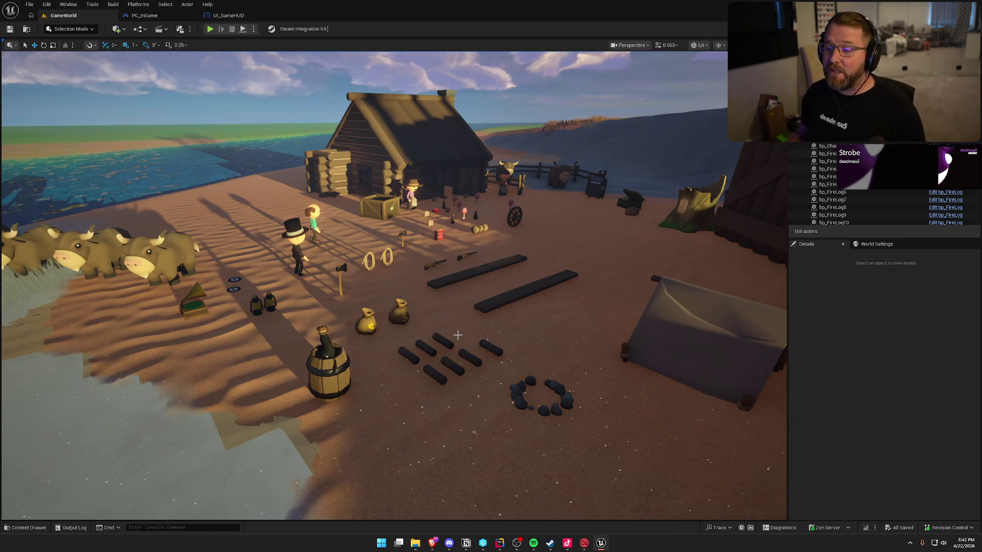
Start a new play session, run up the sand slope, and toggle mouse focus out of and back into the game
key(alt+p)
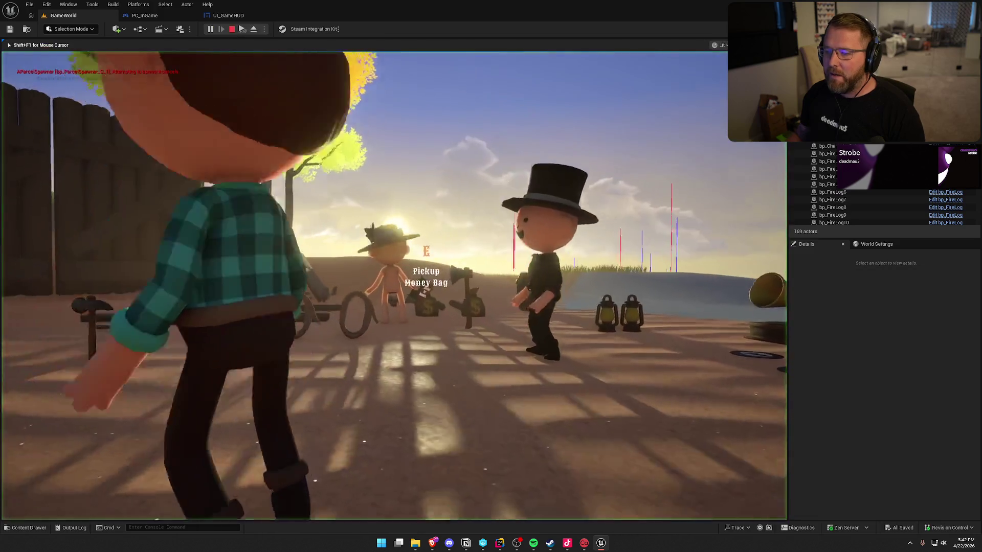
key(shift+w)
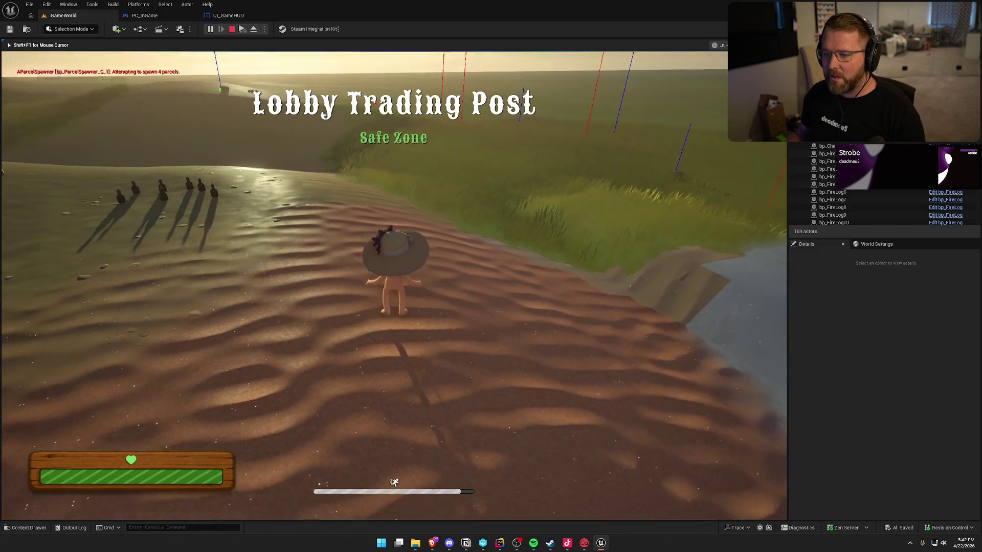
key(shift+F1)
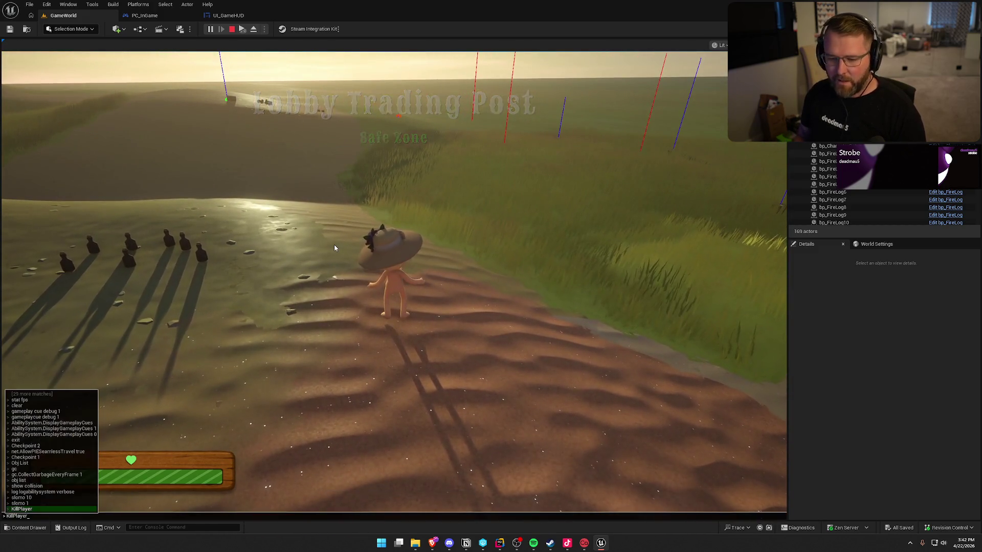
click(335, 248)
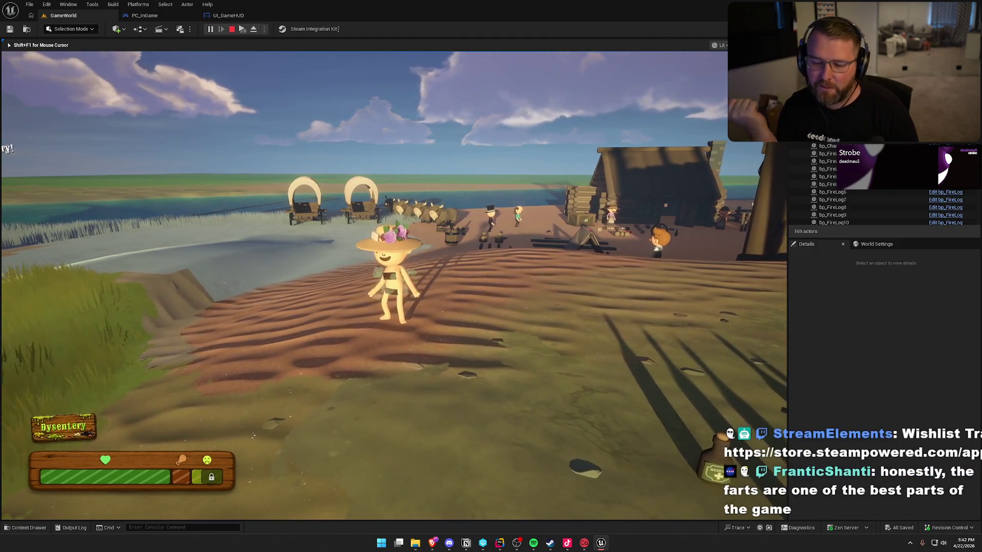
Recall and run slomo 1 in the console, then run back to the trading post
key(grave)
key(Up)
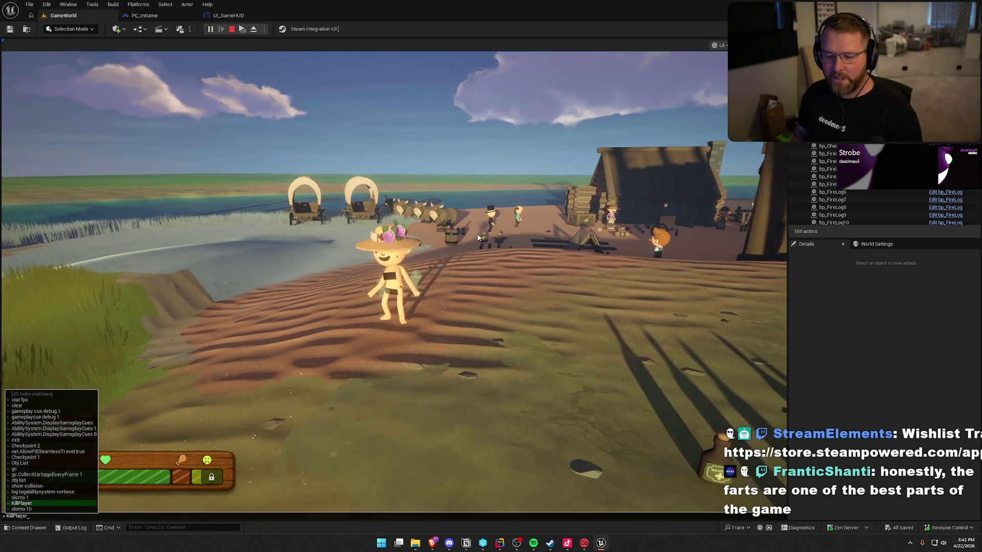
key(Return)
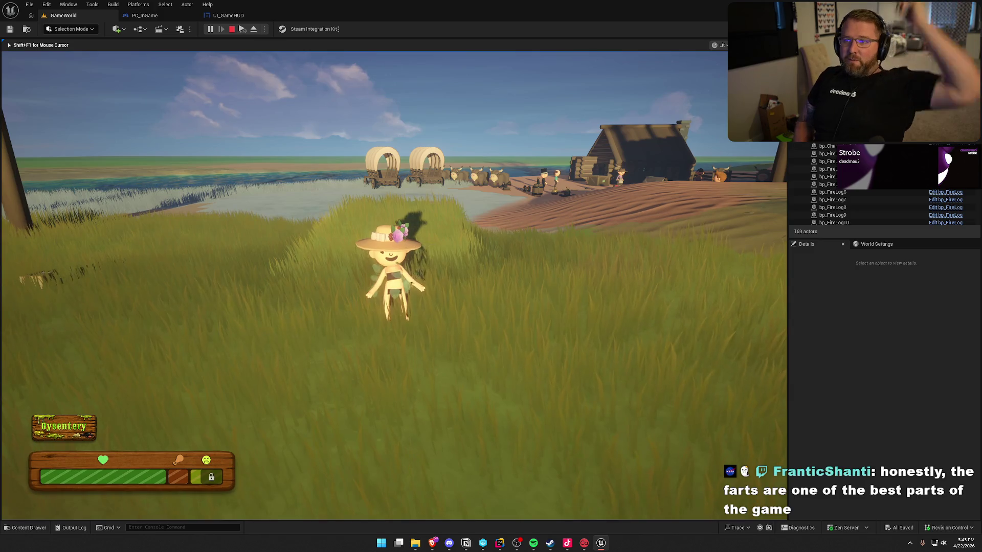
key(shift+w)
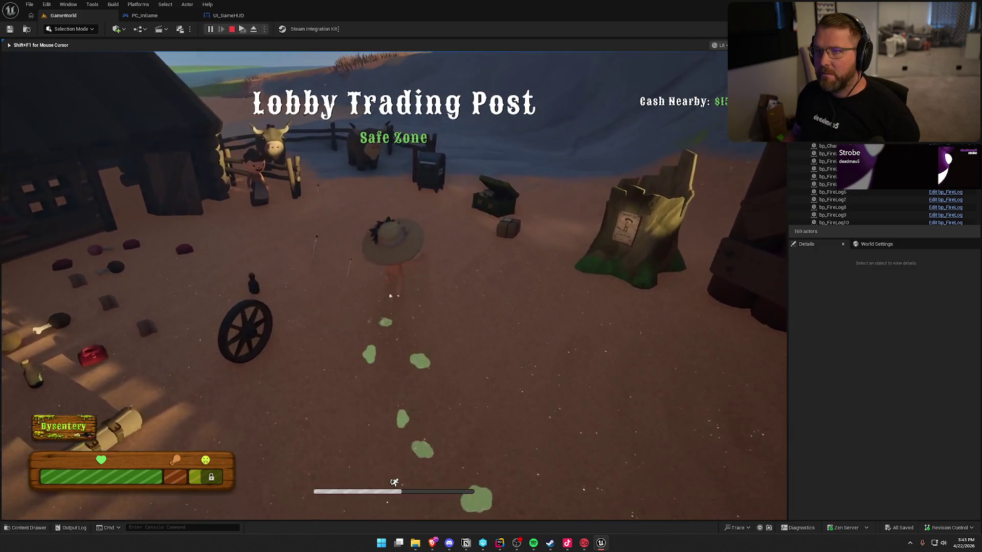
At the chest, dress the character in the grey cowboy hat and a clothing option, then save
key(e)
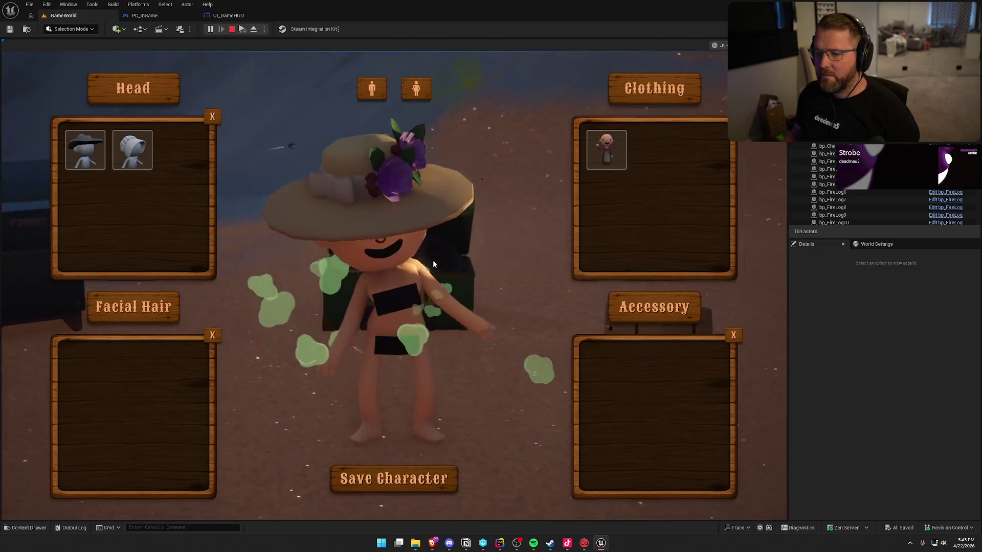
click(83, 156)
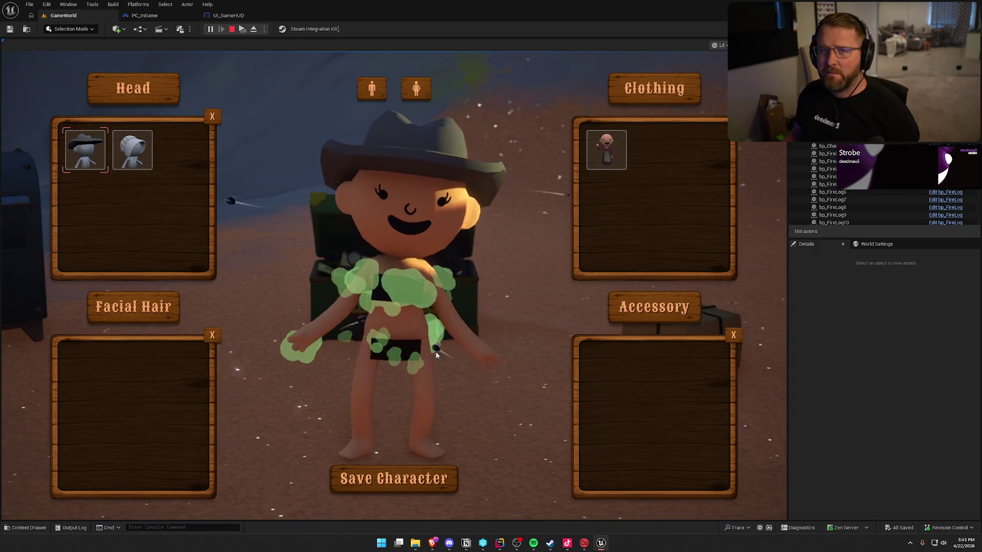
click(606, 150)
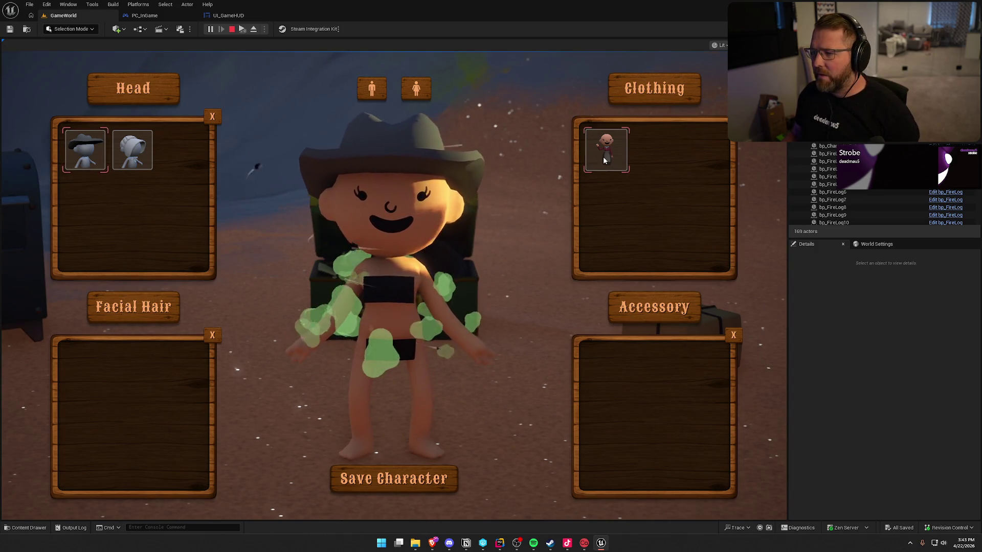
click(412, 481)
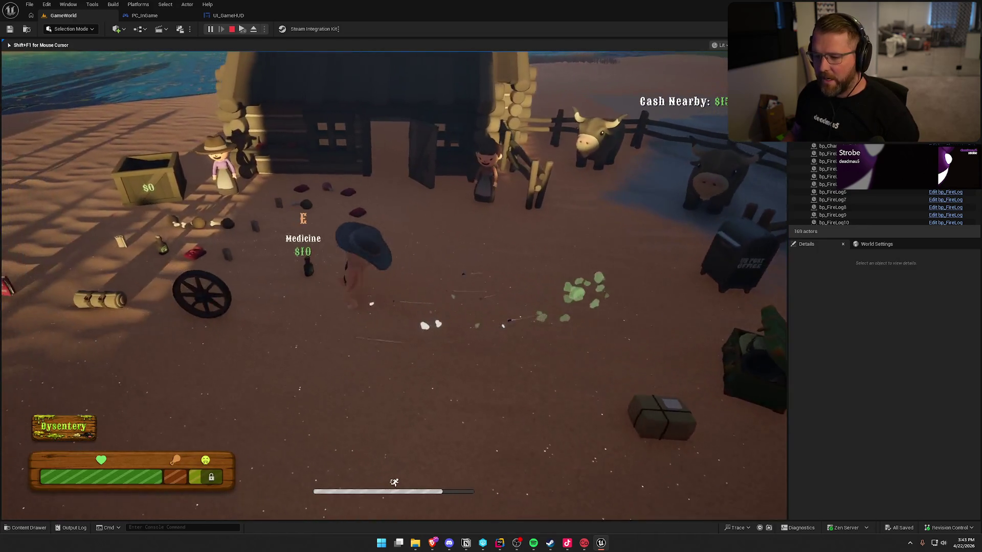
Try the white bonnet, switch back to the cowboy hat, and save the character
key(e)
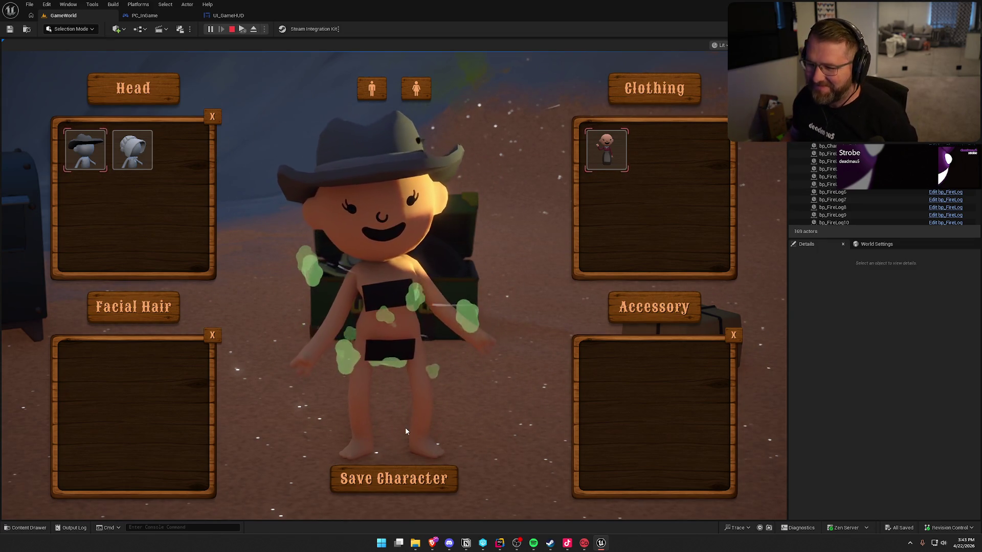
click(133, 151)
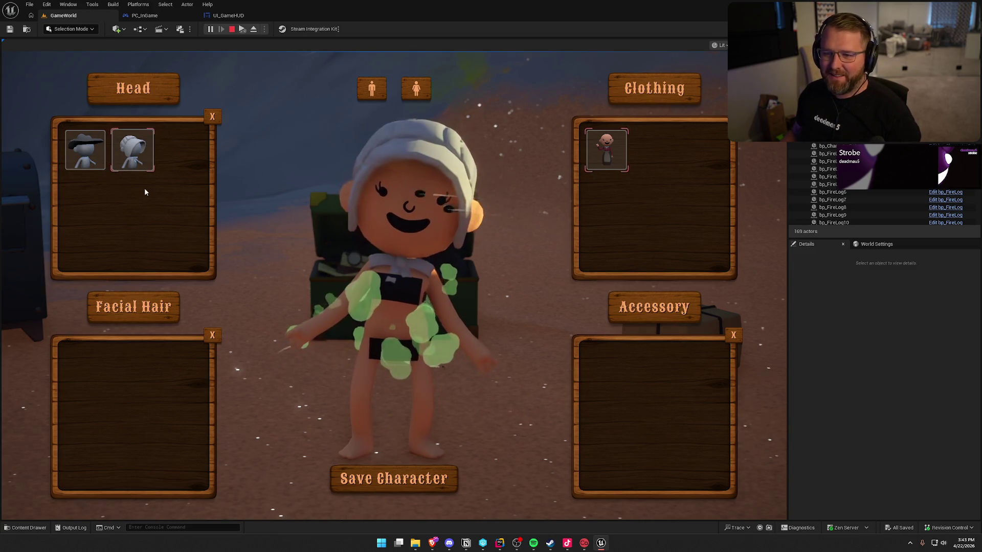
click(85, 150)
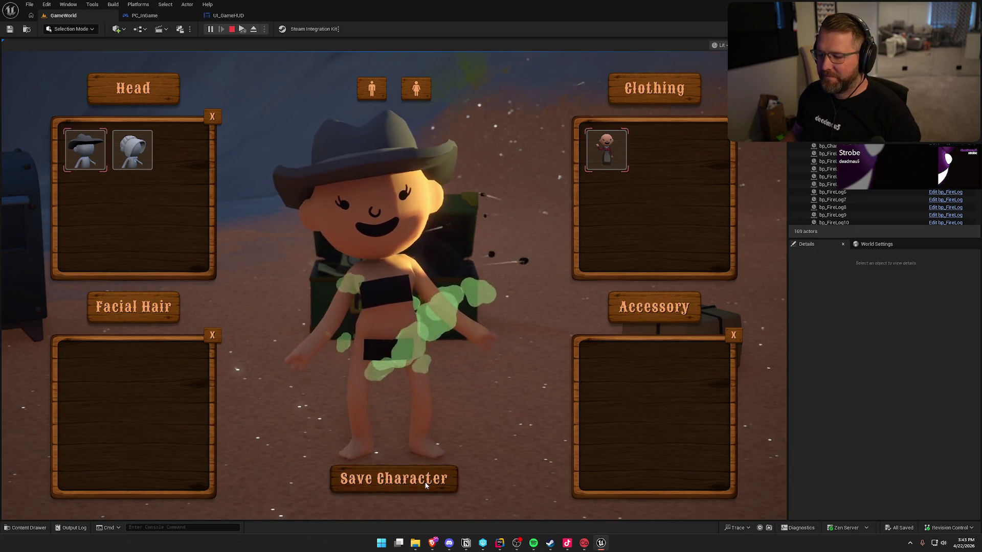
click(393, 478)
key(w)
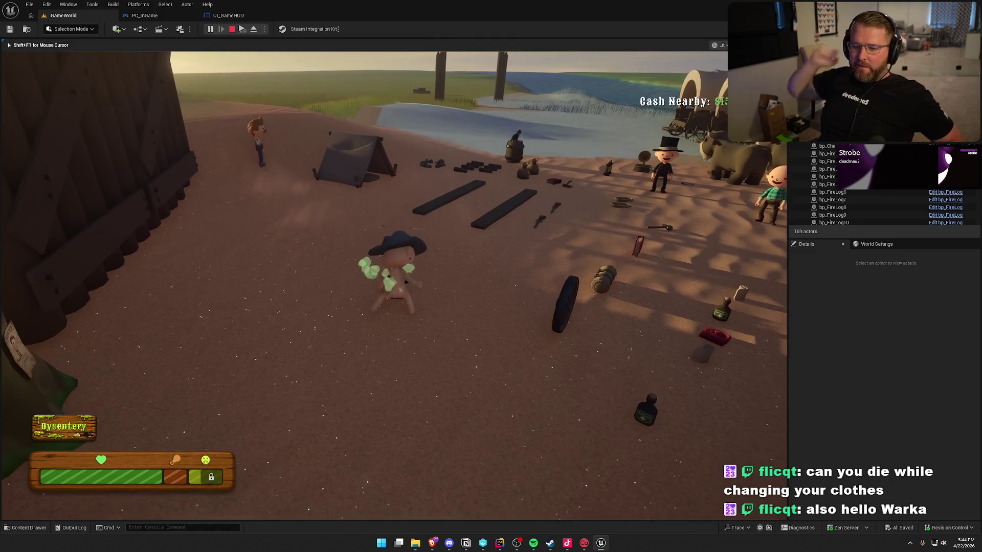
Walk and sprint the cowboy-hatted character from the chest across the yard back to the cabin
key(w)
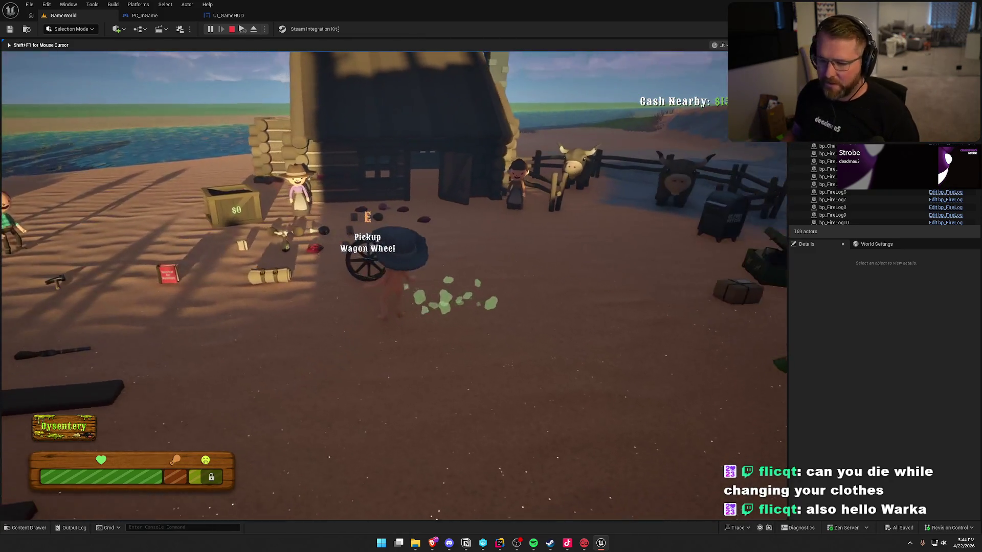
key(w)
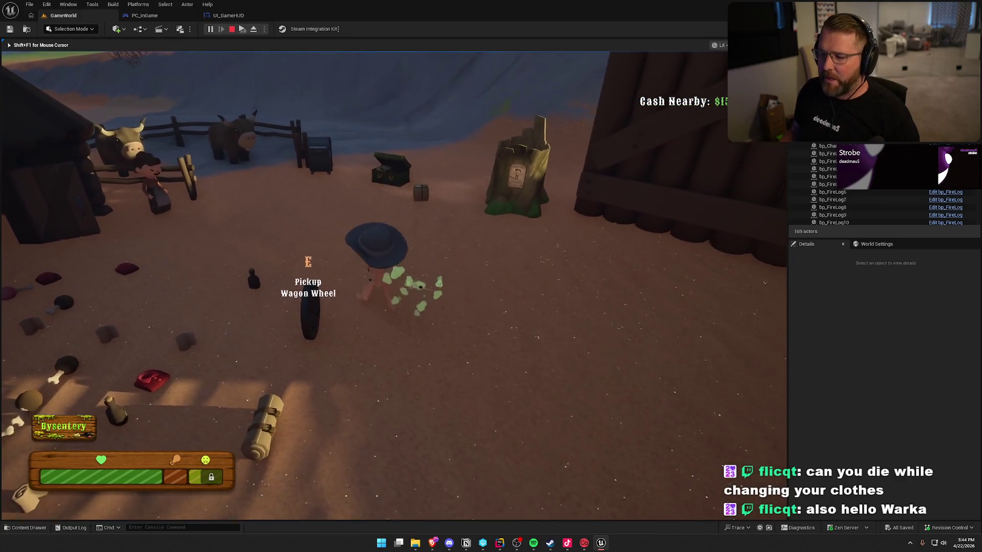
key(w)
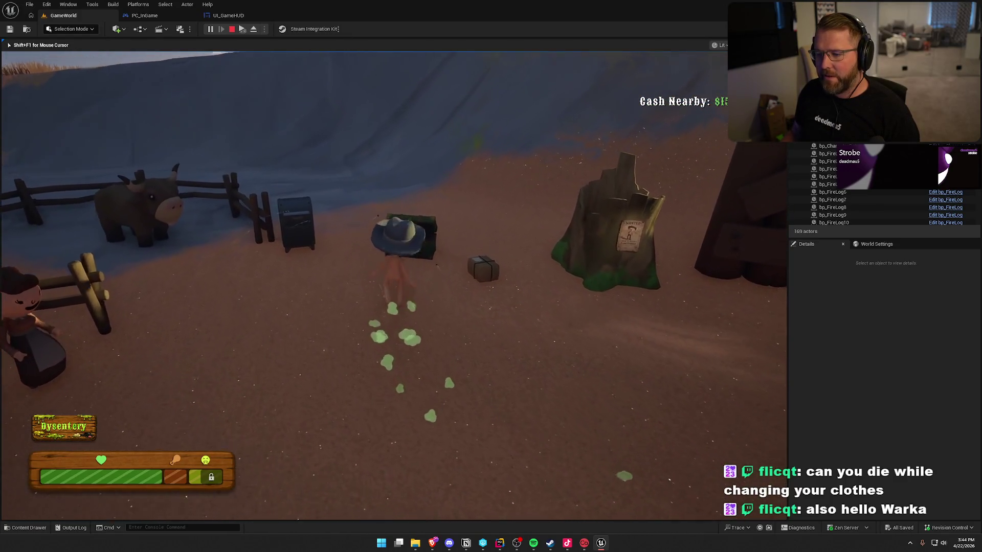
key(s)
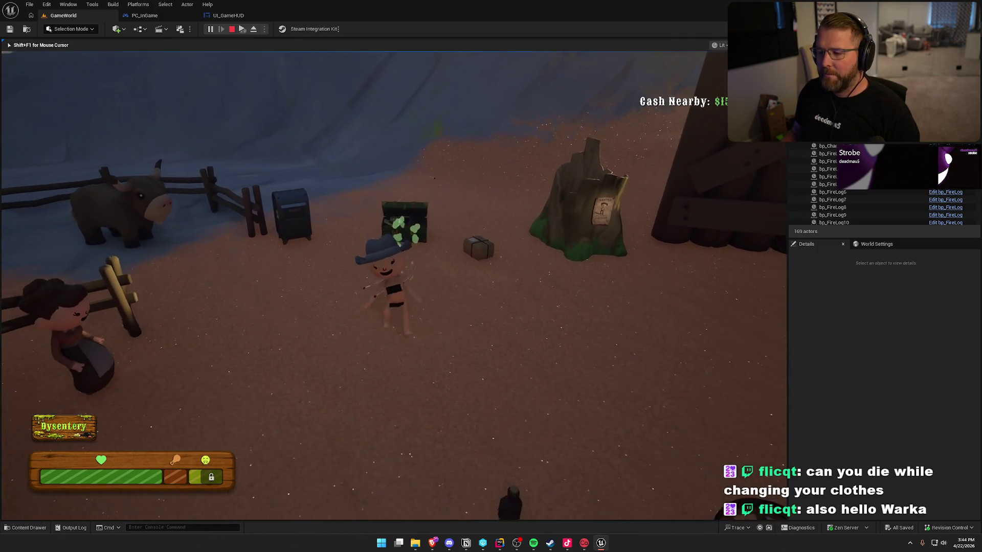
key(s)
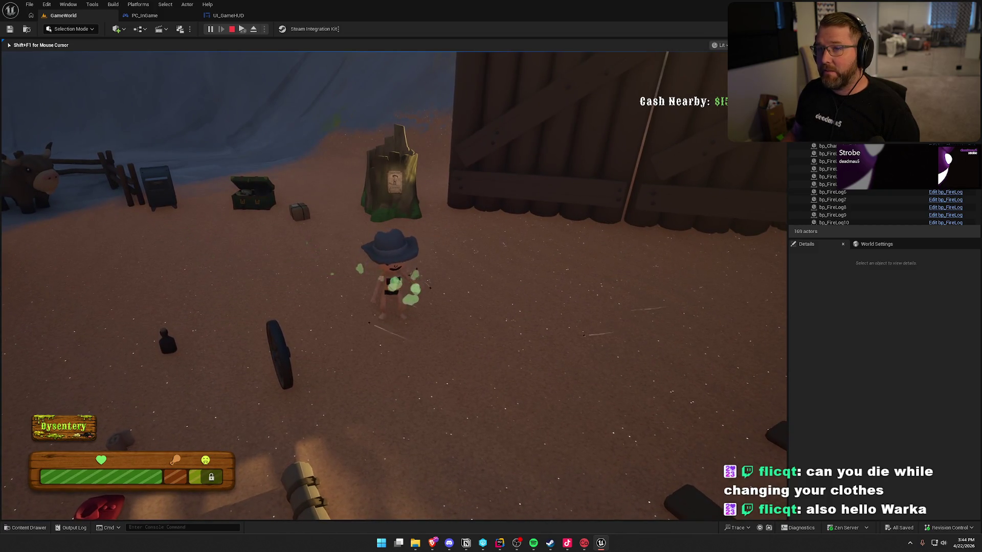
key(shift+w)
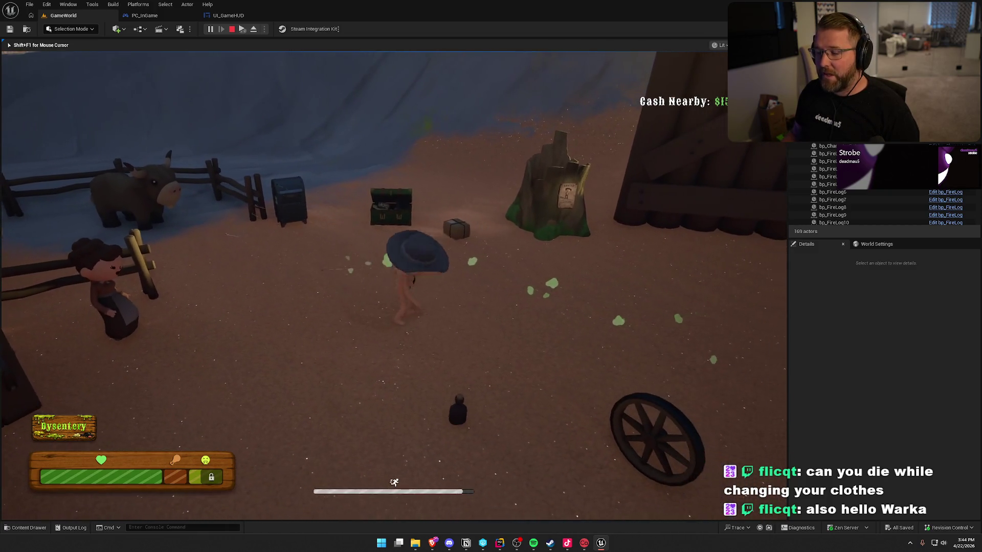
key(shift+w)
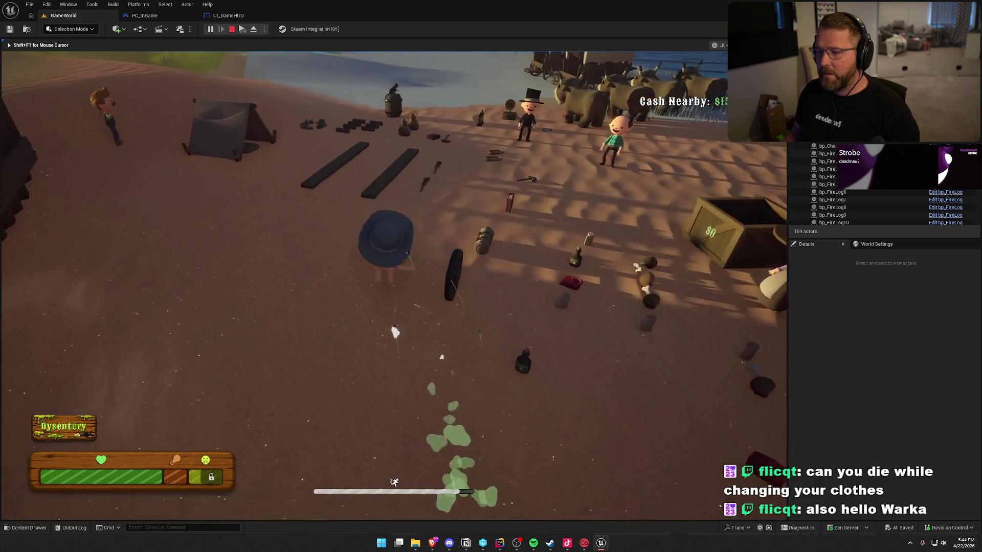
key(w)
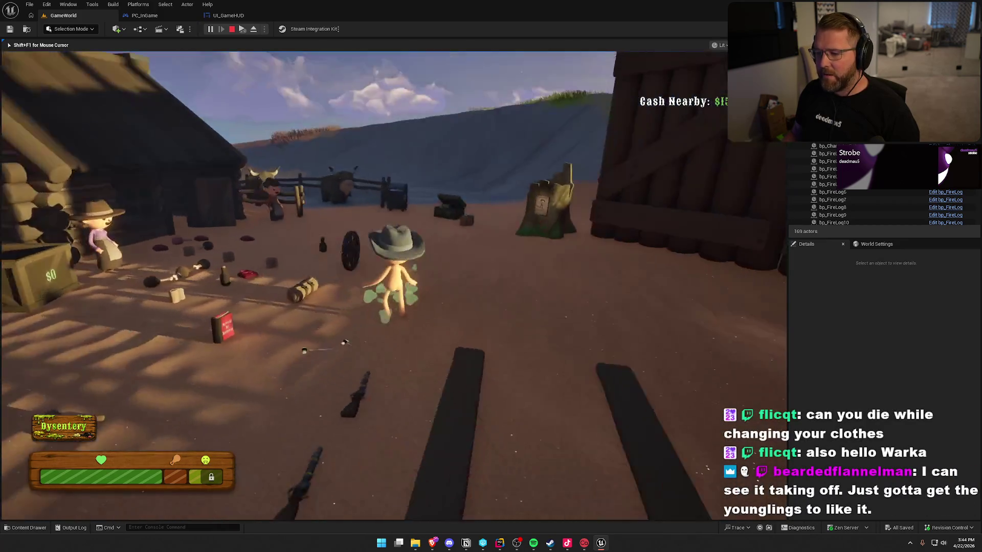
key(super)
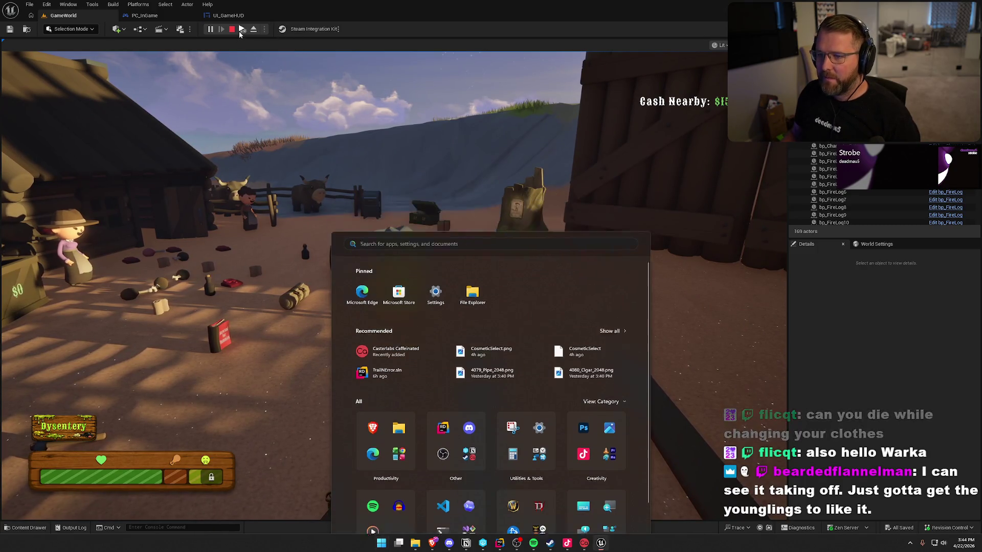
Run the character past the fence to the mailbox, facing the other test player
key(super)
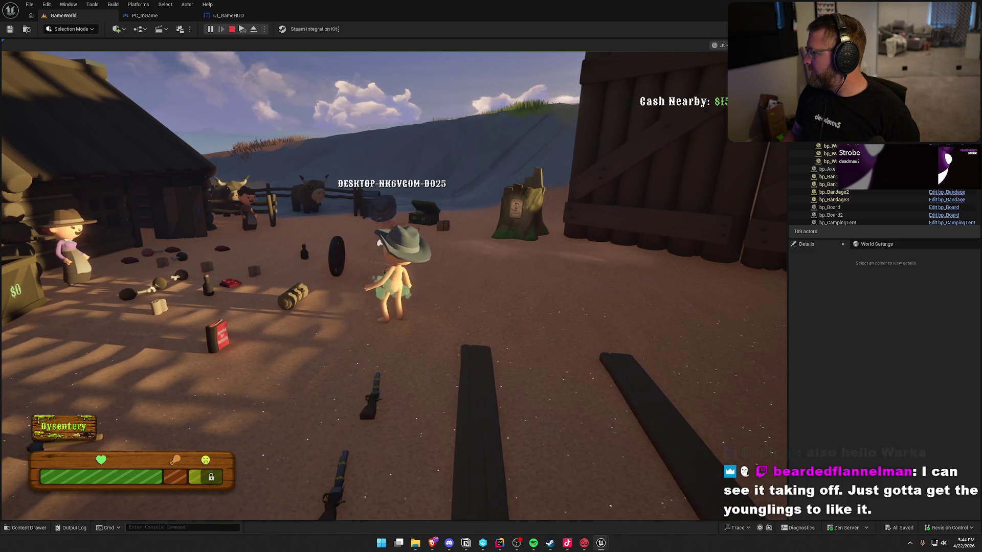
key(super)
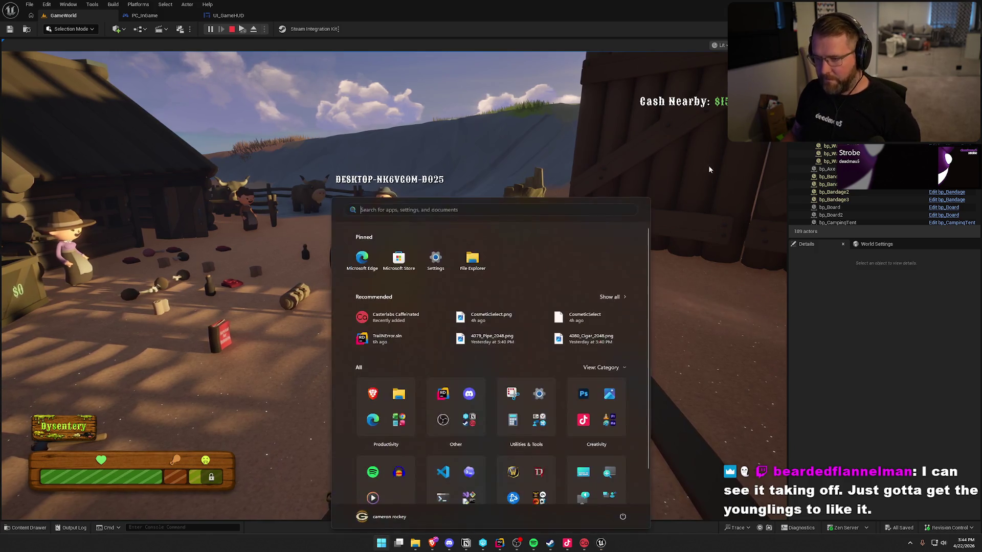
key(super)
key(w)
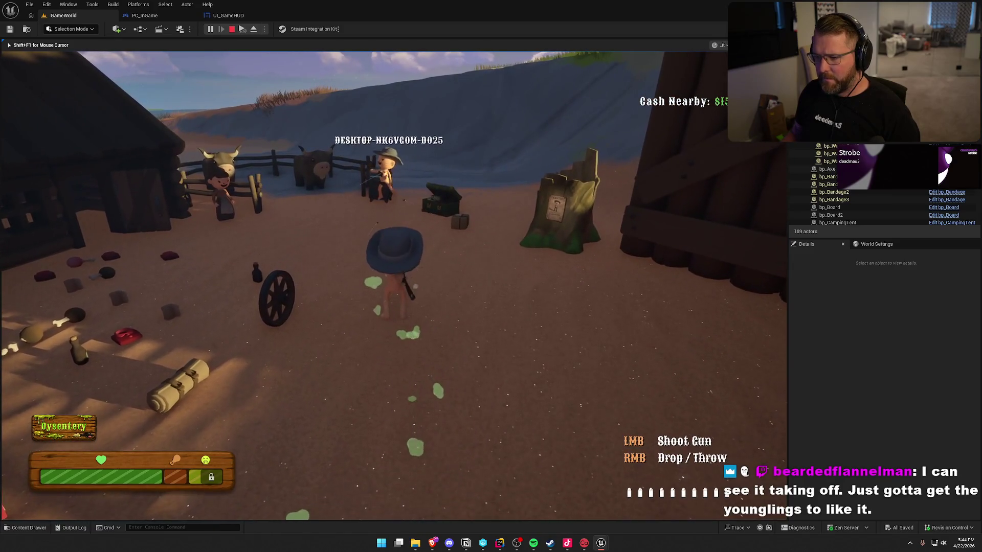
key(shift+w)
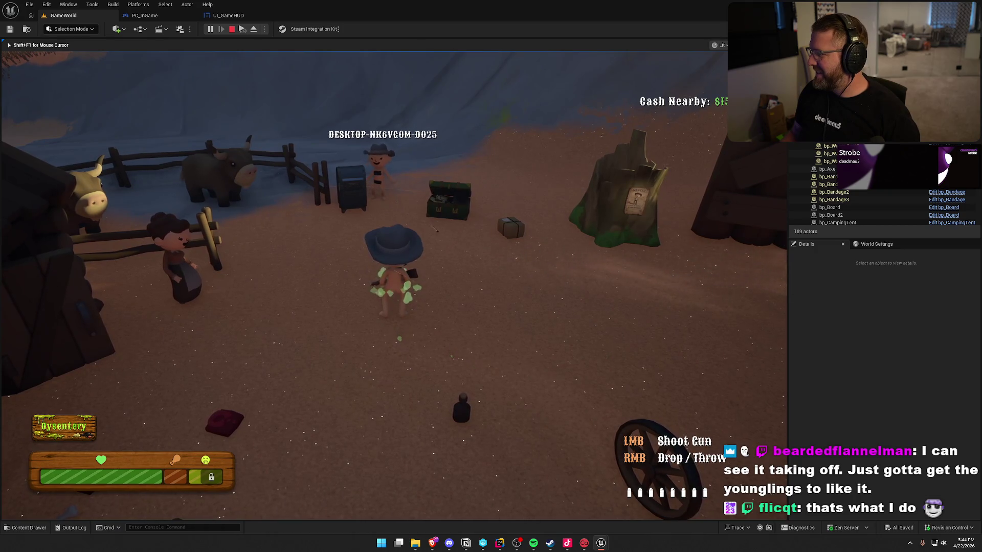
key(shift+w)
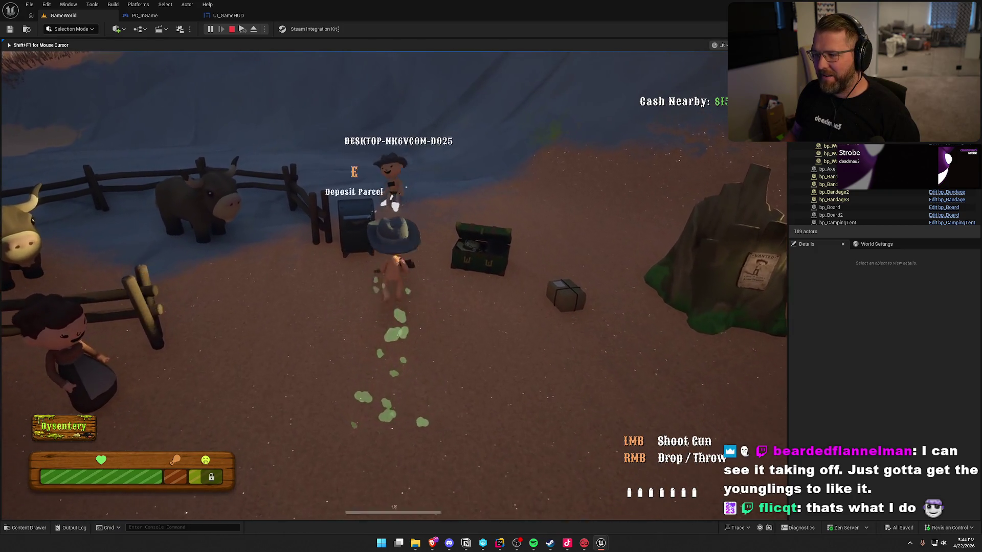
key(w)
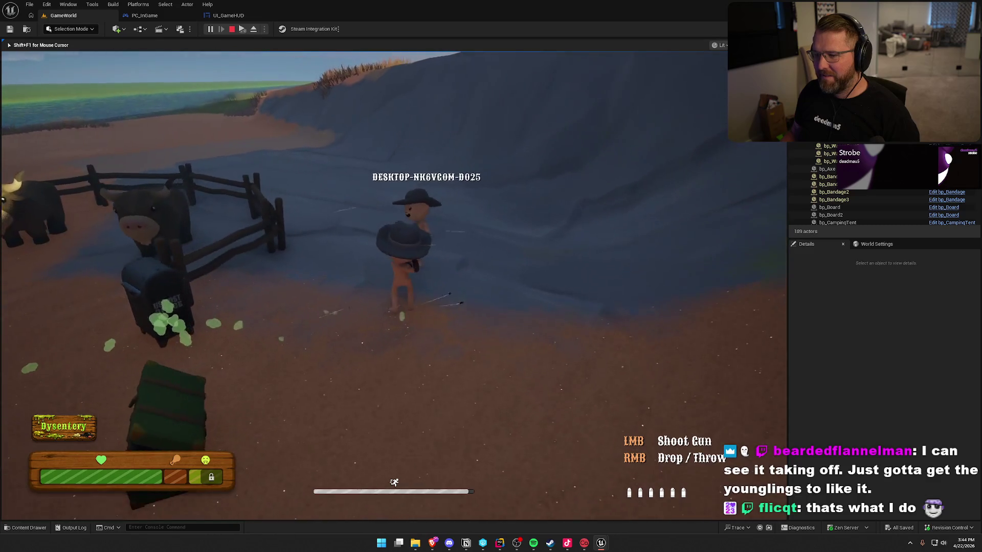
Shoot the other test player so they become a ghost, then stop Play In Editor
click(394, 284)
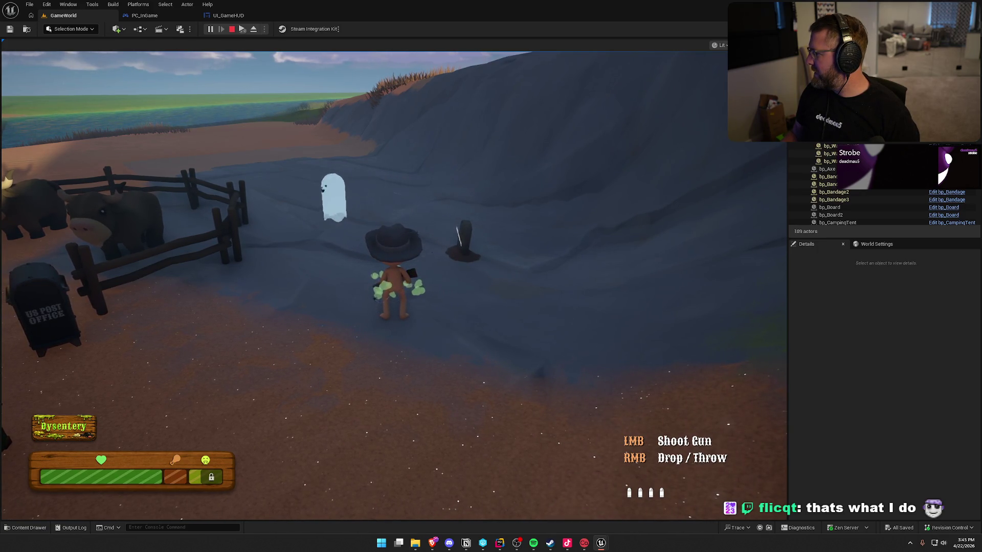
key(super)
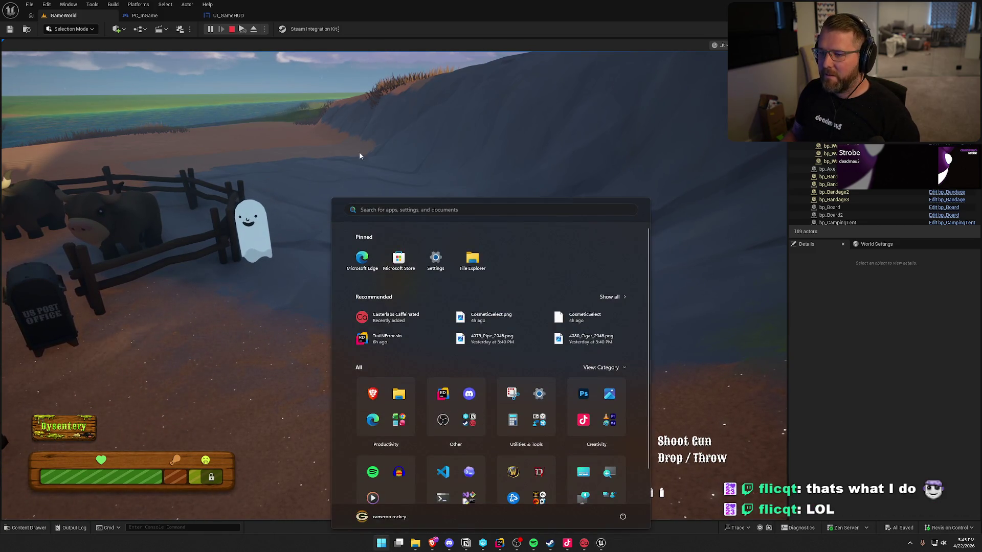
key(super)
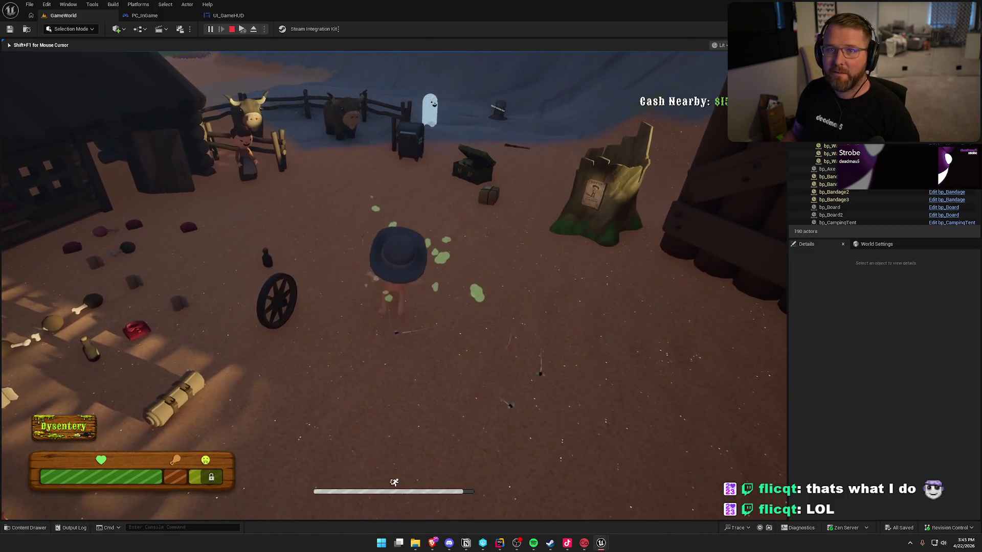
key(Escape)
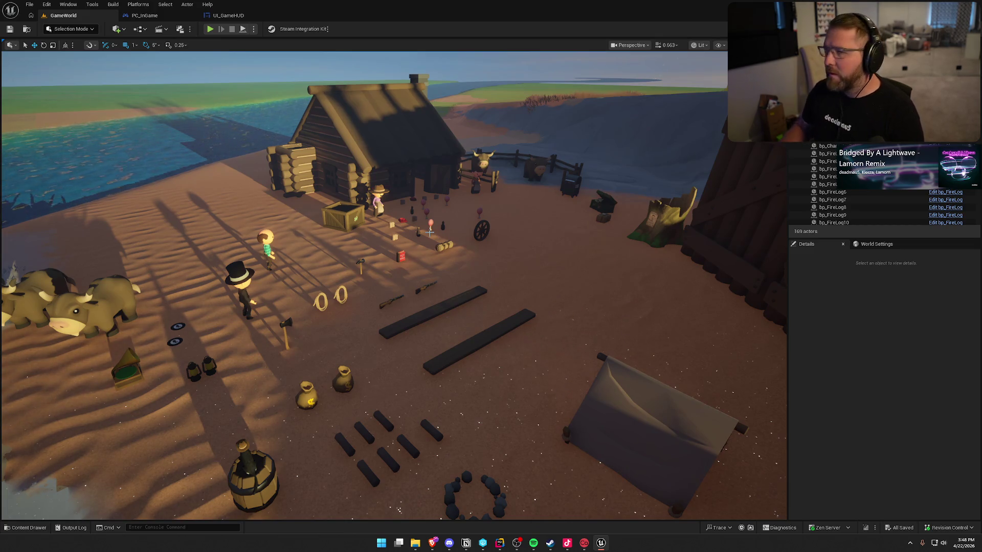
Orbit the view out over the camp and bring up the Notion To Do board
mouse_move(501, 289)
mouse_down()
mouse_move(532, 301)
mouse_move(496, 329)
mouse_up()
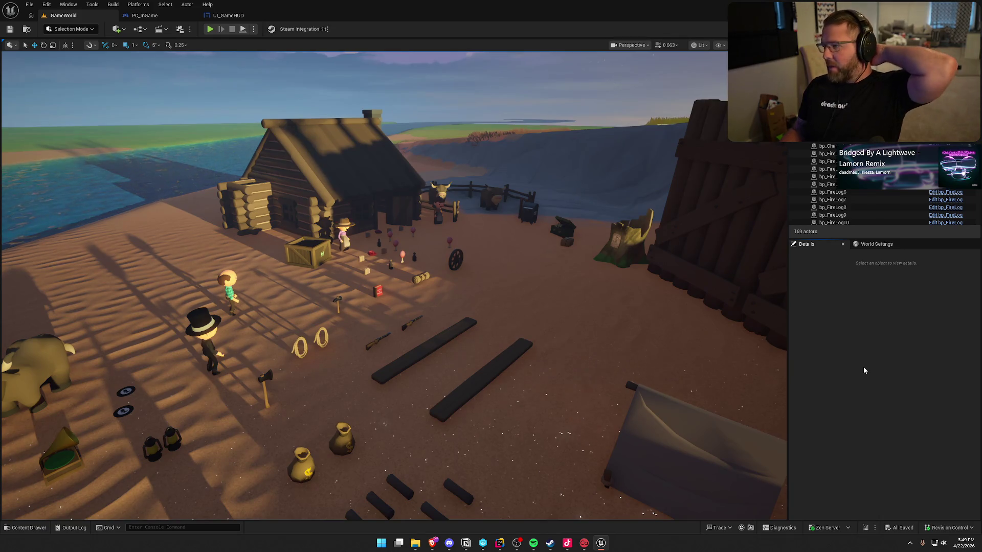
click(466, 543)
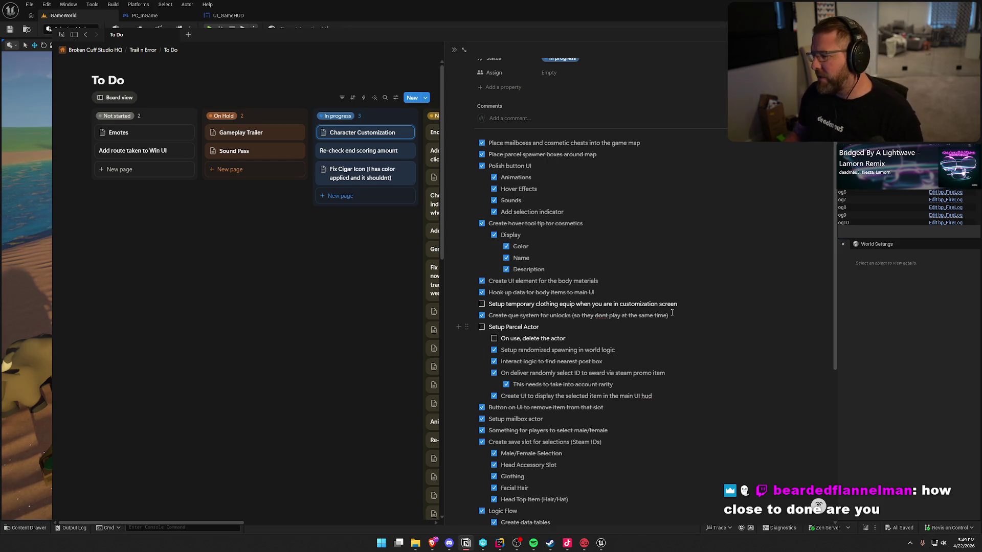
Select the parcel actor, open its bp_Parcel blueprint, and return to the UseItem graph
key(alt+Tab)
click(567, 243)
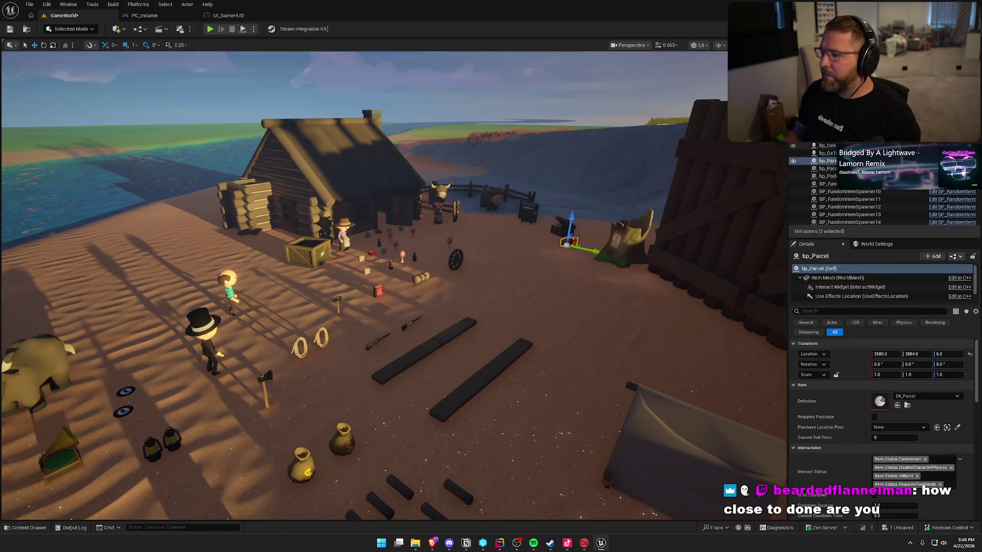
key(ctrl+e)
click(471, 546)
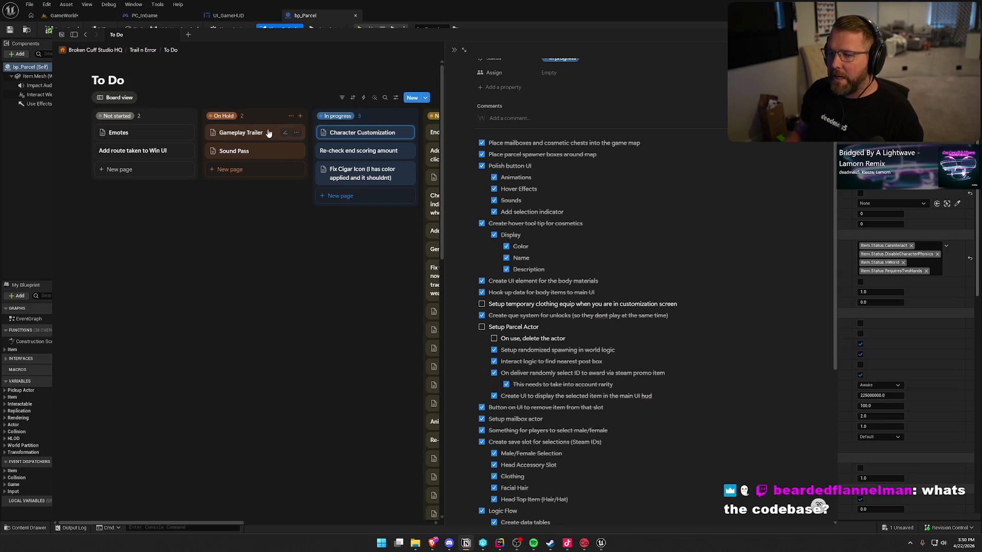
click(550, 10)
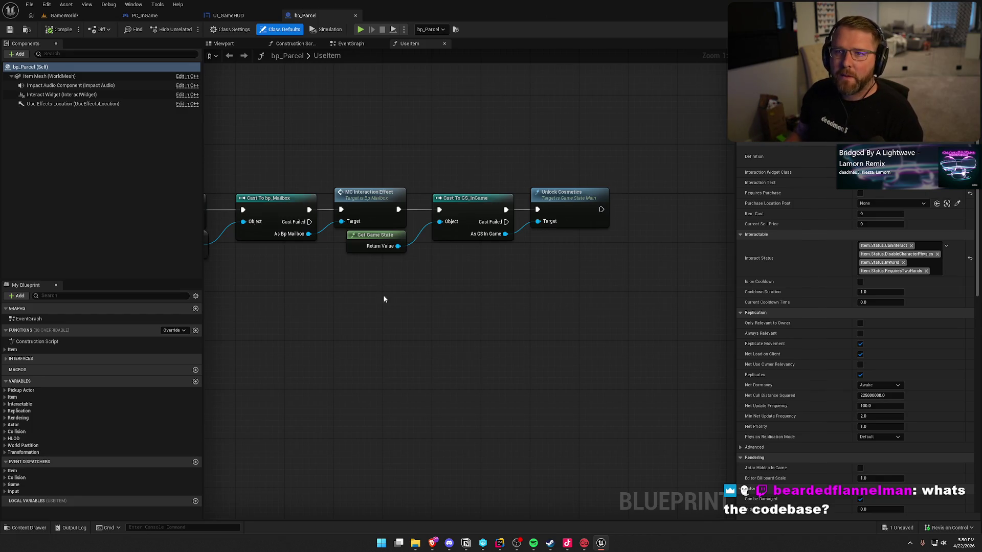
Pan the UseItem graph to show the Cast To bp_Mailbox node, then switch to Rider
mouse_move(384, 299)
mouse_down()
mouse_move(434, 353)
mouse_move(735, 300)
mouse_up()
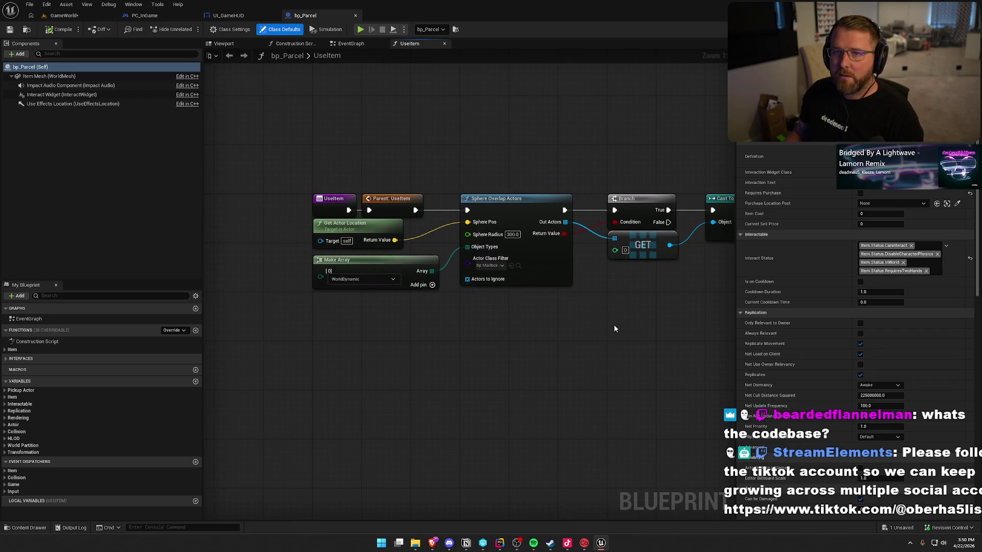
drag(634, 320, 561, 316)
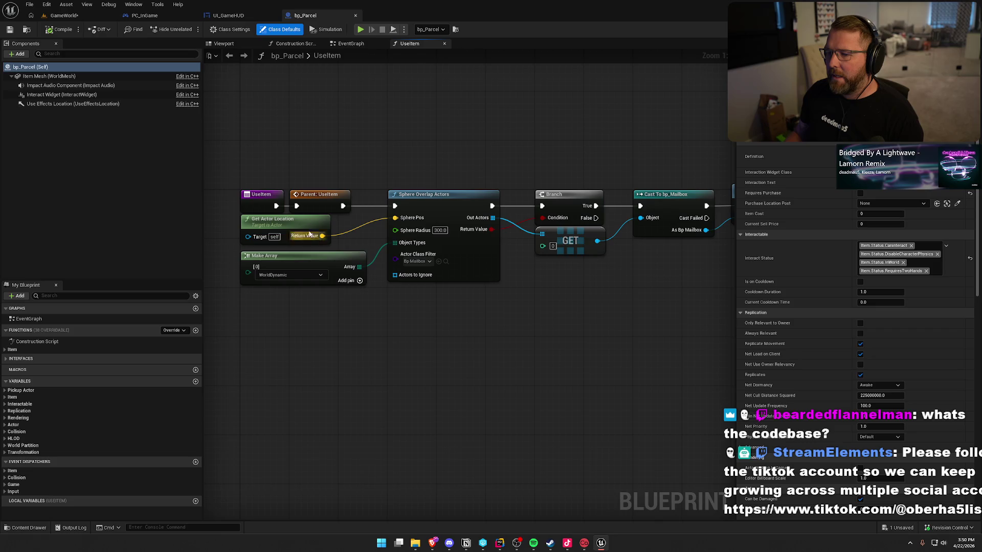
click(499, 543)
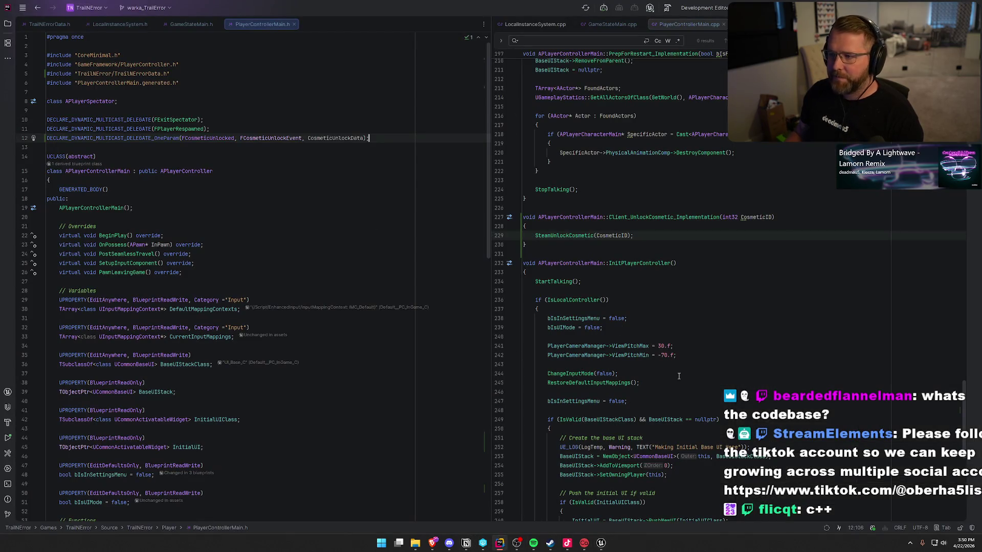
Inspect the StartTalking call at line 234 of PlayerControllerMain.cpp, then return to Unreal
click(688, 282)
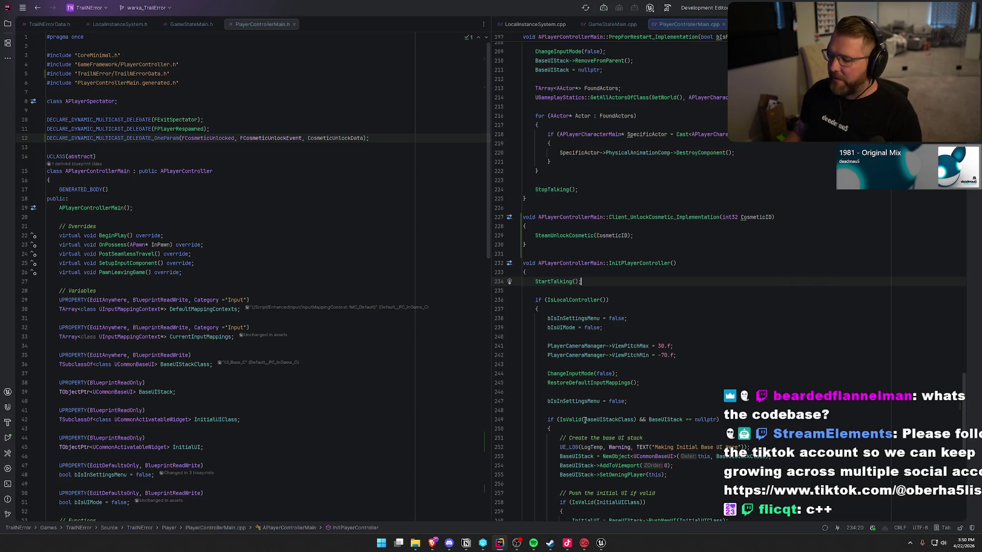
click(602, 544)
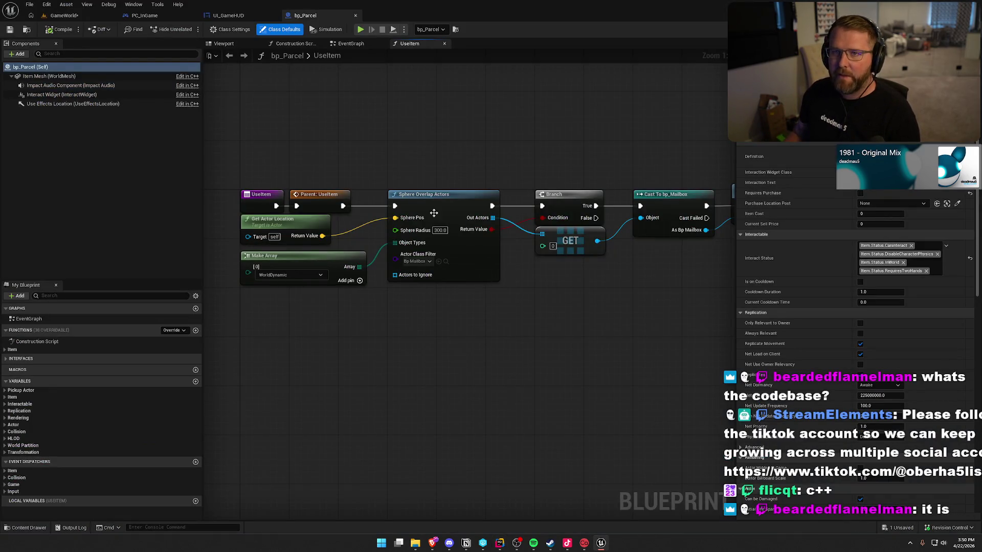
Add a Destroy Actor node after Unlock Cosmetics in the UseItem graph
drag(584, 364, 575, 383)
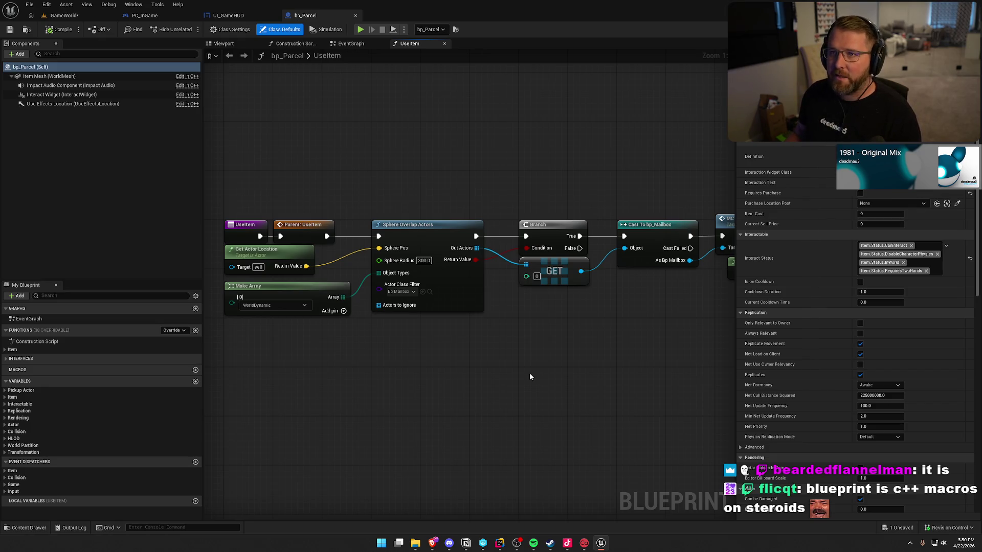
mouse_move(519, 355)
mouse_down()
mouse_move(374, 346)
mouse_move(706, 287)
mouse_up()
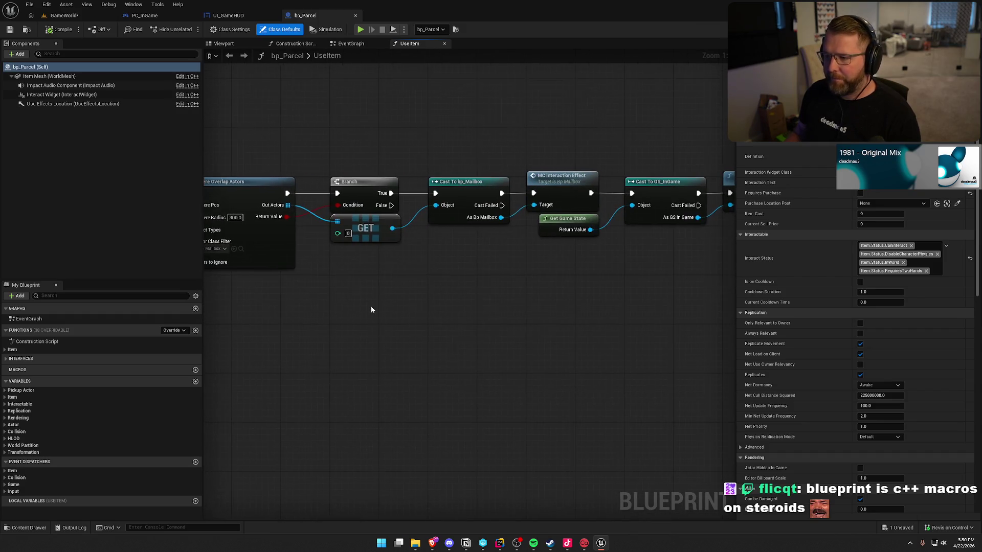
mouse_move(463, 312)
mouse_down()
mouse_move(723, 301)
mouse_move(274, 253)
mouse_move(565, 309)
mouse_move(313, 318)
mouse_move(391, 300)
mouse_move(602, 307)
mouse_move(306, 312)
mouse_up()
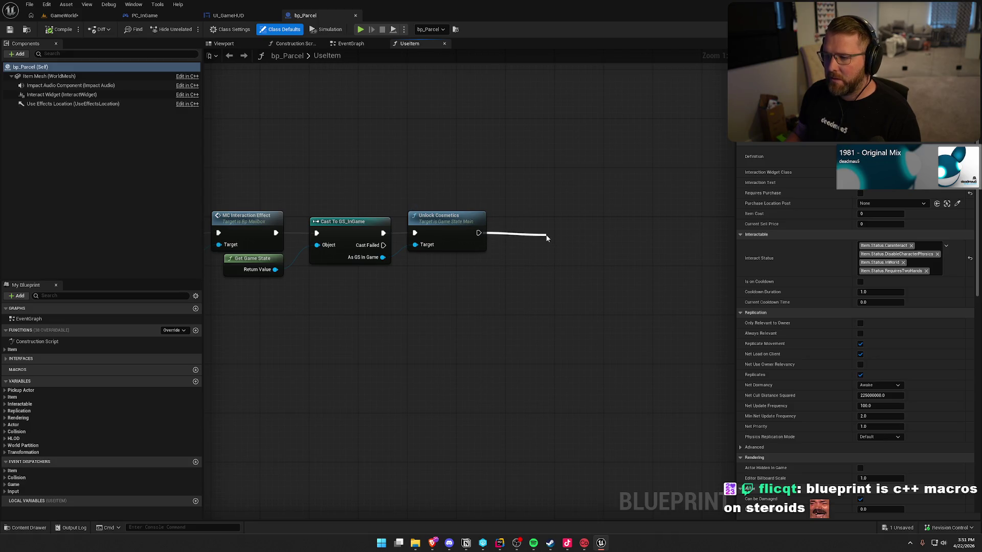
drag(546, 238, 530, 230)
text(destroy)
key(Return)
click(242, 135)
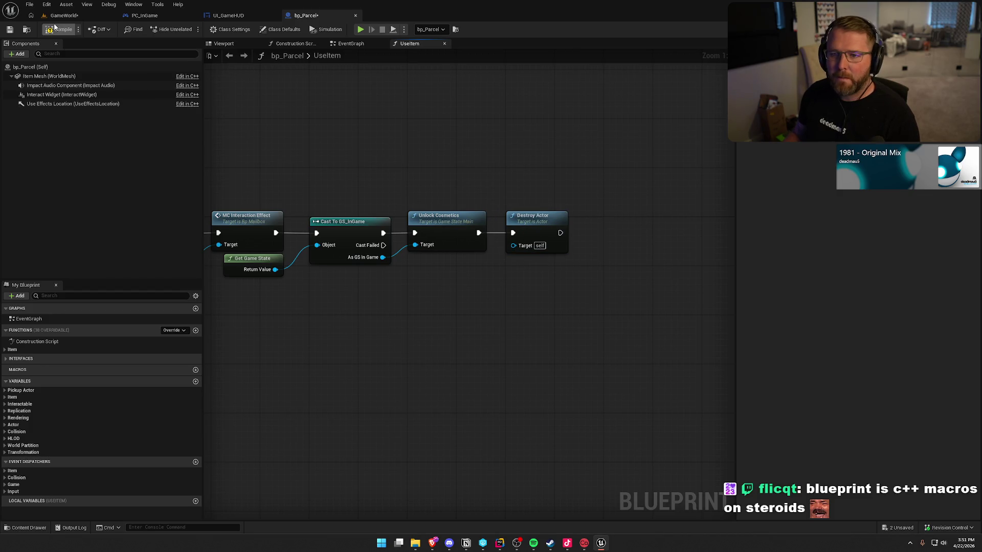
Compile and save bp_Parcel, save all on the GameWorld level, and start Play
key(ctrl+s)
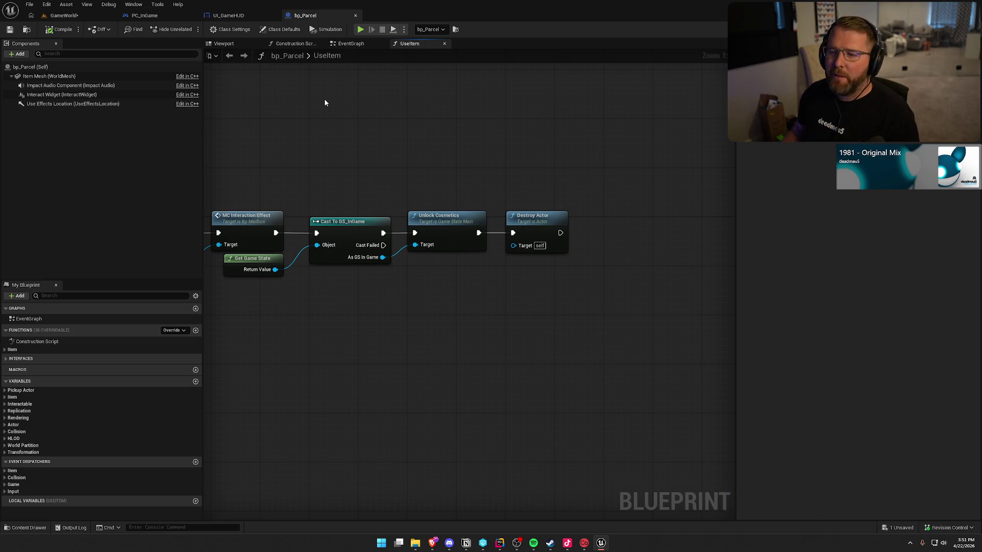
click(63, 15)
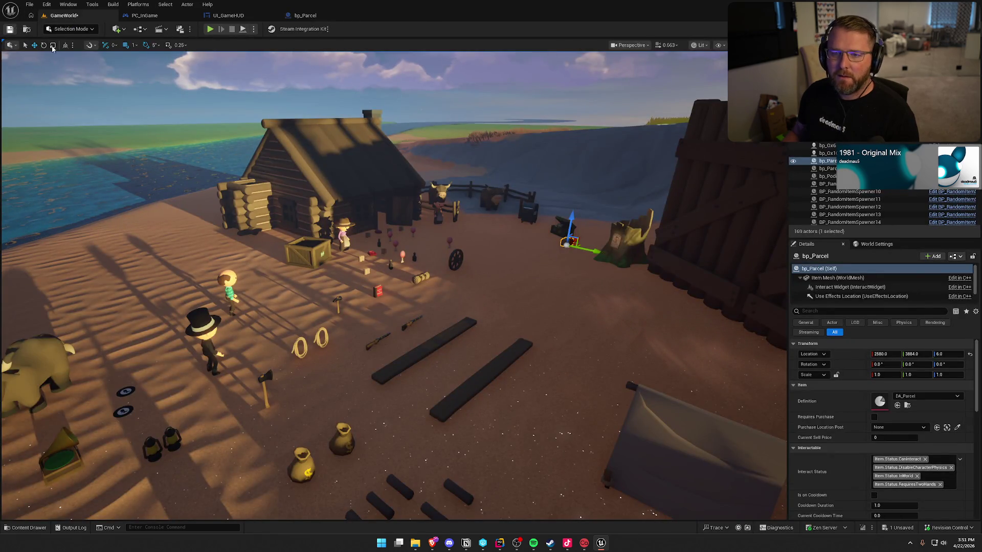
key(ctrl+s)
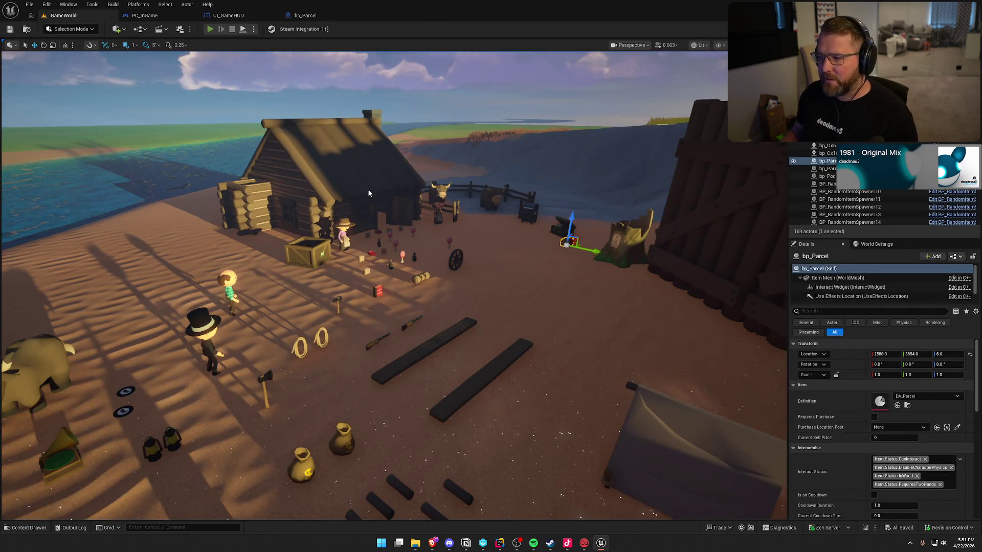
key(alt+p)
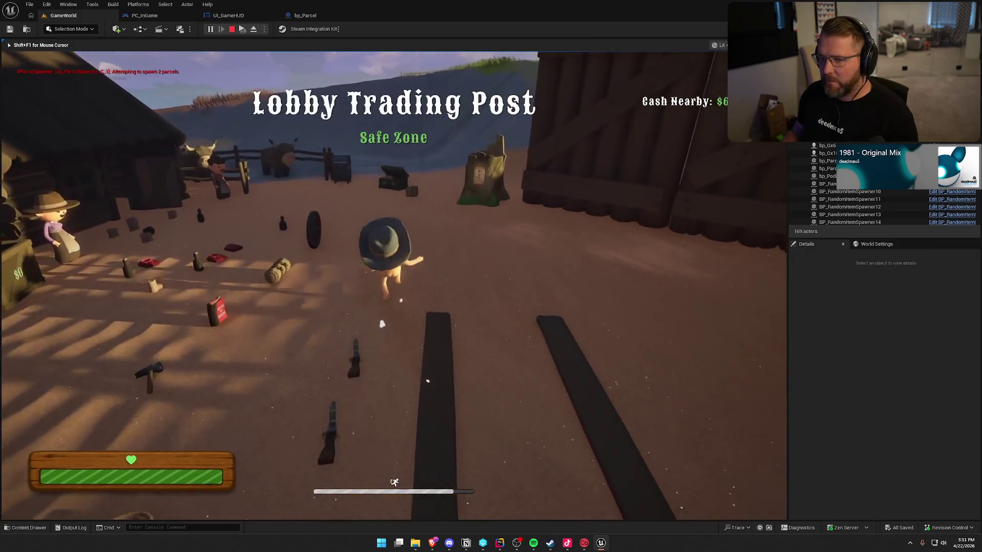
Deposit the parcel at the trading post to claim the cosmetic, then stop the session
key(w)
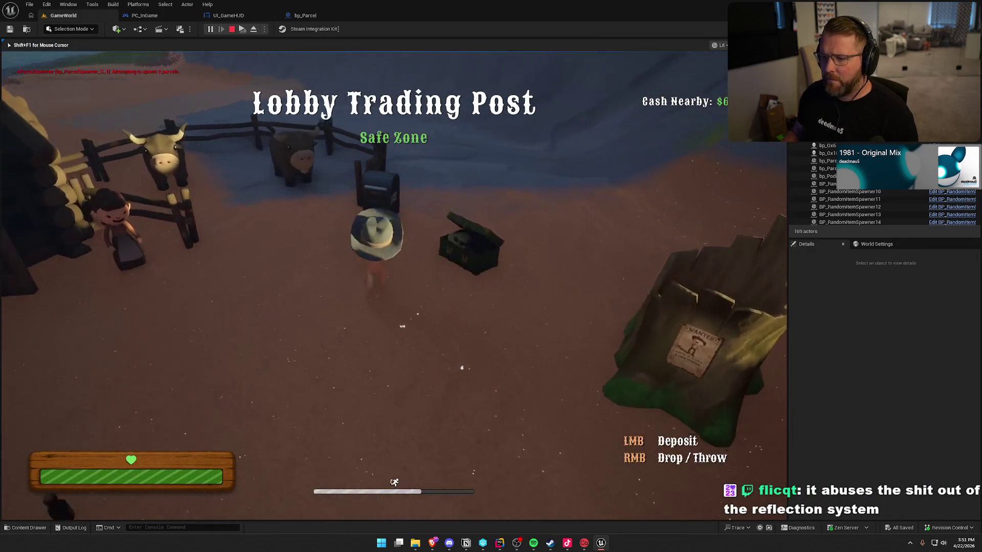
click(393, 285)
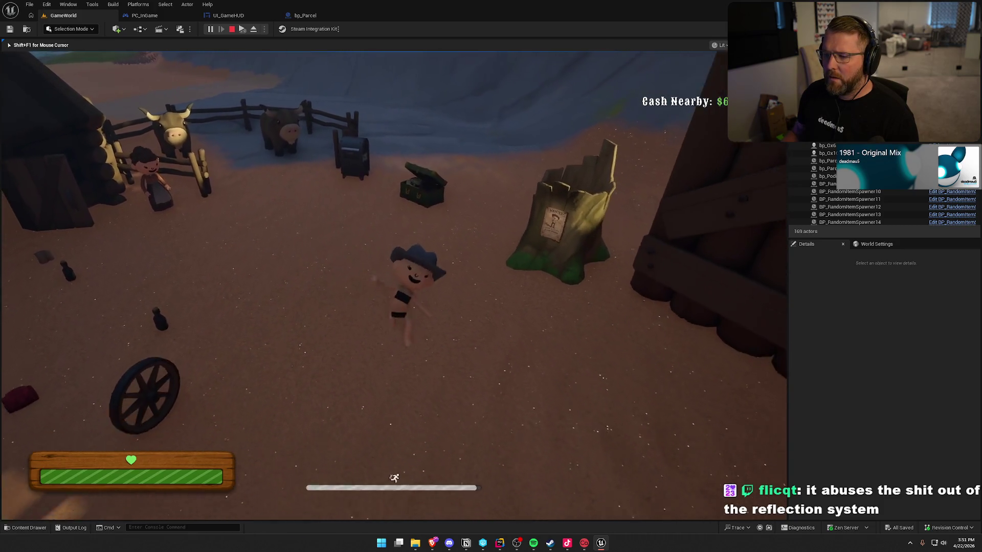
key(w)
key(e)
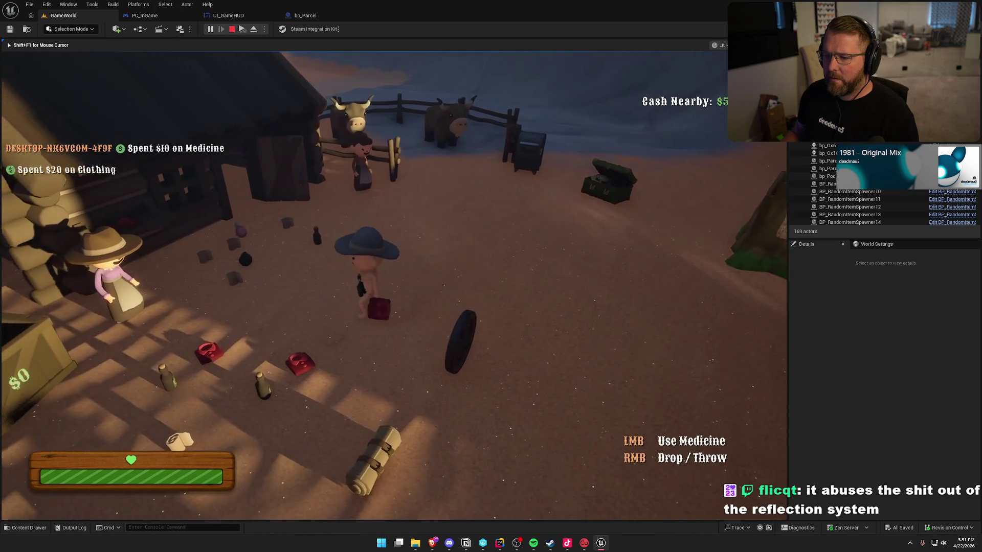
key(shift+w)
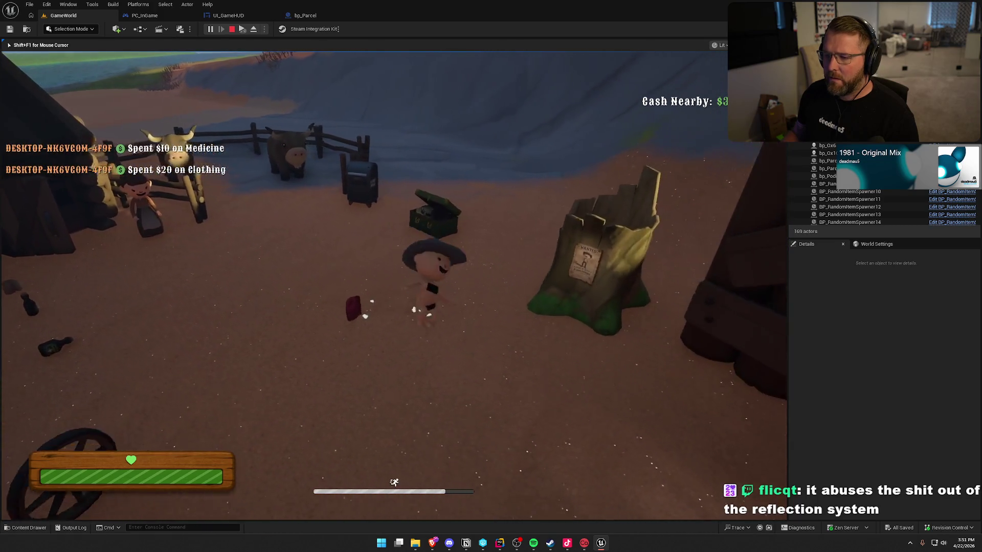
key(Escape)
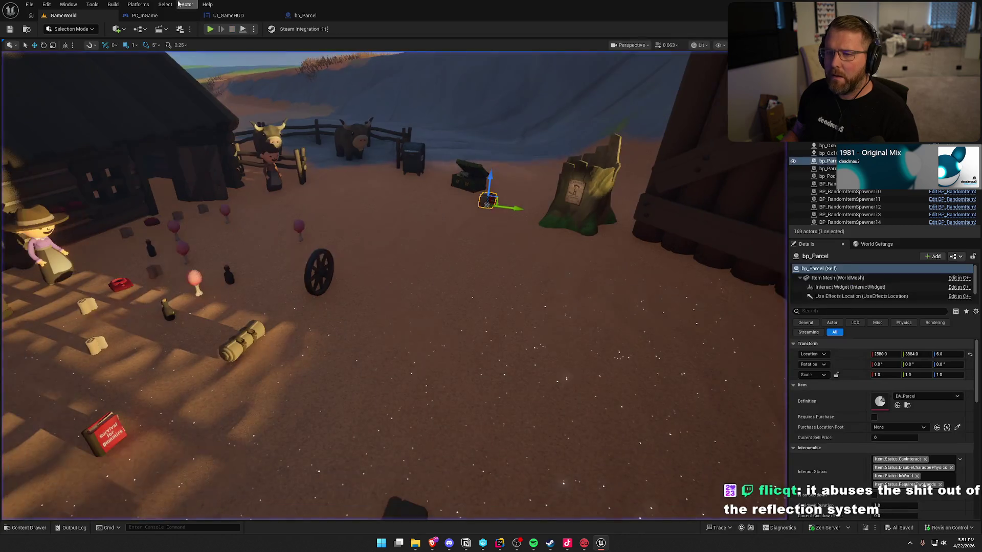
Run a second play session toward the Lobby Trading Post, then stop it
key(alt+p)
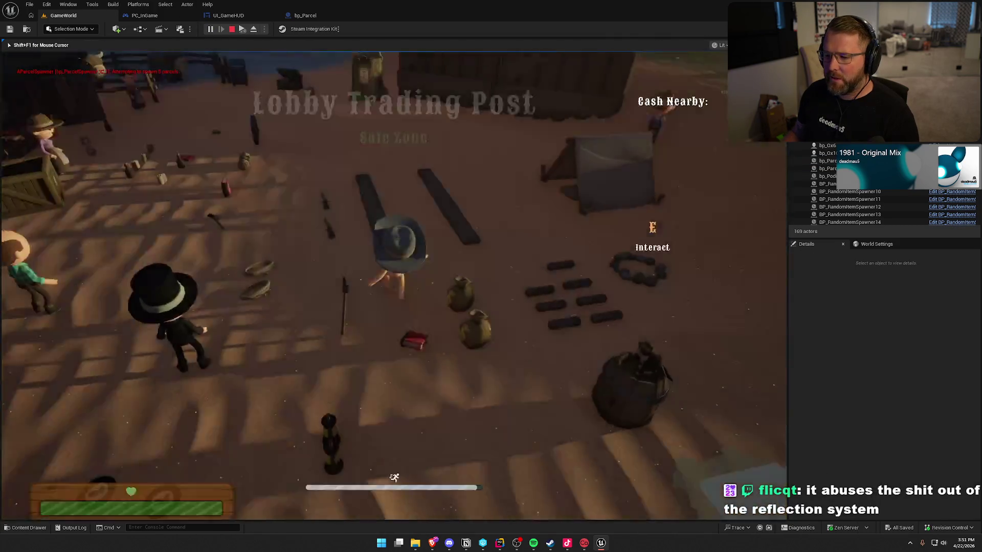
key(shift+w)
key(super)
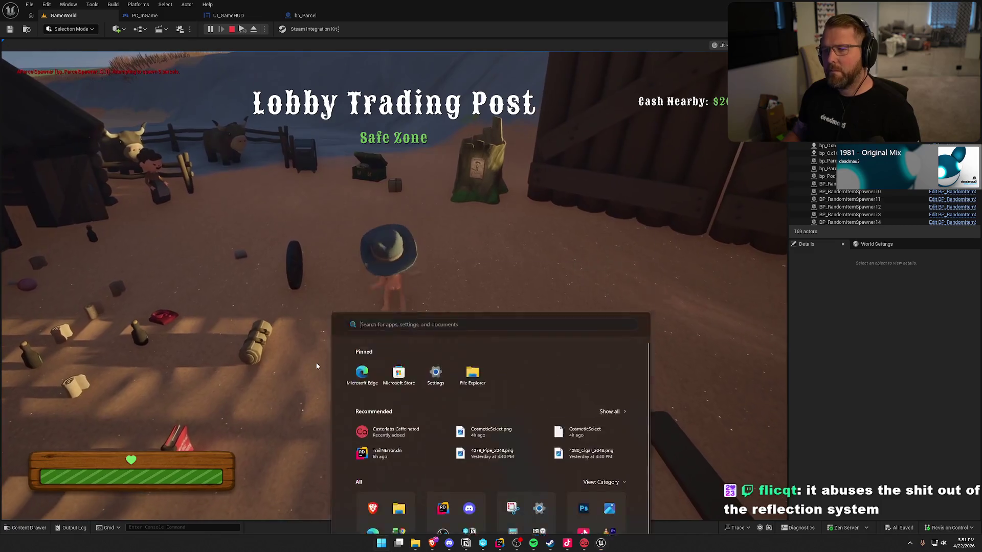
key(super)
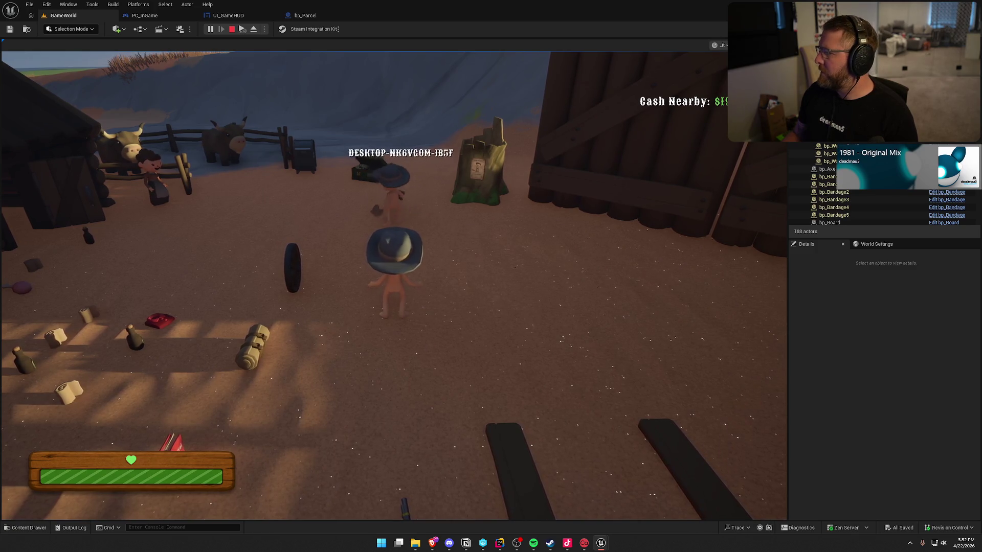
key(Escape)
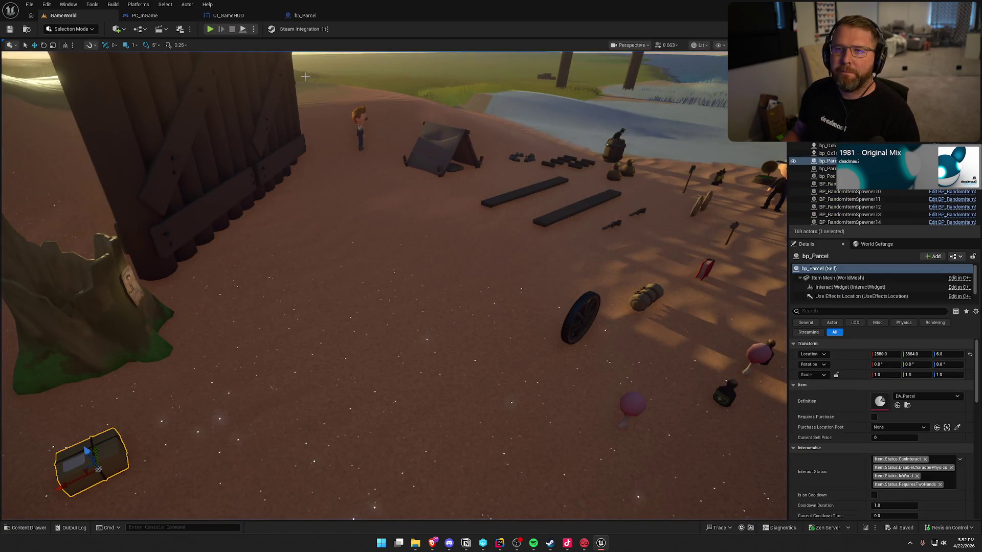
Reopen the bp_Parcel UseItem graph and bring up the Notion To Do board
drag(395, 166, 406, 187)
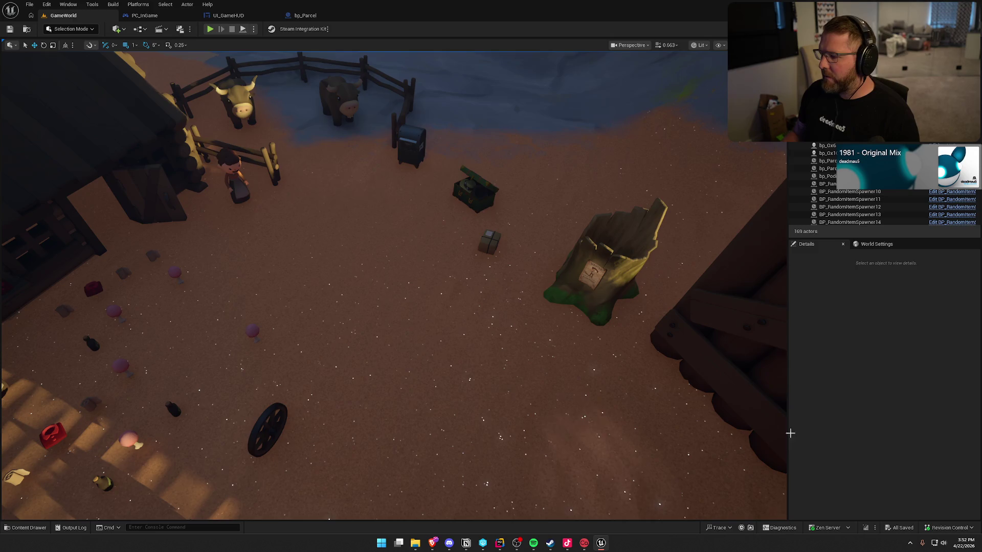
click(313, 19)
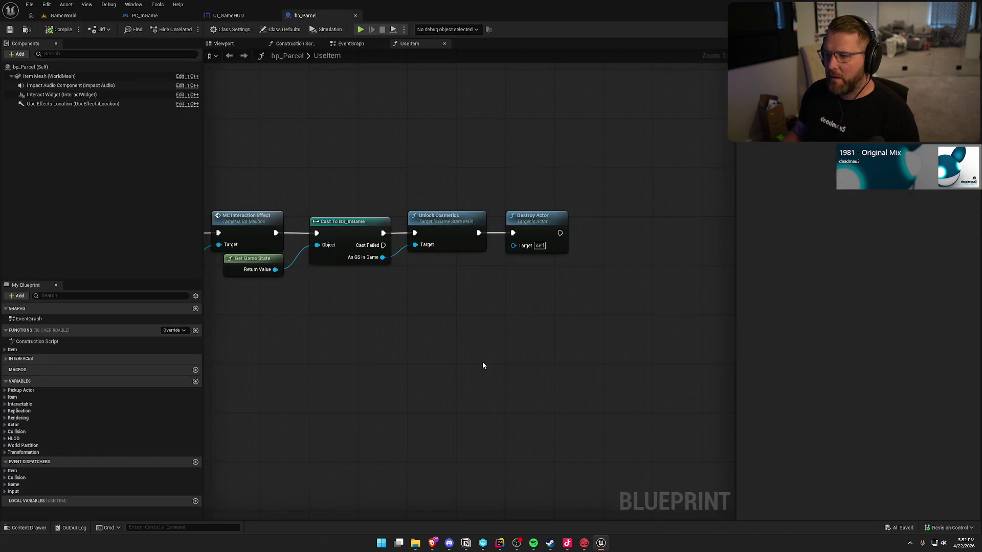
scroll(483, 361, up, 3)
click(466, 543)
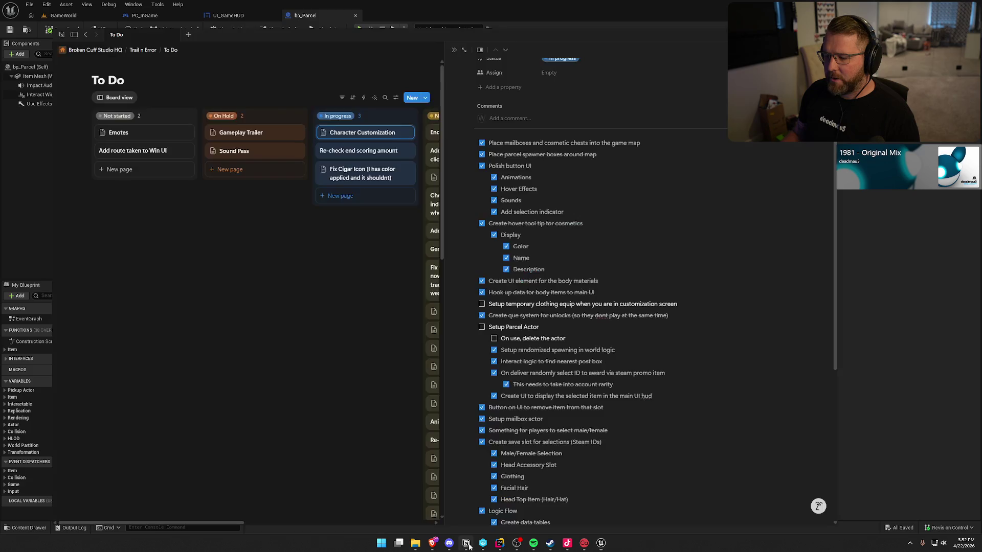
Tick 'On use, delete the actor' under Setup Parcel Actor, then switch back to Unreal
click(494, 339)
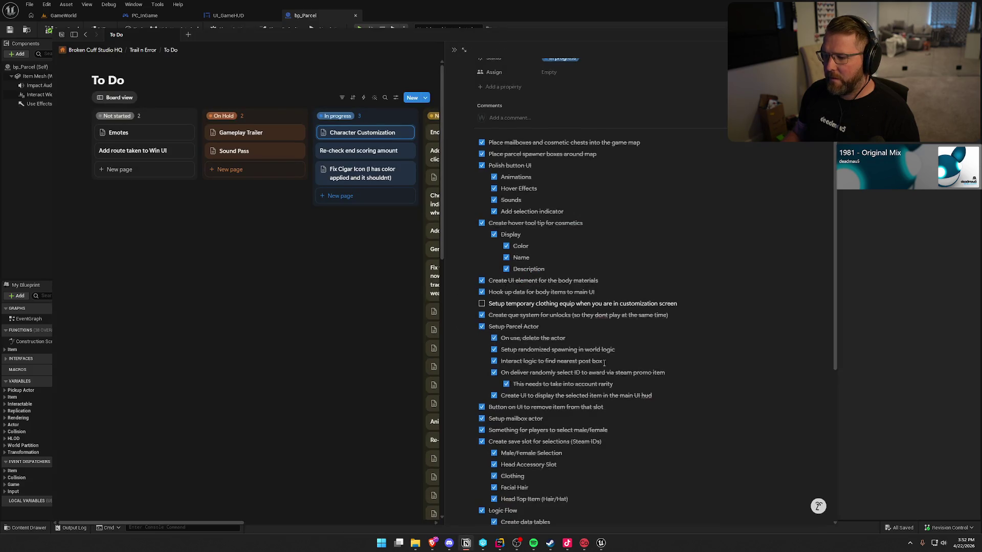
scroll(496, 341, down, 3)
scroll(511, 351, up, 4)
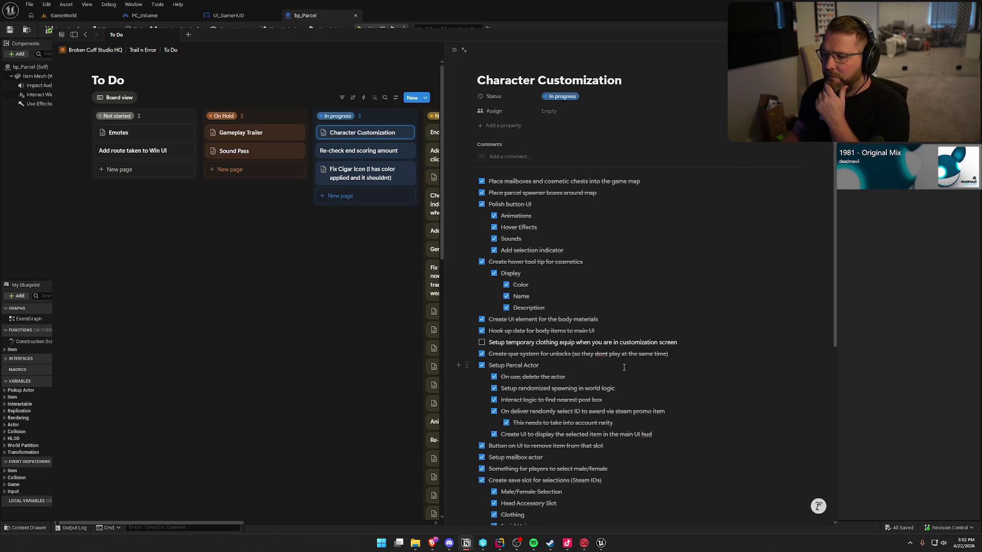
key(alt+Tab)
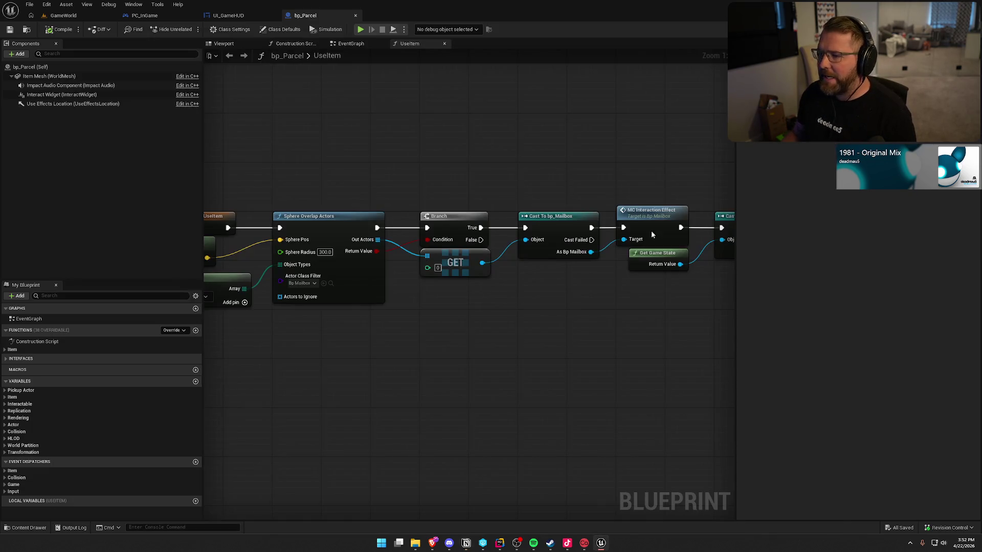
Play-test the GameWorld level and open customization at the Lobby Trading Post chest
click(66, 15)
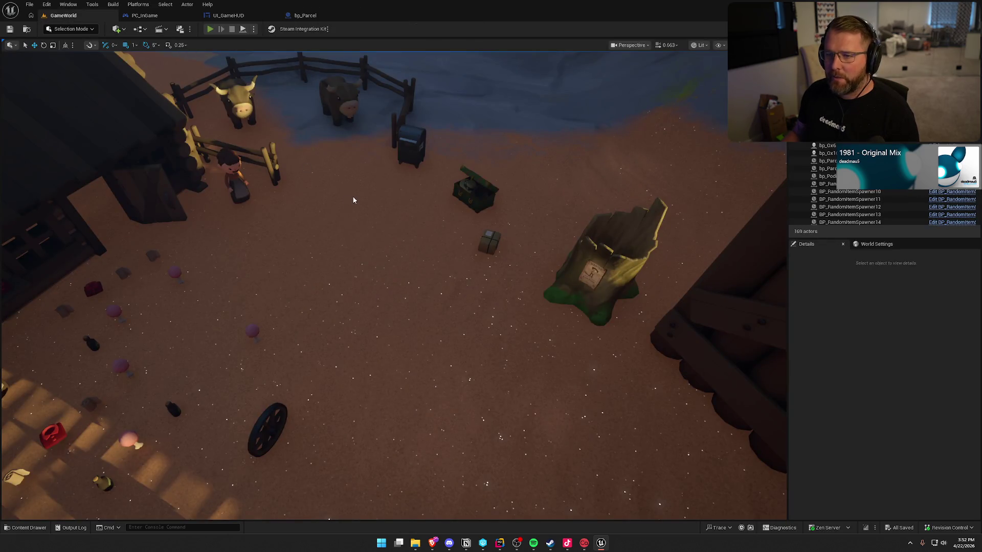
key(alt+p)
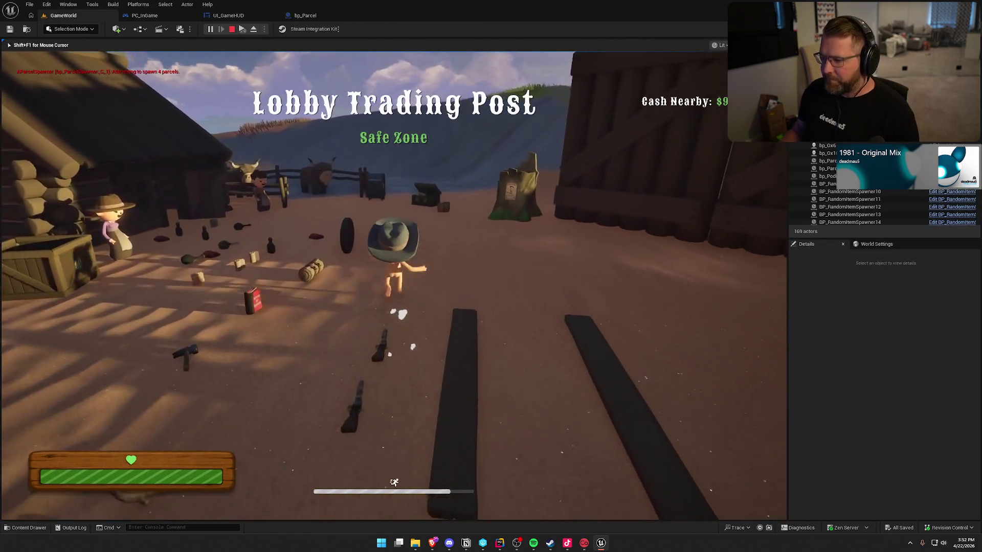
key(w)
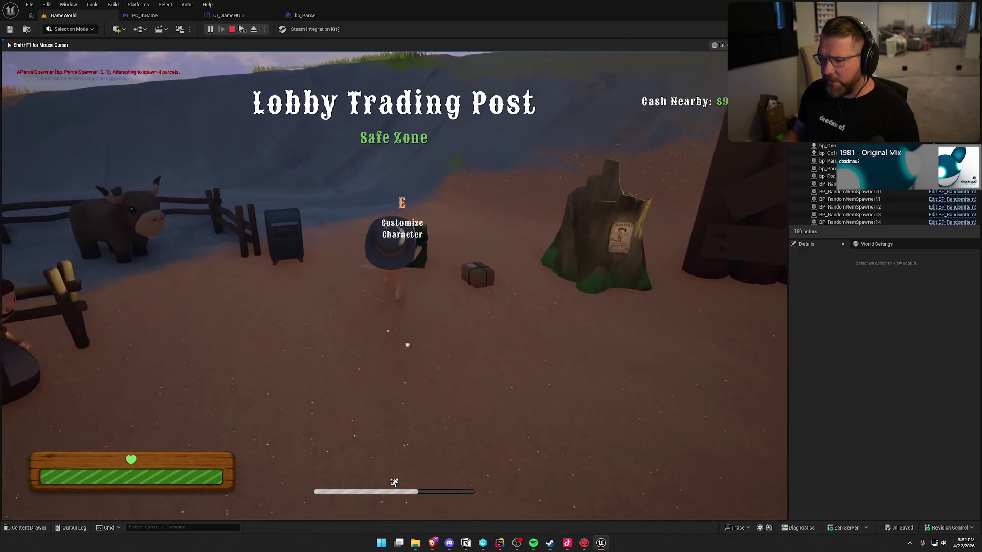
key(e)
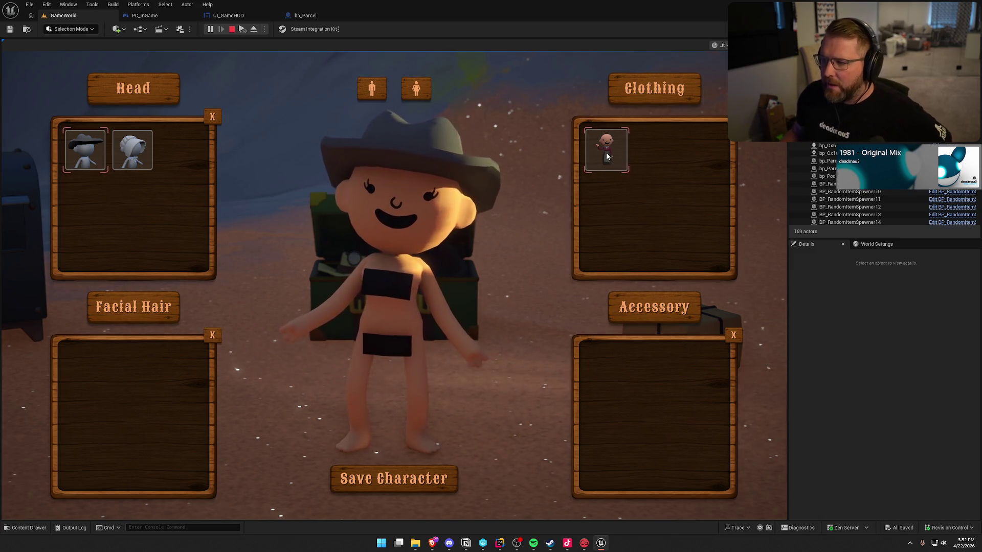
Buy $20 of clothing, then reopen the customizer to see the cowboy hat and red dress
key(Escape)
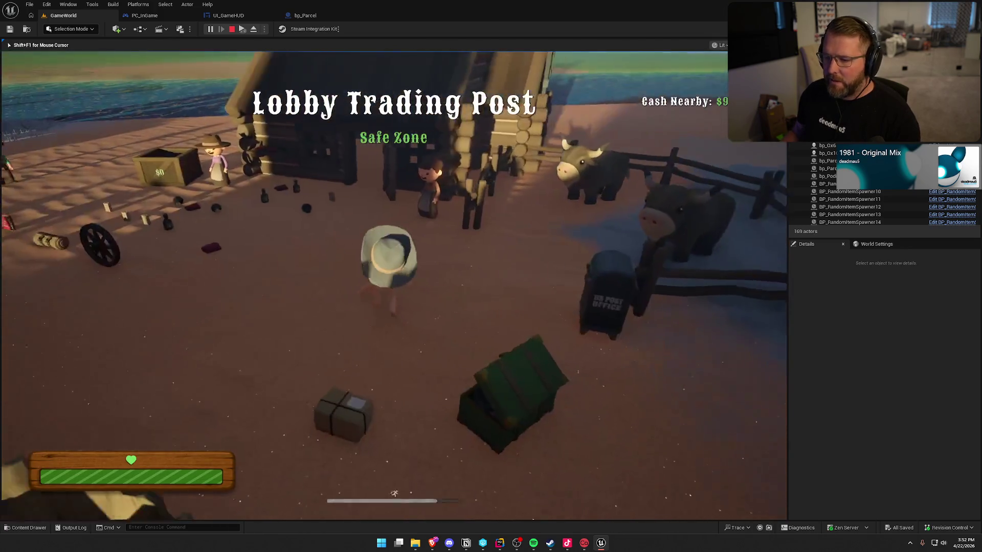
key(w)
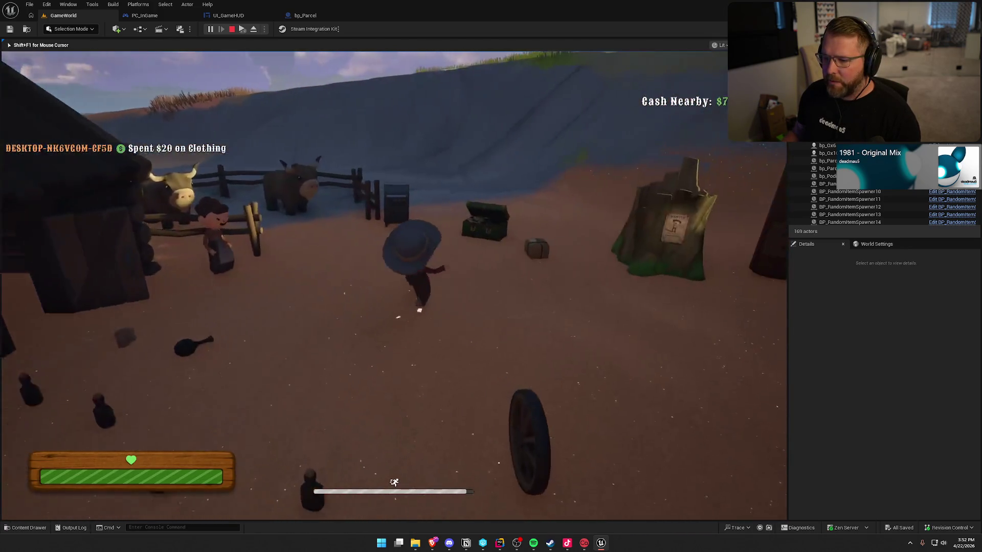
key(e)
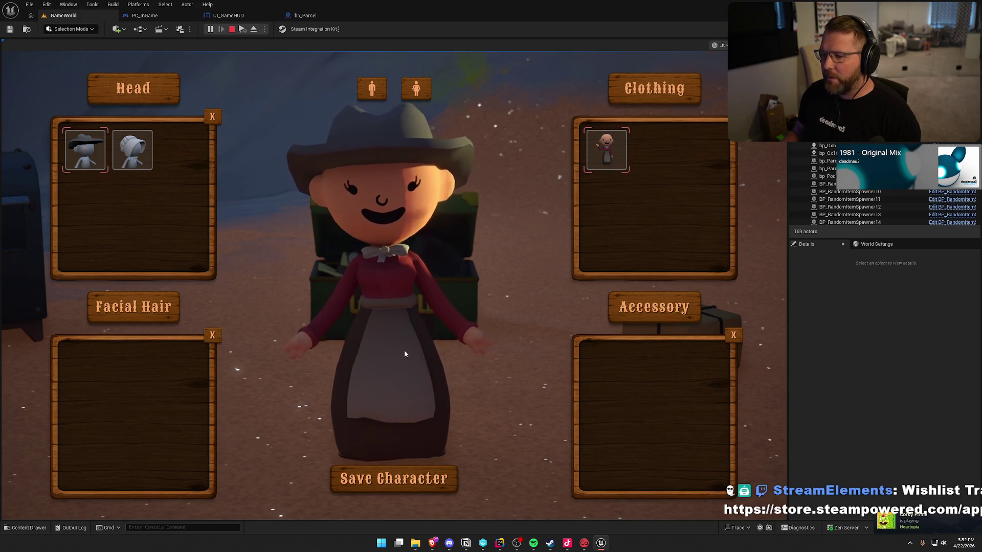
Walk to the red clothing pickup, end the play session, and select the customization chest
click(394, 478)
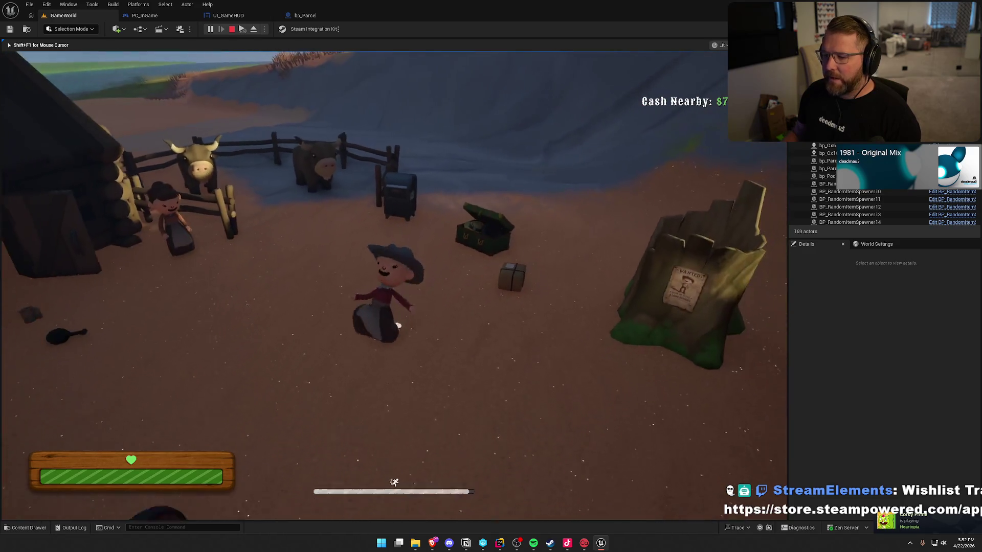
key(w)
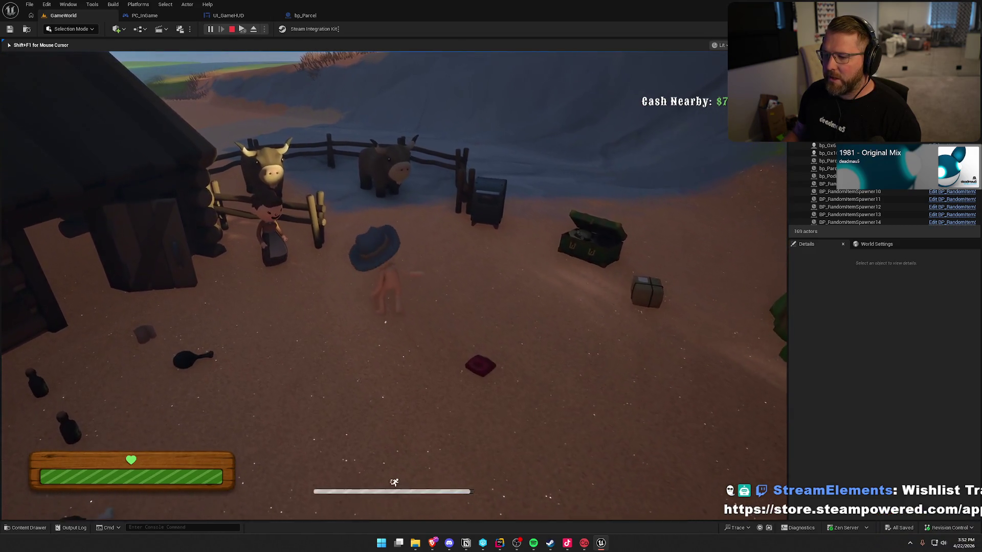
key(d)
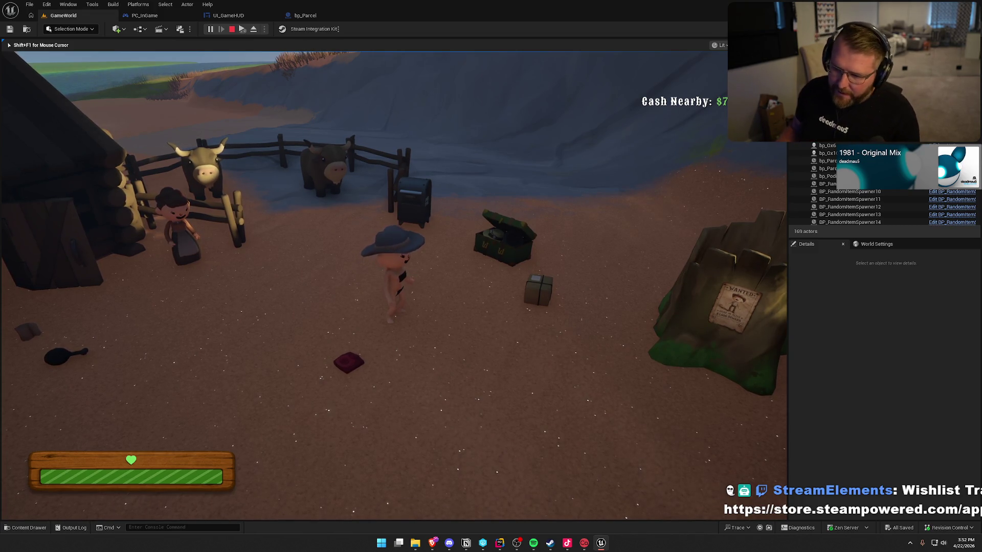
key(s)
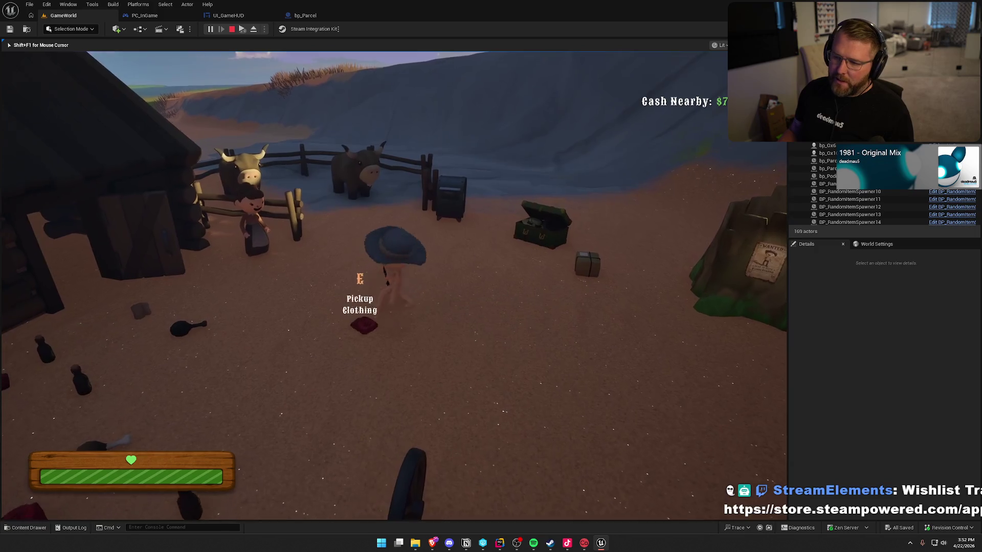
key(d)
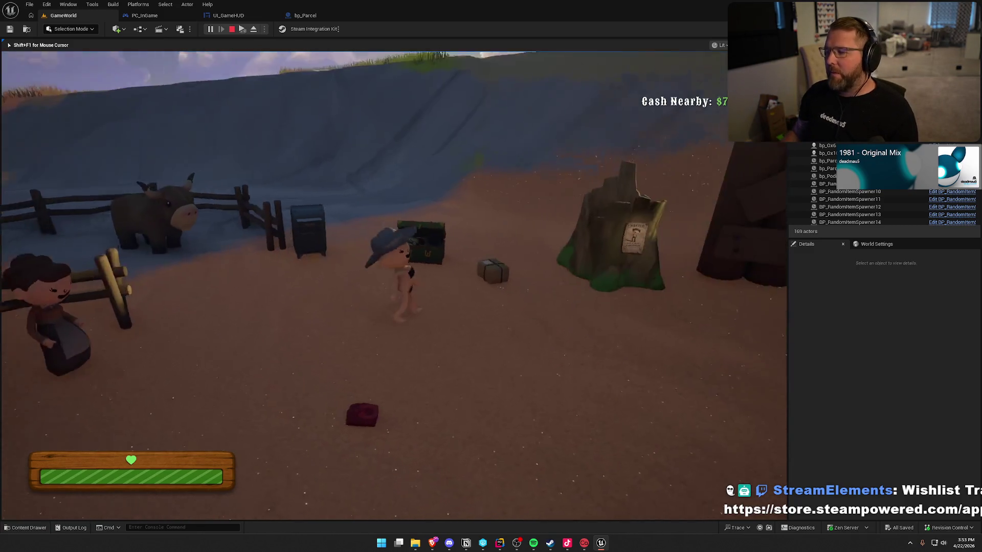
key(Escape)
click(405, 218)
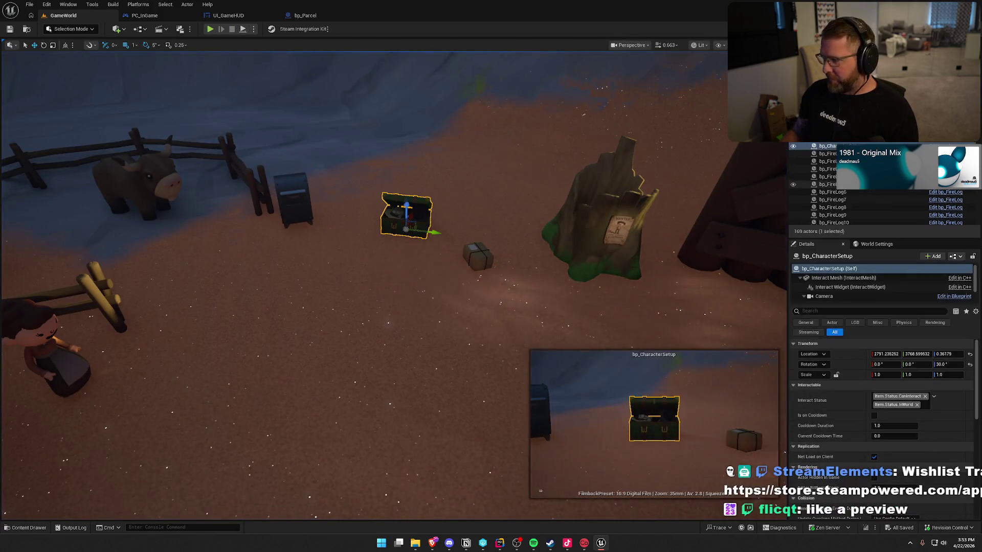
Open bp_CharacterSetup's BP_Interact graph and pan right to the final Set Visibility nodes
key(ctrl+e)
scroll(664, 346, down, 4)
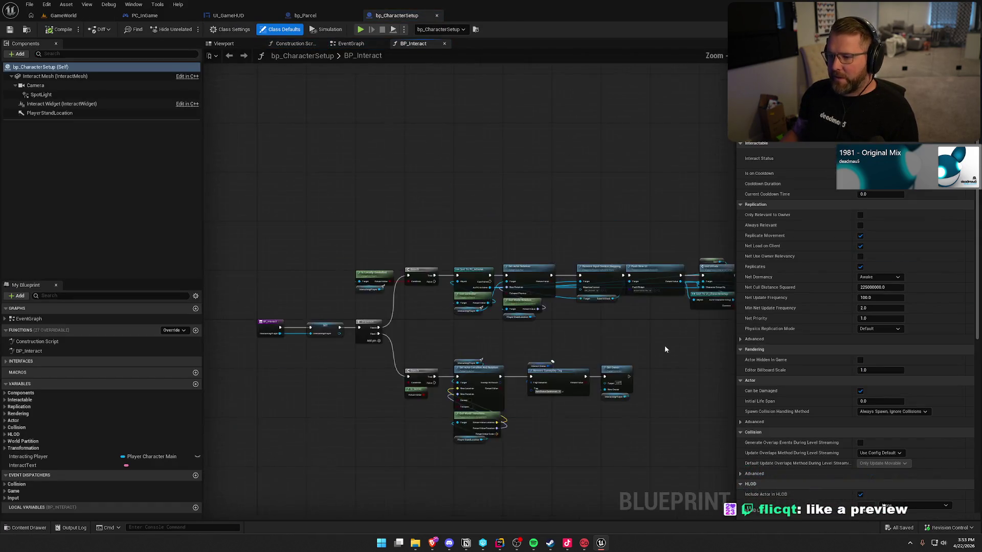
scroll(533, 269, up, 4)
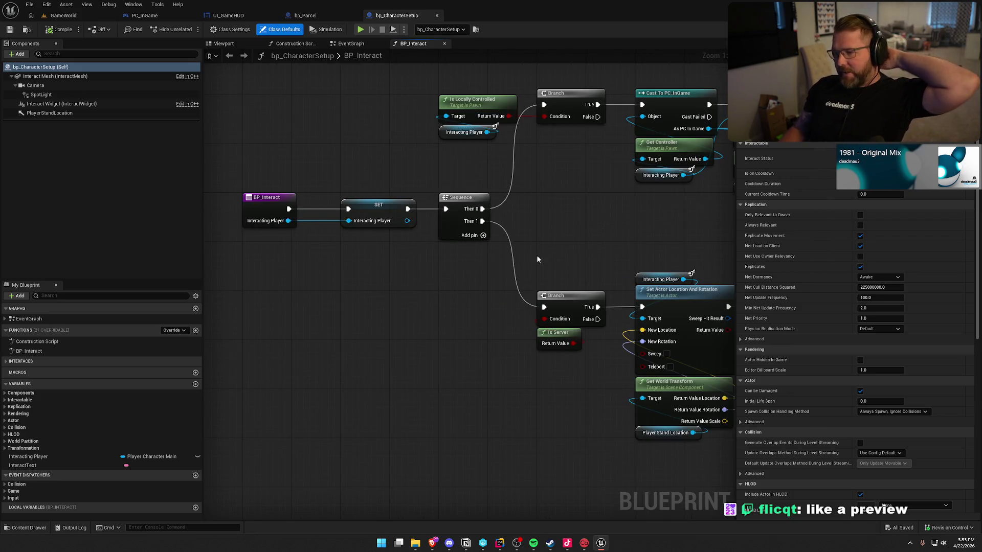
mouse_move(606, 214)
mouse_down()
mouse_move(540, 292)
mouse_move(420, 298)
mouse_up()
drag(281, 176, 407, 269)
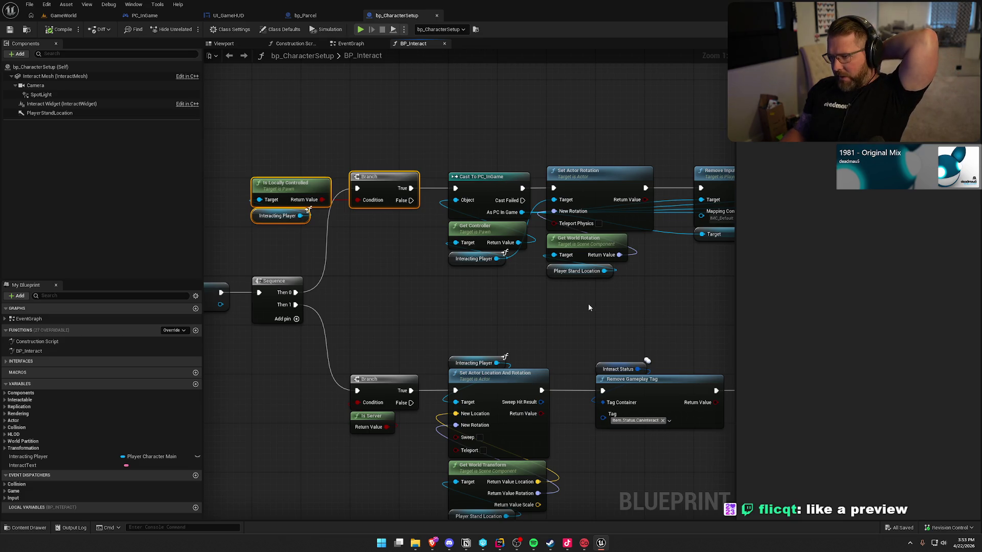
drag(588, 307, 470, 310)
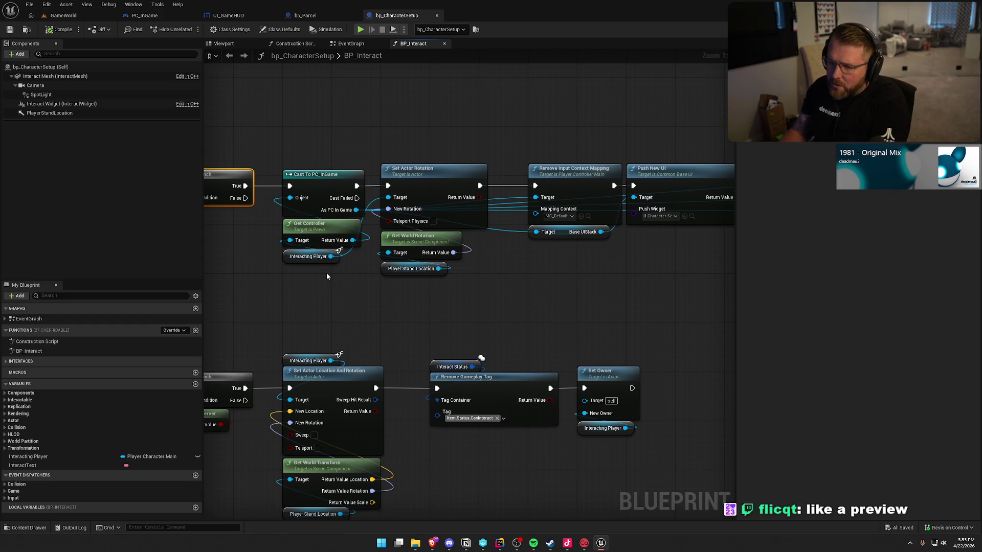
mouse_move(332, 258)
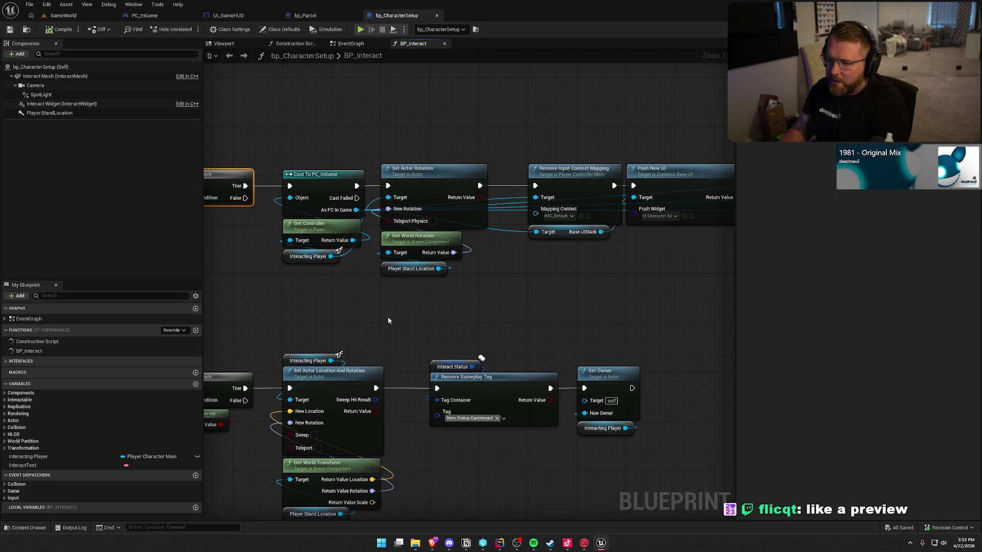
mouse_move(566, 297)
mouse_down()
mouse_move(376, 269)
mouse_move(239, 287)
mouse_move(394, 302)
mouse_move(259, 318)
mouse_up()
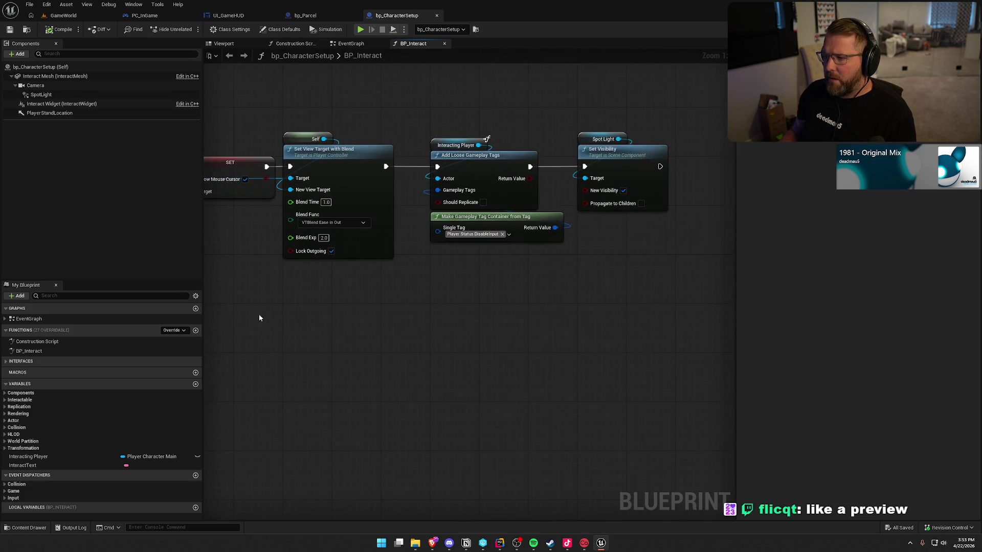
Add Get Ability System Component from Interacting Player below Set Visibility
drag(414, 318, 330, 313)
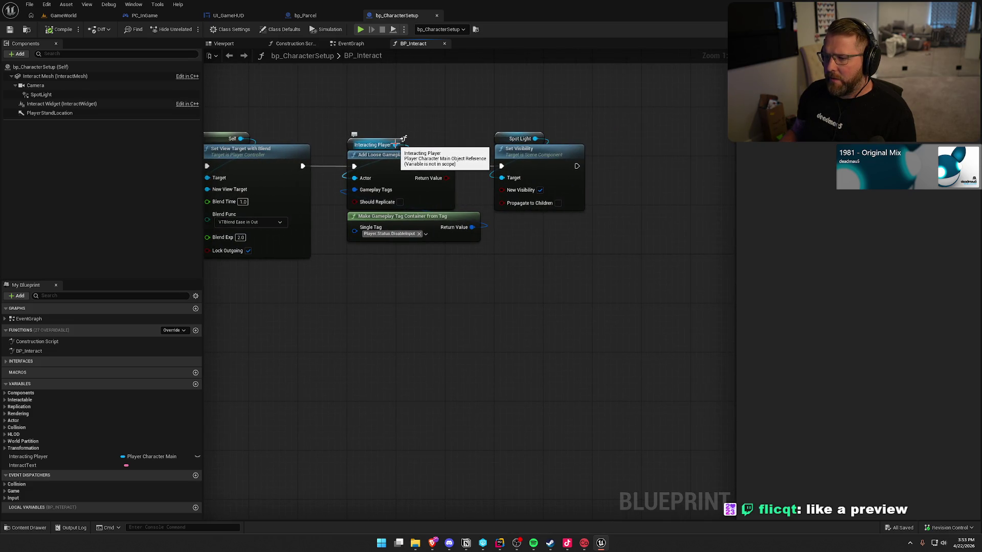
drag(396, 145, 430, 152)
drag(614, 197, 615, 197)
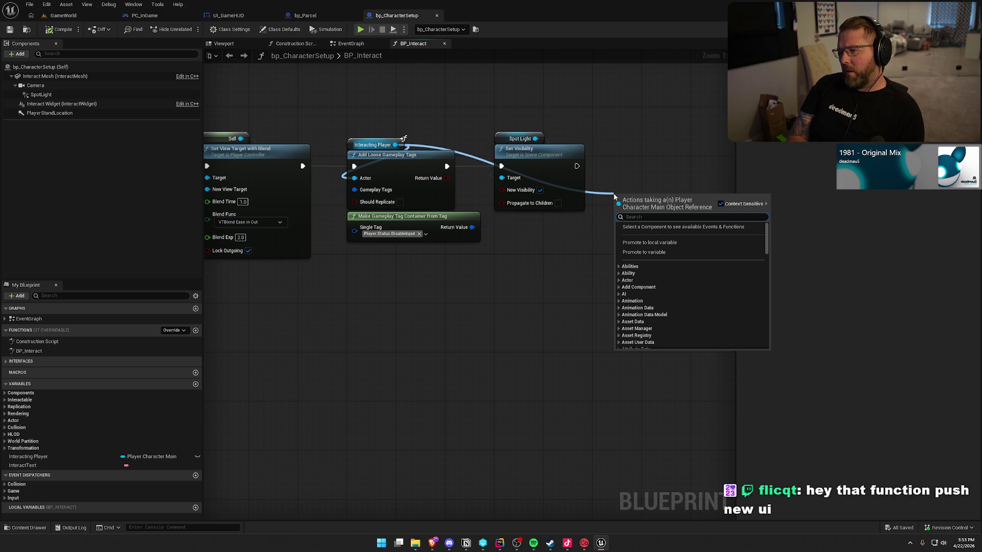
text(get ability)
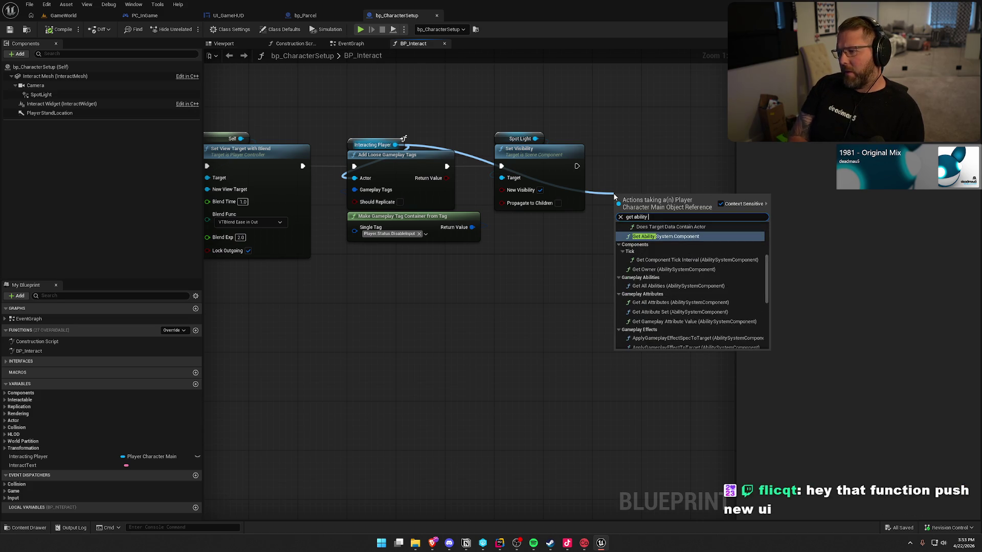
key(Return)
mouse_move(637, 204)
mouse_down()
mouse_move(557, 240)
mouse_move(534, 224)
mouse_move(606, 226)
mouse_up()
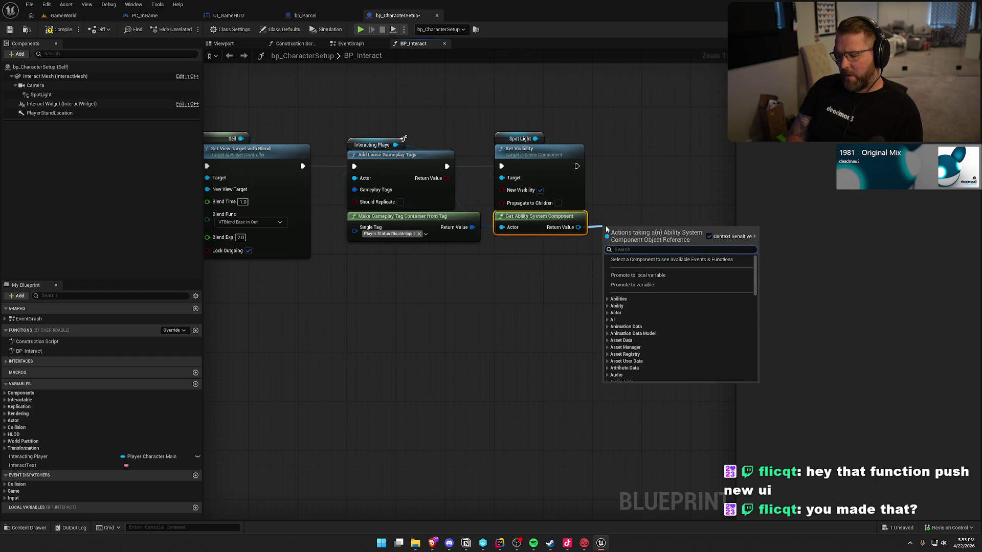
Add Has Matching Gameplay Tag checking the Player.Status.Clothed tag
text(has m)
key(Return)
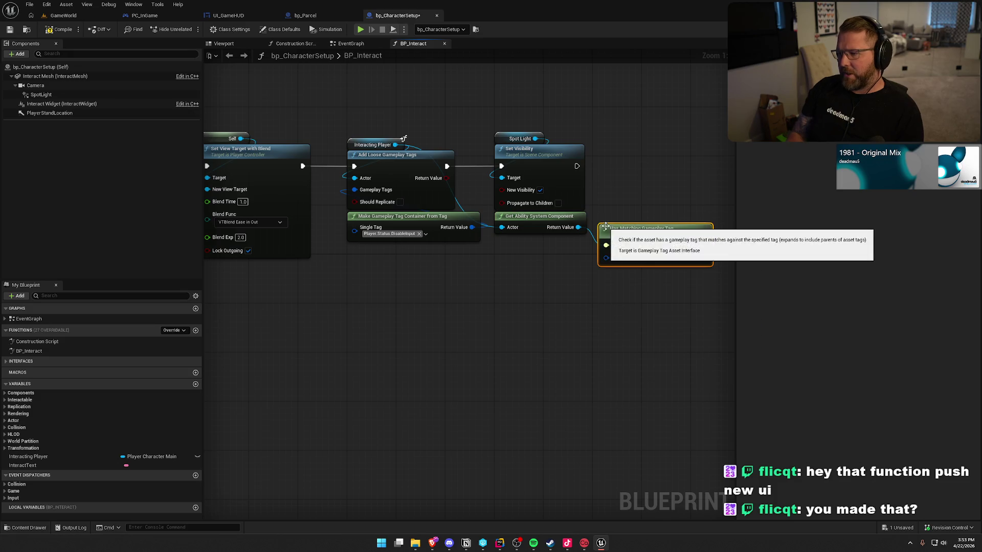
click(642, 240)
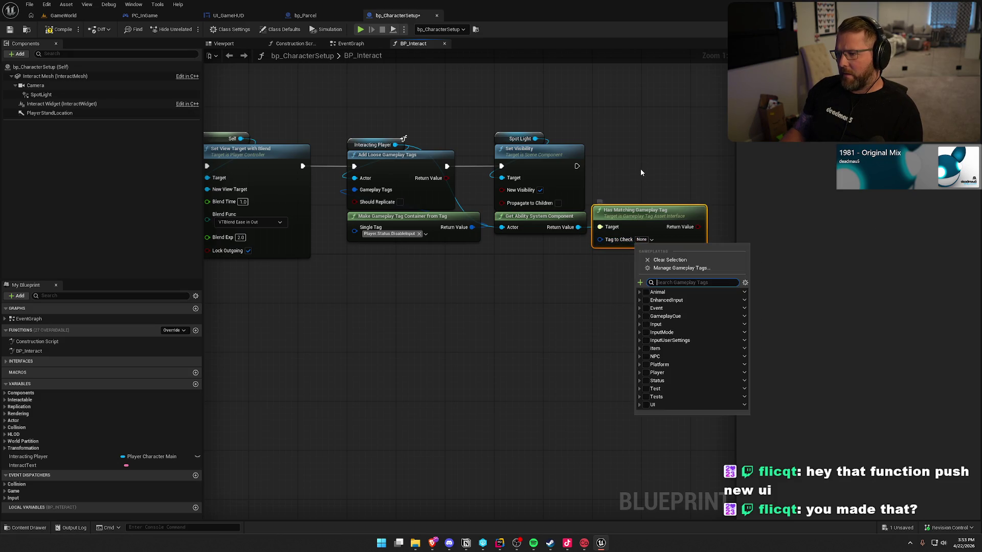
text(clothe)
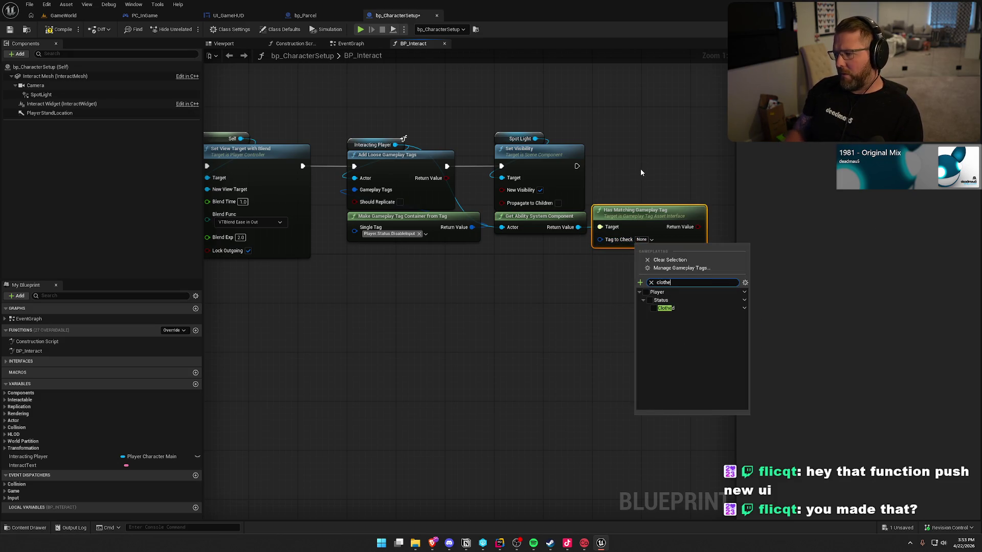
click(654, 309)
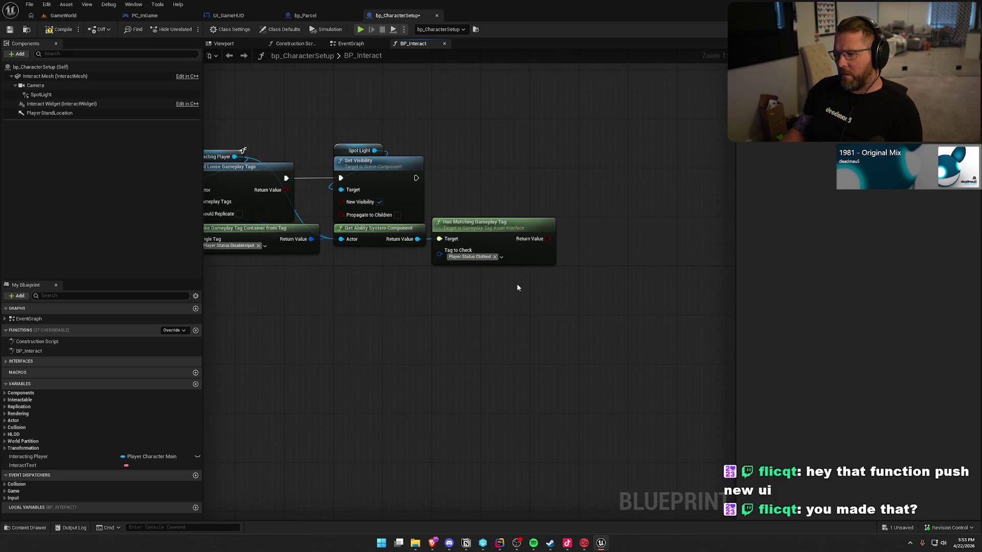
Place a Branch node for the clothed-tag check
click(541, 207)
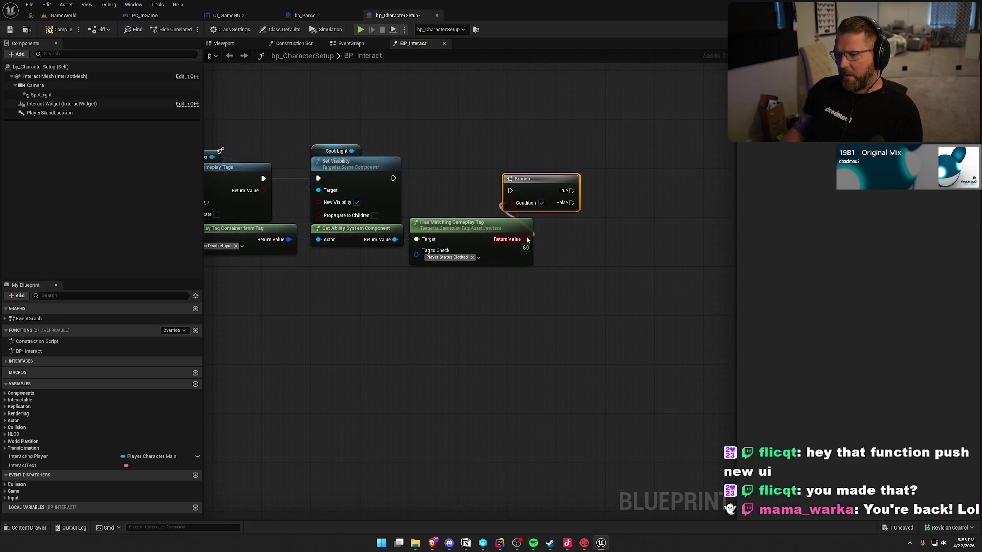
drag(527, 239, 527, 236)
key(Escape)
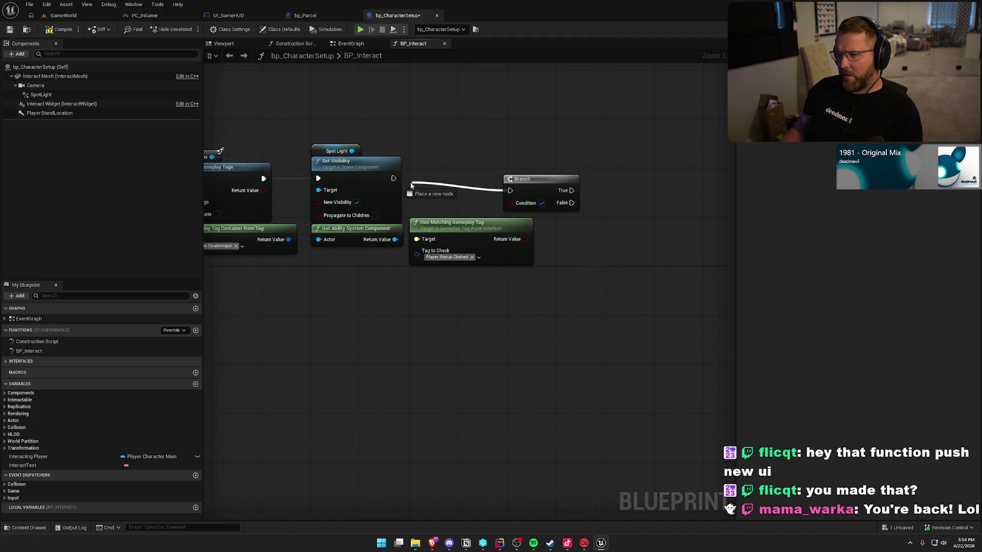
drag(514, 184, 568, 178)
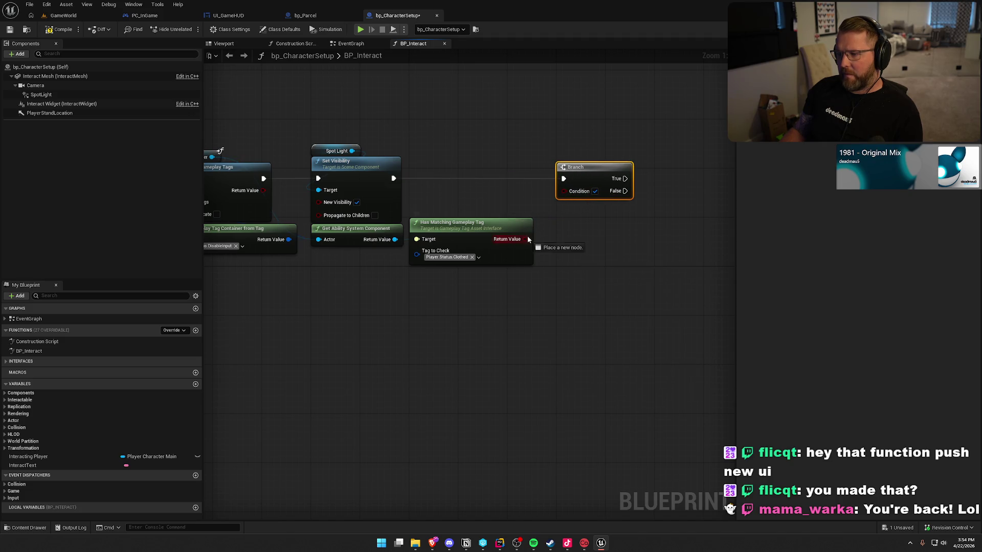
drag(552, 240, 551, 239)
text(not)
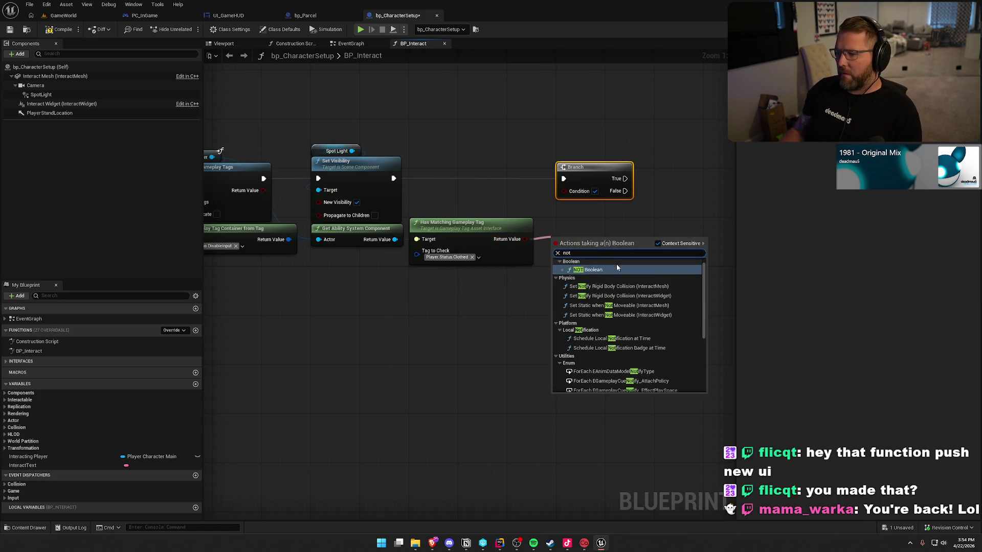
click(608, 274)
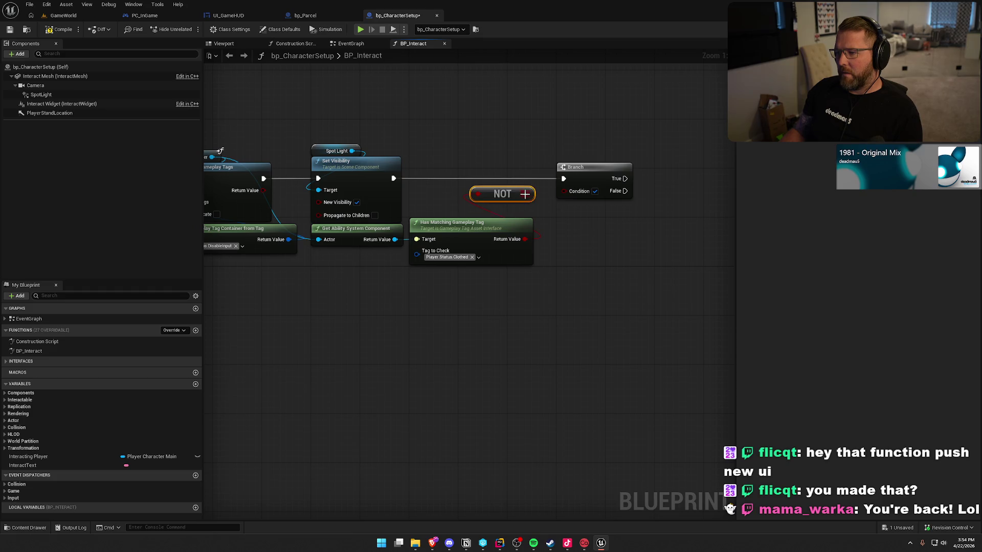
drag(526, 195, 564, 192)
mouse_move(575, 253)
mouse_down()
mouse_move(500, 274)
mouse_move(516, 283)
mouse_up()
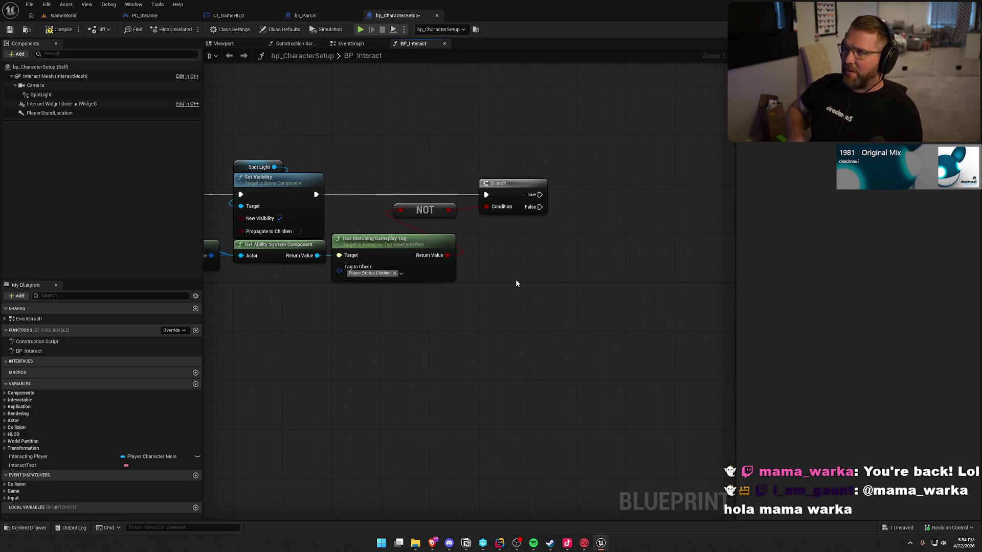
drag(515, 280, 449, 249)
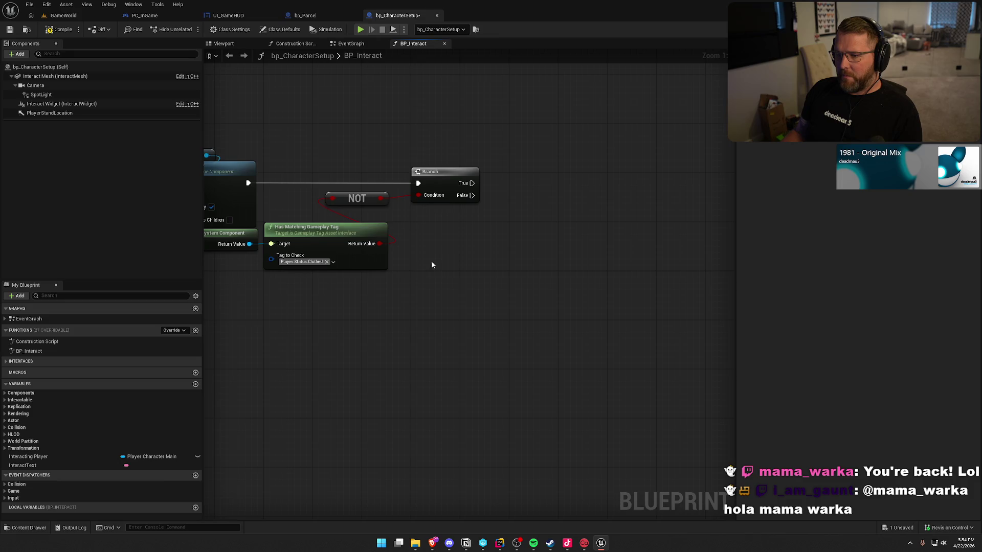
mouse_move(312, 149)
mouse_down()
mouse_move(463, 333)
mouse_move(563, 334)
mouse_up()
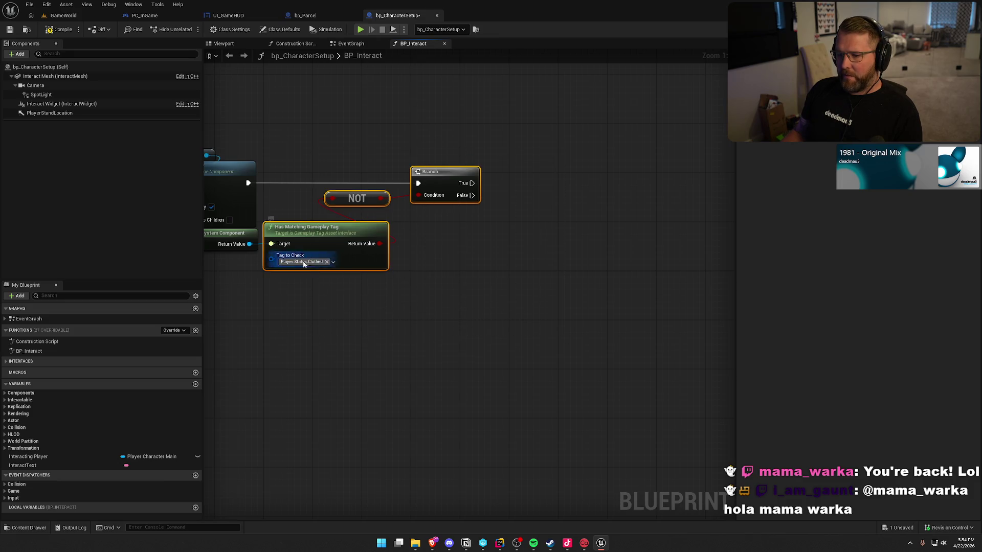
mouse_move(487, 250)
mouse_down()
mouse_move(458, 254)
mouse_move(503, 308)
mouse_up()
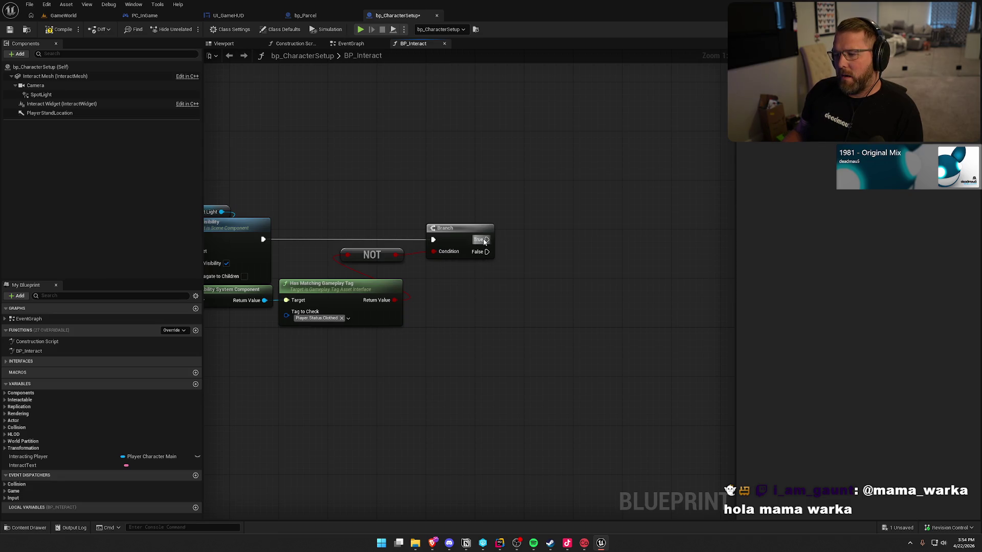
drag(487, 239, 558, 241)
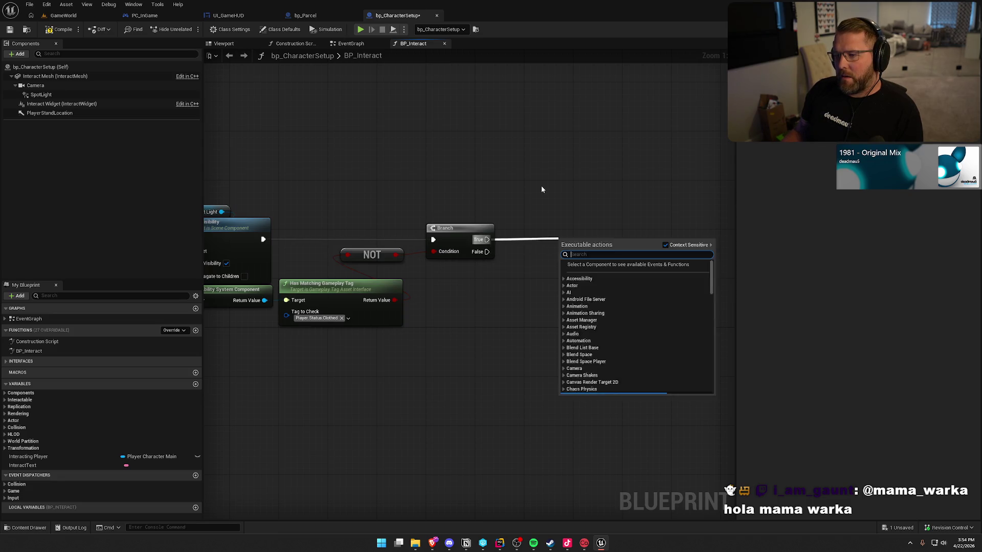
click(541, 186)
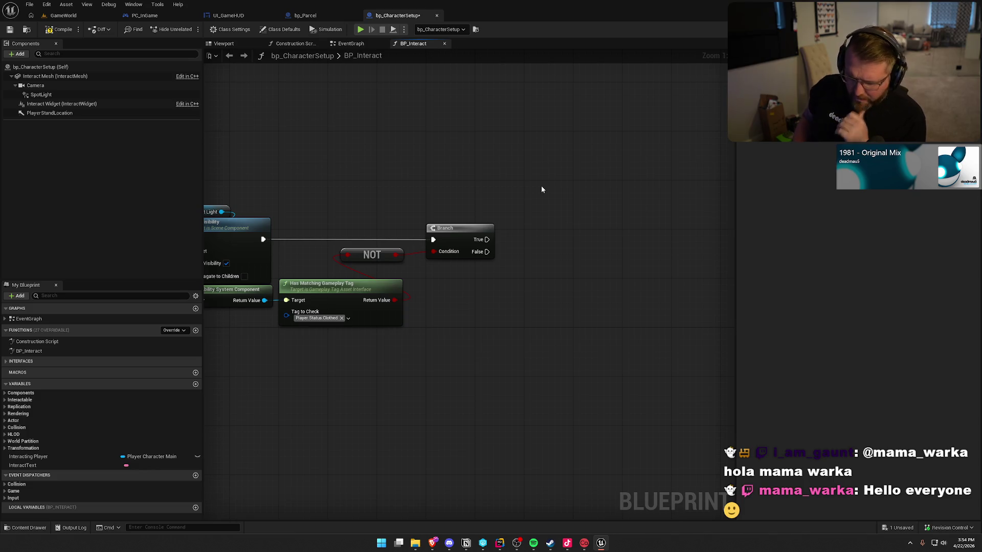
click(500, 543)
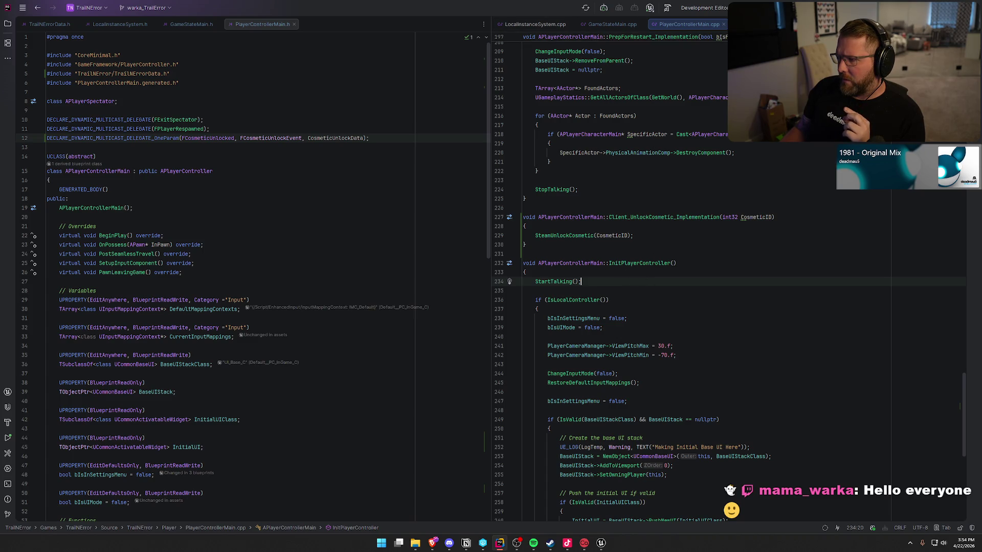
click(751, 24)
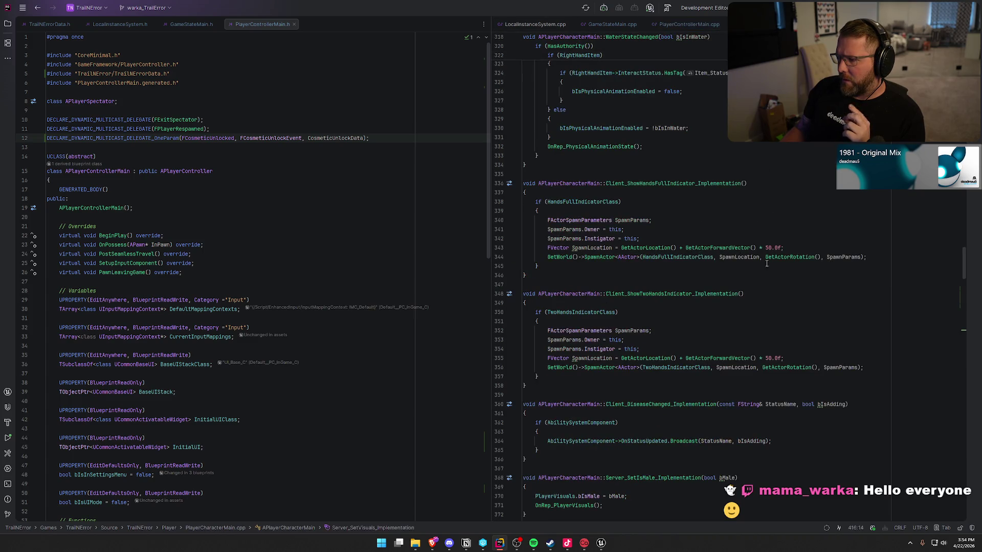
click(774, 290)
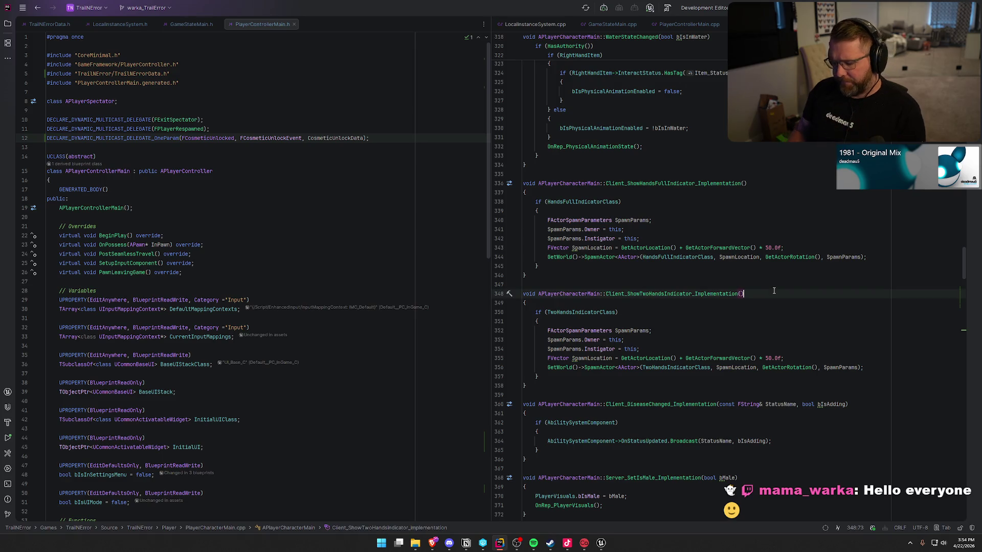
ctrl+click(576, 506)
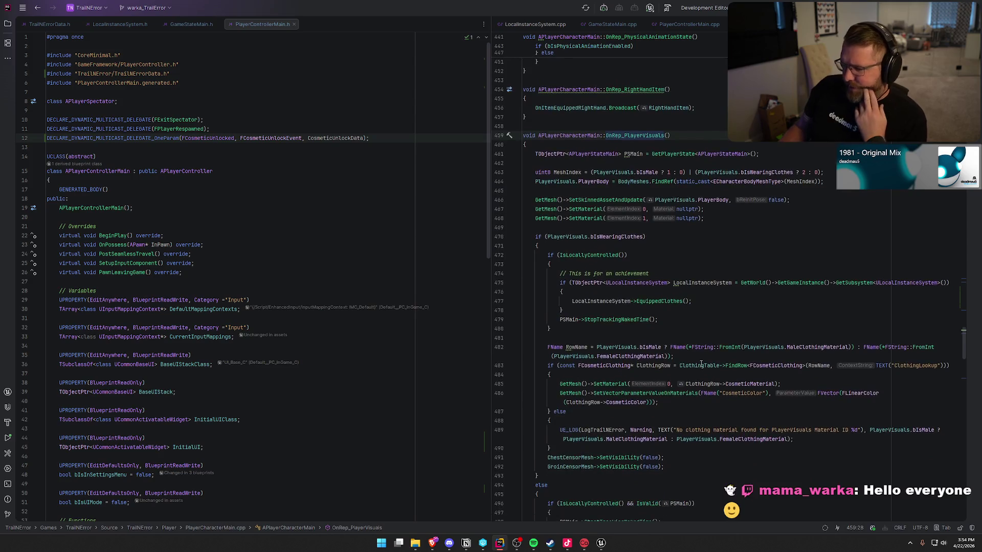
scroll(700, 363, down, 2)
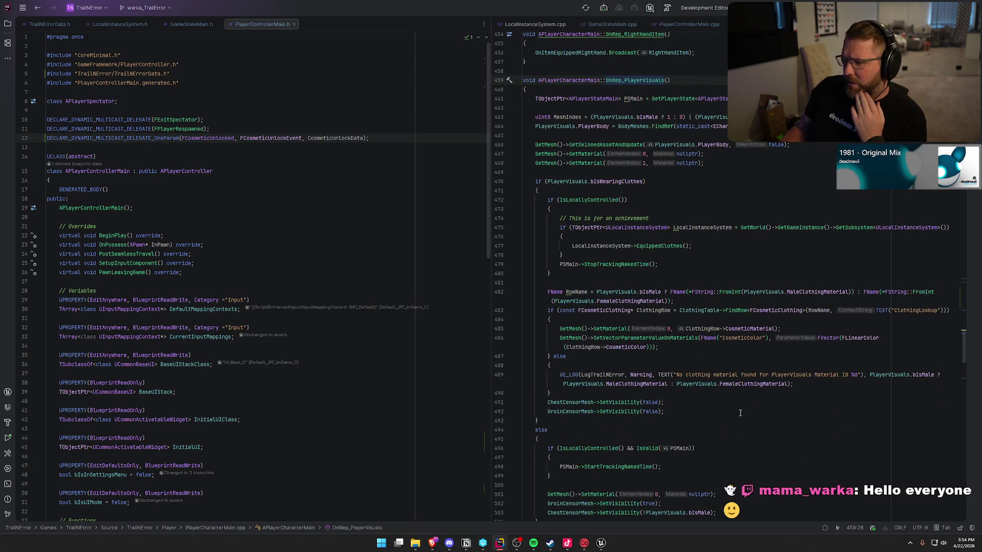
click(597, 181)
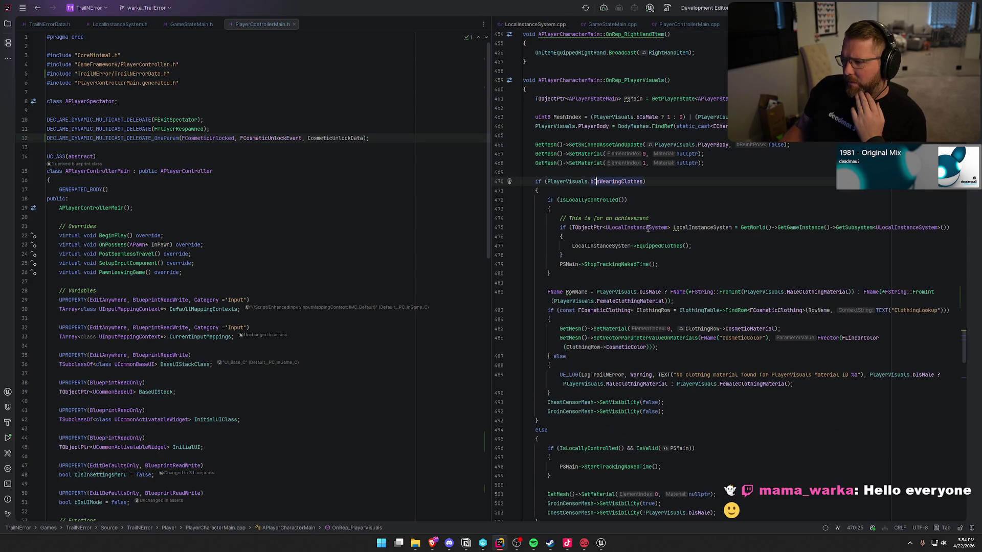
click(655, 182)
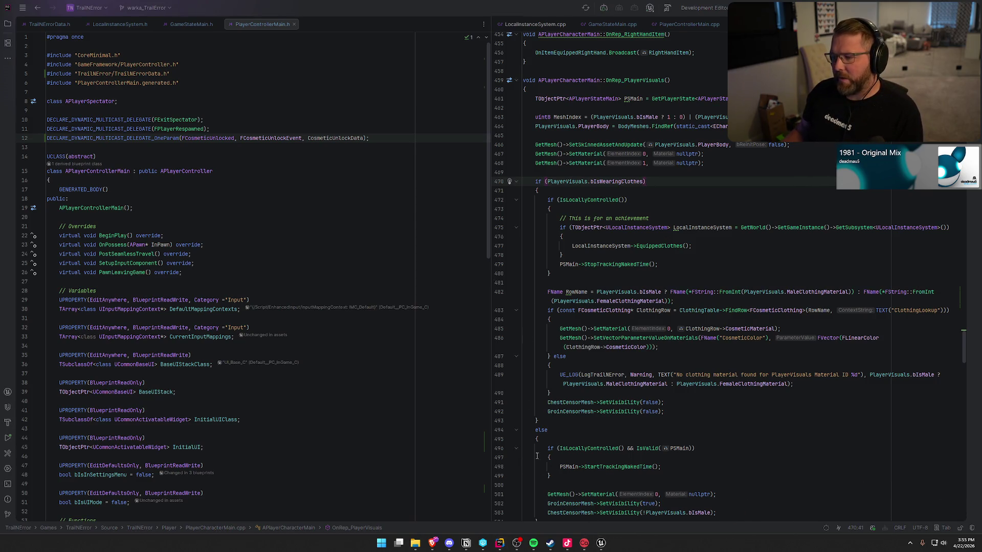
click(600, 543)
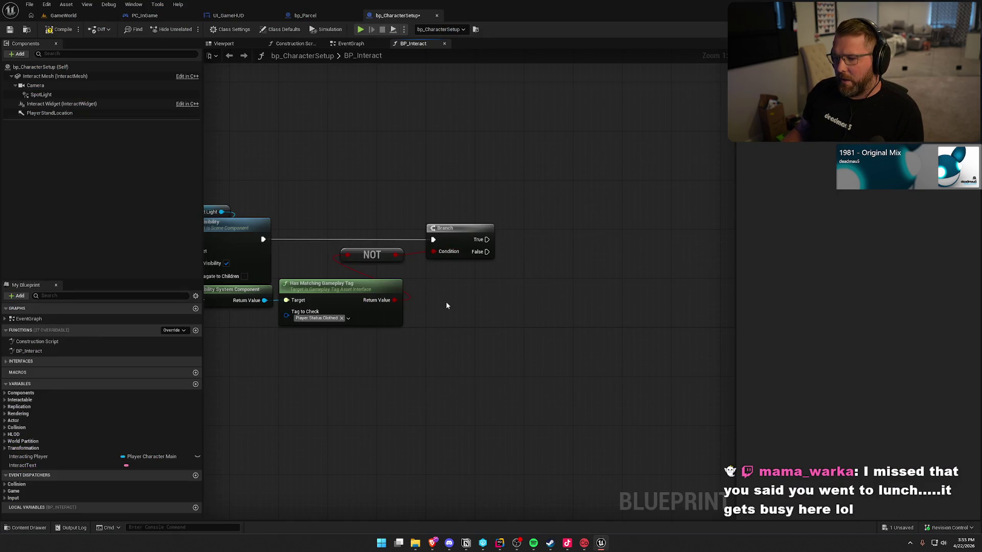
Add a Player Visuals getter from Interacting Player and split it into member pins
mouse_move(346, 307)
mouse_down()
mouse_move(493, 294)
mouse_move(411, 310)
mouse_up()
mouse_move(282, 205)
mouse_down()
mouse_move(478, 345)
mouse_move(488, 333)
mouse_up()
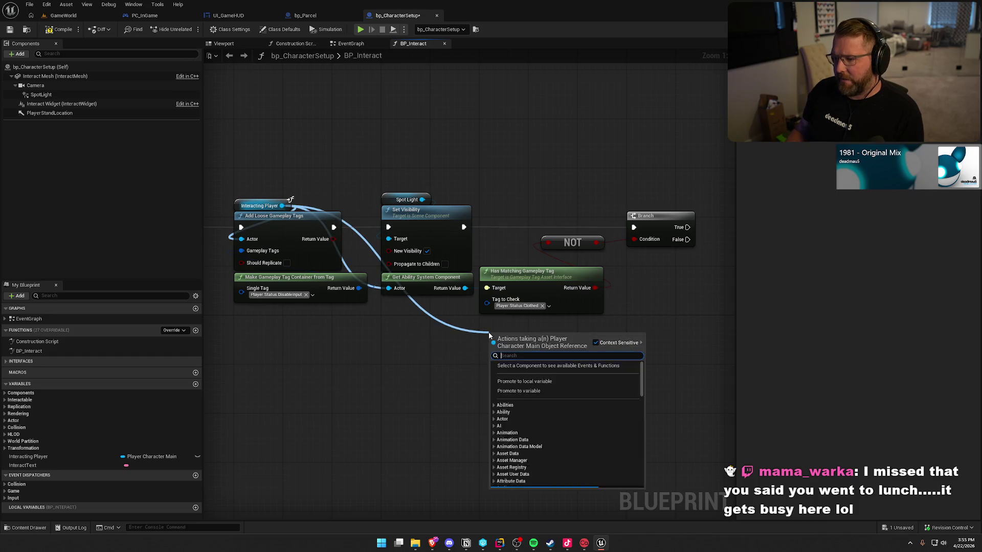
text(player visuals)
key(Return)
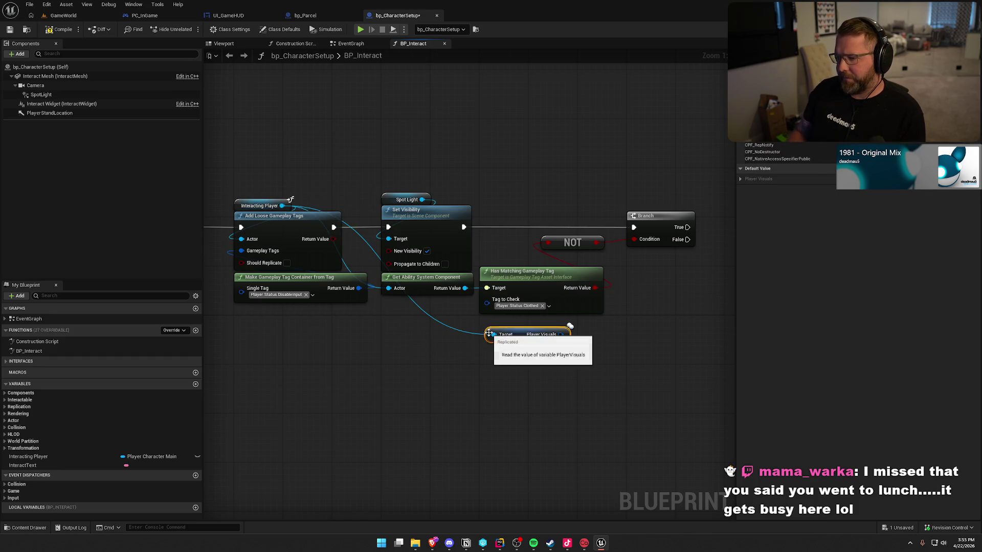
right_click(562, 340)
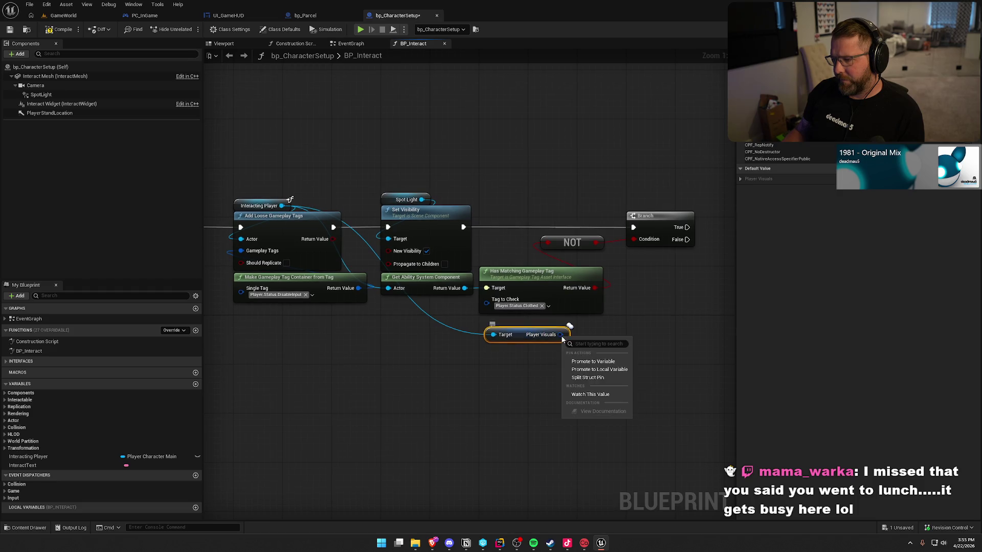
click(588, 377)
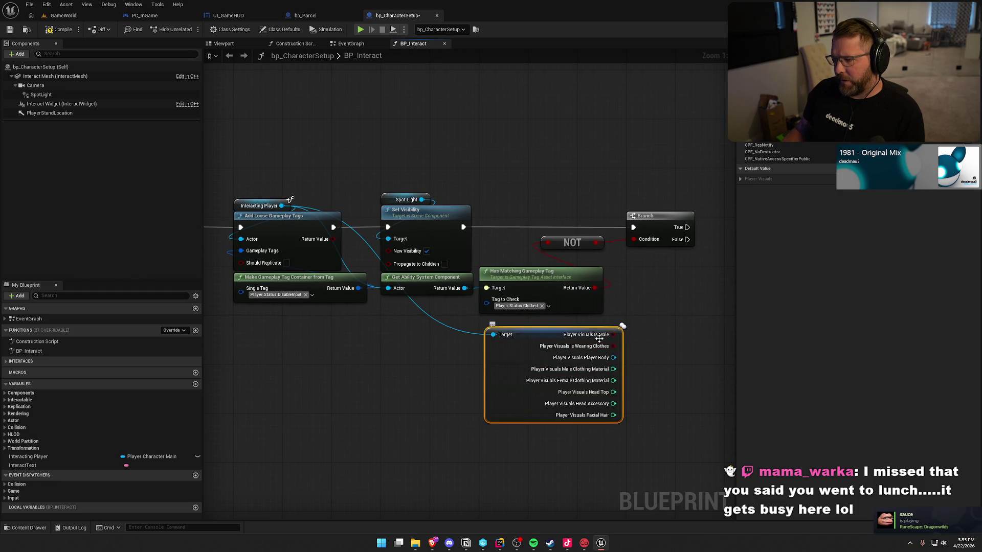
Wire Is Wearing Clothes into NOT, then delete NOT and Has Matching Gameplay Tag
mouse_move(613, 346)
mouse_down()
mouse_move(633, 287)
mouse_move(628, 268)
mouse_move(548, 243)
mouse_up()
drag(508, 218, 576, 294)
key(Delete)
drag(524, 352, 510, 267)
mouse_move(644, 349)
mouse_down()
mouse_move(477, 305)
mouse_move(423, 308)
mouse_move(493, 285)
mouse_move(464, 274)
mouse_up()
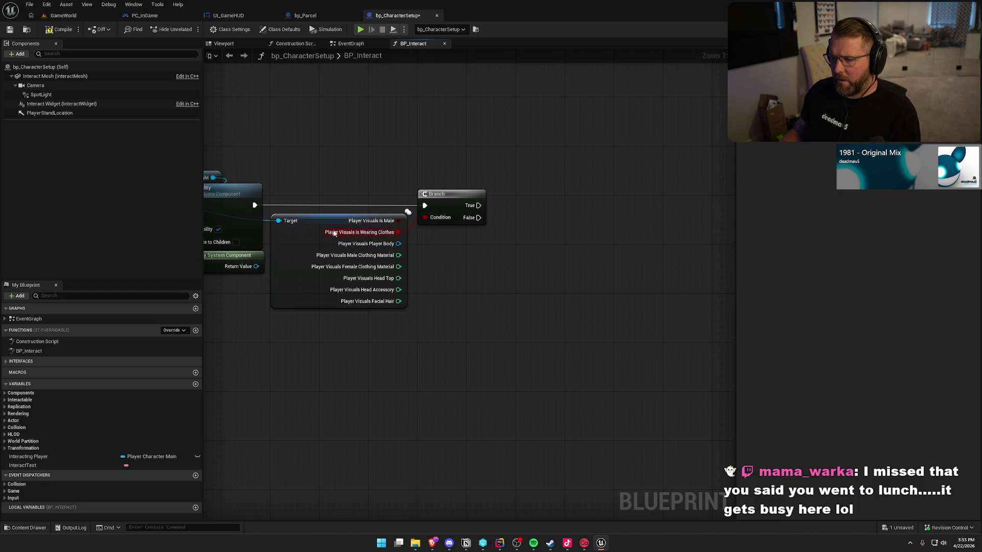
Delete the Player Visuals getter and the Branch node
drag(479, 218, 517, 236)
drag(483, 308, 595, 294)
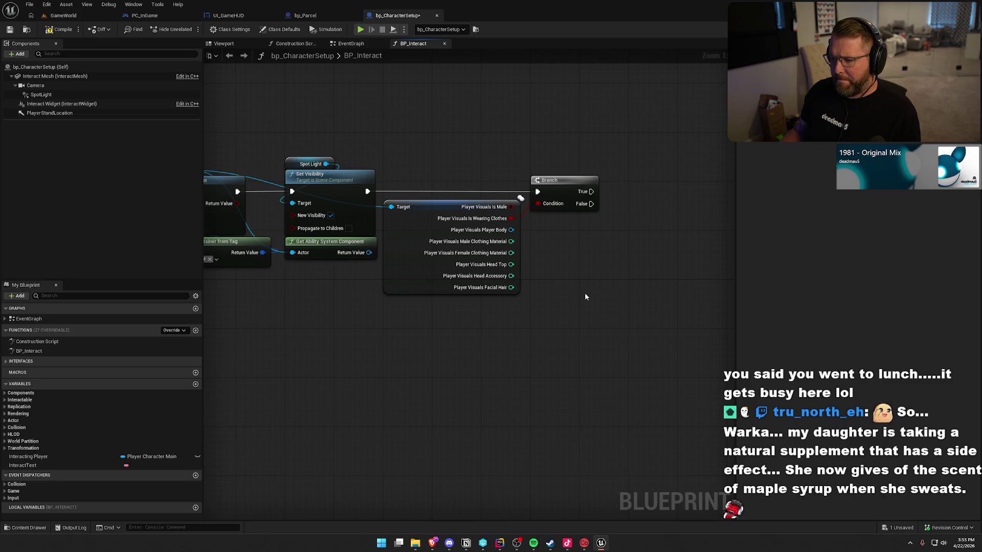
mouse_move(586, 293)
mouse_down()
mouse_move(693, 355)
mouse_move(361, 369)
mouse_up()
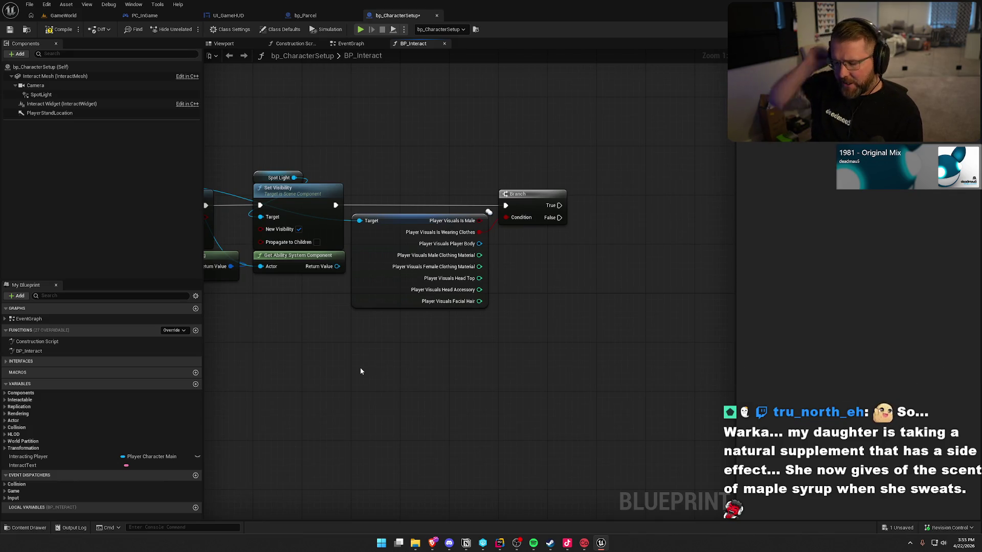
drag(486, 233, 535, 289)
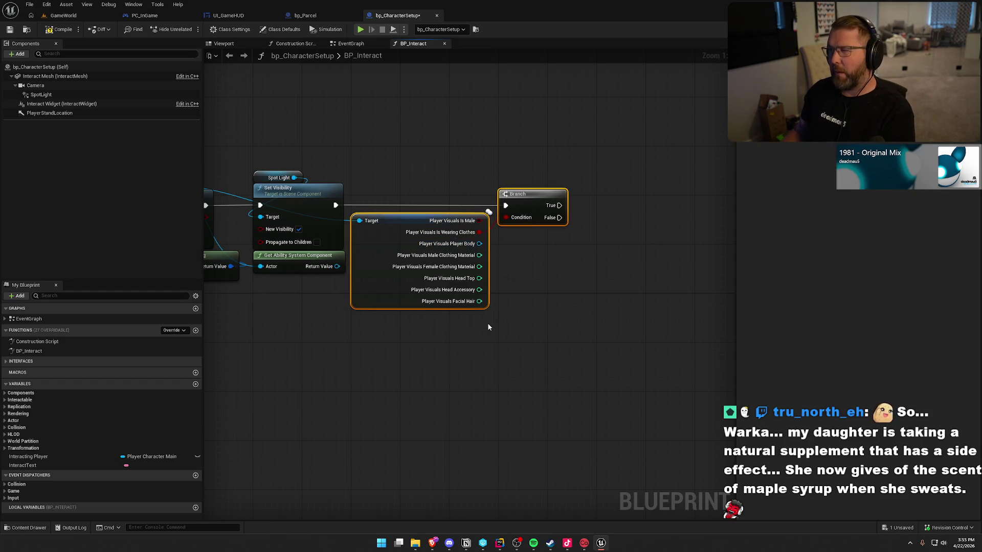
key(Delete)
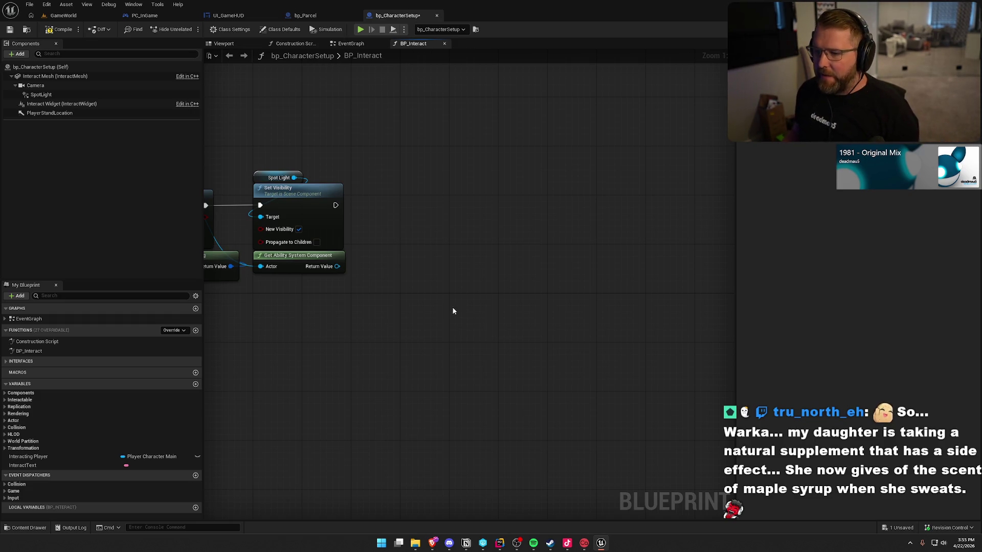
Delete the leftover Get Ability System Component node and pan over the remaining nodes
key(Home)
click(447, 225)
key(Delete)
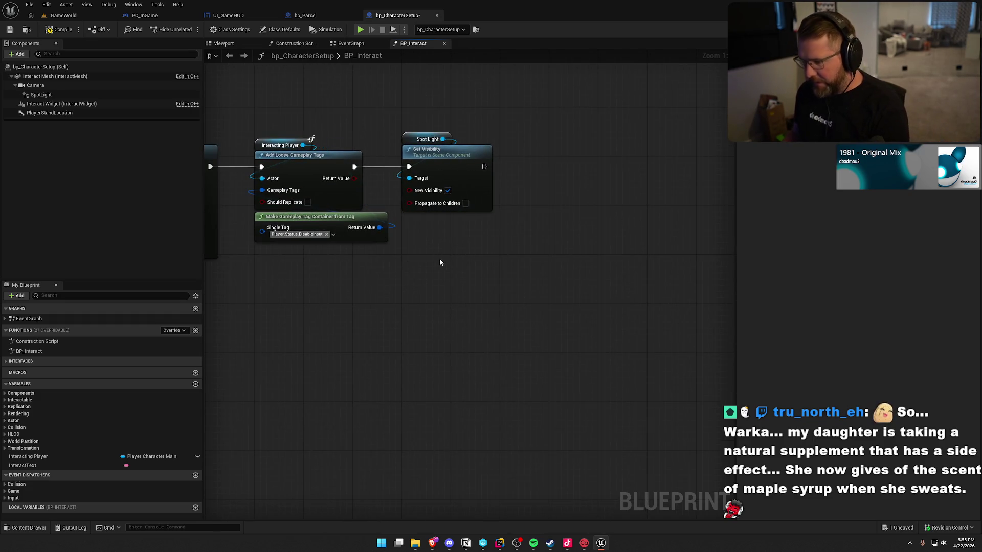
drag(440, 258, 472, 262)
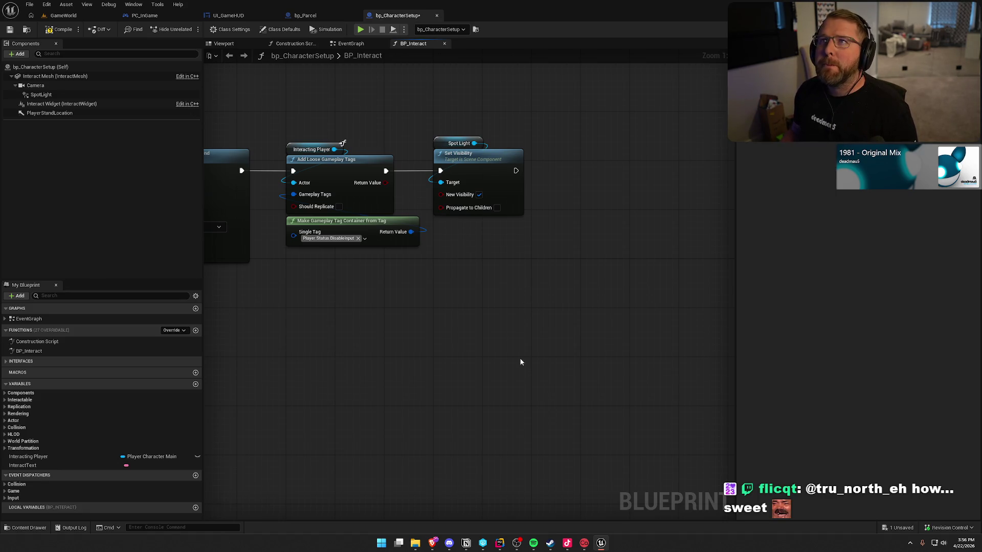
drag(514, 369, 560, 340)
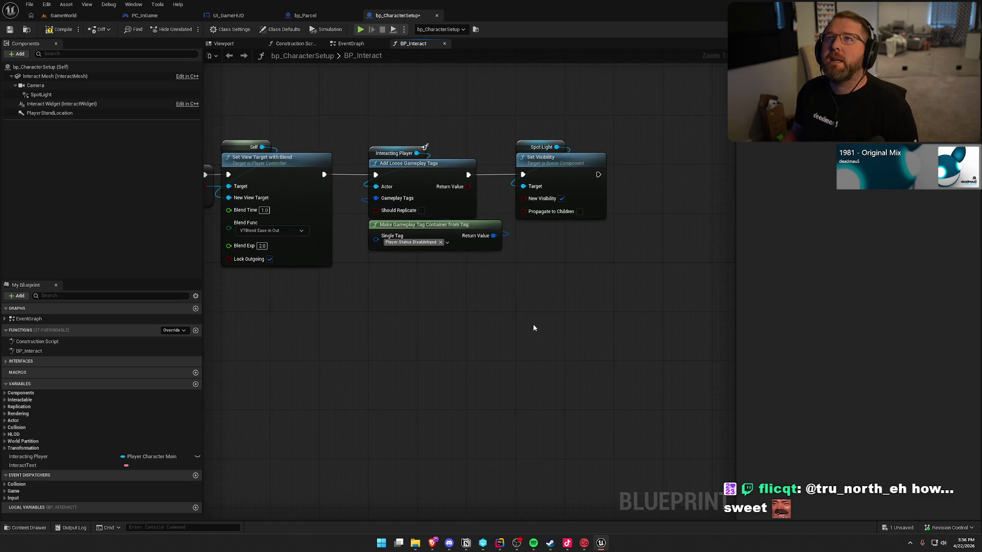
drag(533, 328, 445, 323)
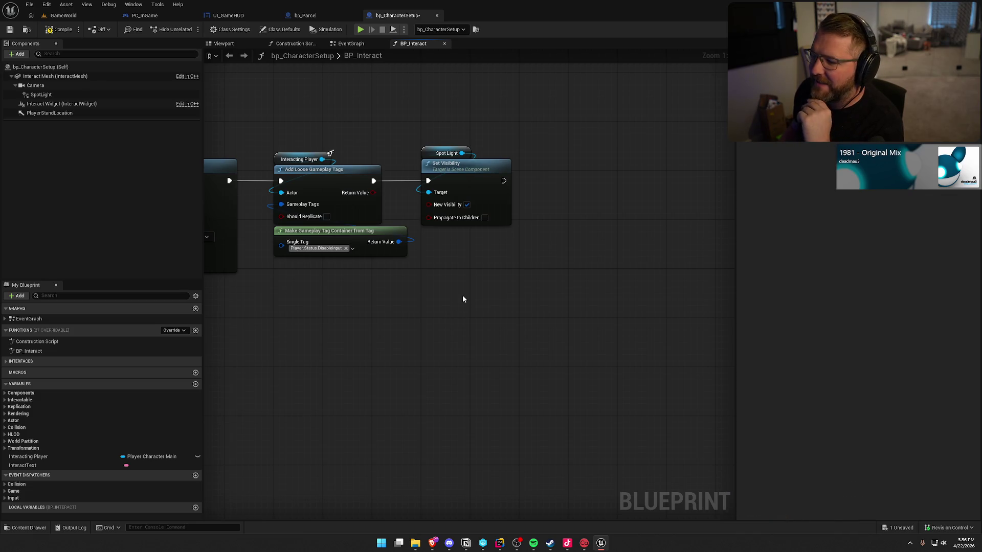
mouse_move(376, 318)
mouse_down()
mouse_move(487, 283)
mouse_move(517, 290)
mouse_move(496, 278)
mouse_move(652, 371)
mouse_move(636, 266)
mouse_up()
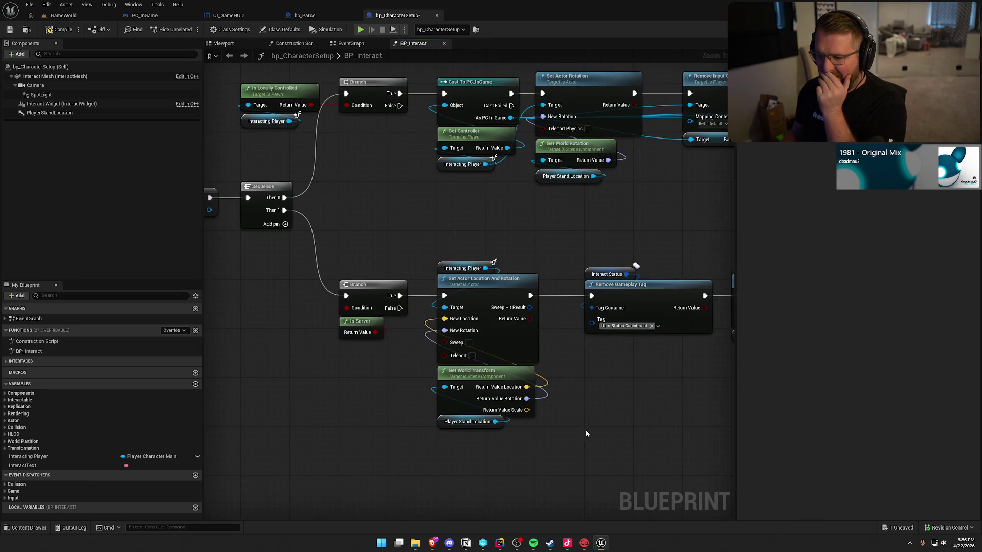
Add a Player Visuals getter from Interacting Player above the Set Owner node
drag(586, 434, 587, 336)
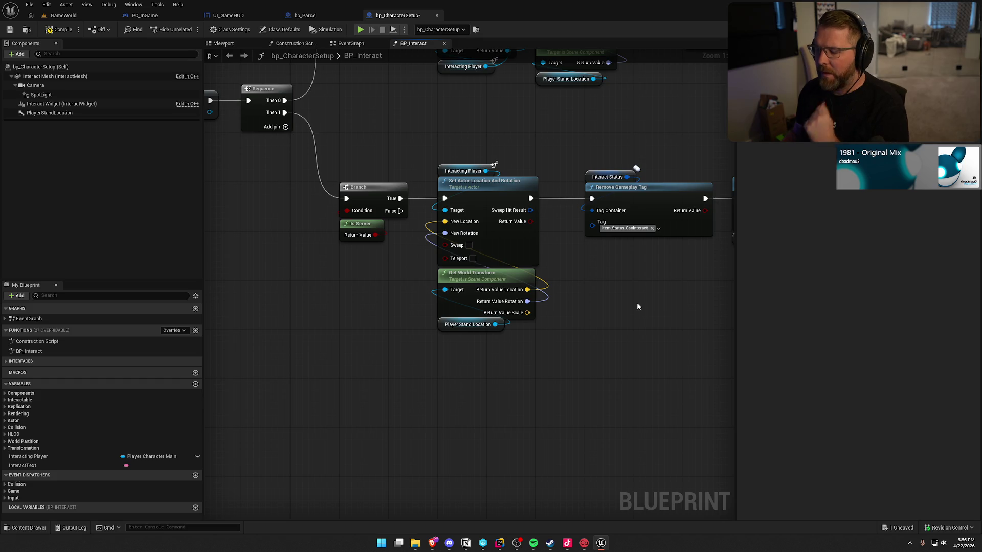
drag(637, 302, 390, 304)
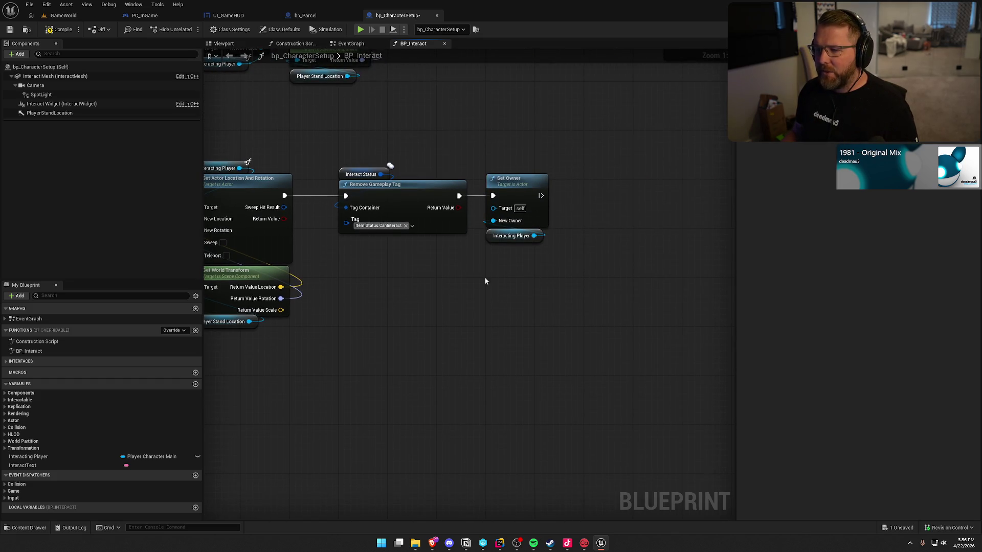
mouse_move(485, 282)
mouse_down()
mouse_move(642, 131)
mouse_move(292, 255)
mouse_move(618, 210)
mouse_move(445, 184)
mouse_up()
drag(263, 213, 609, 258)
text(player vis)
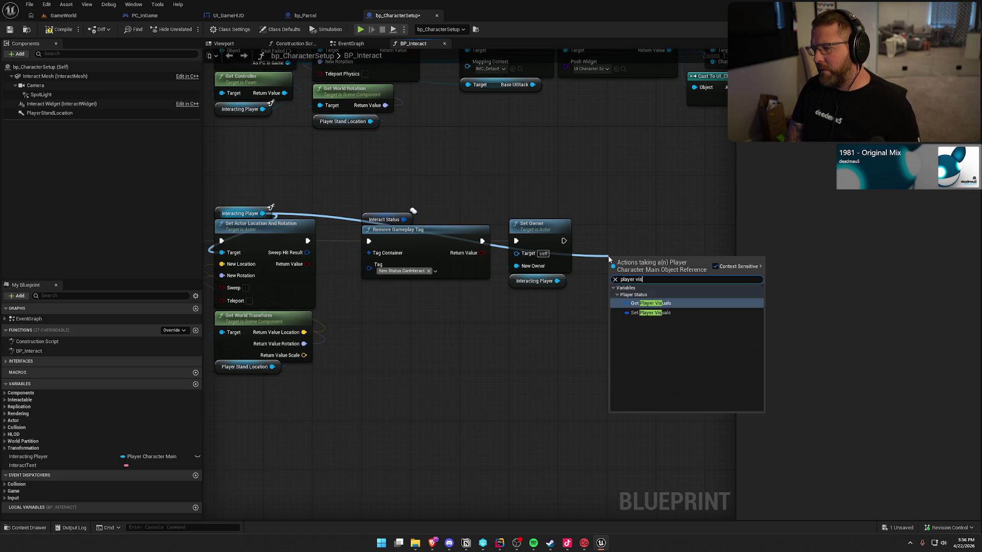
key(Return)
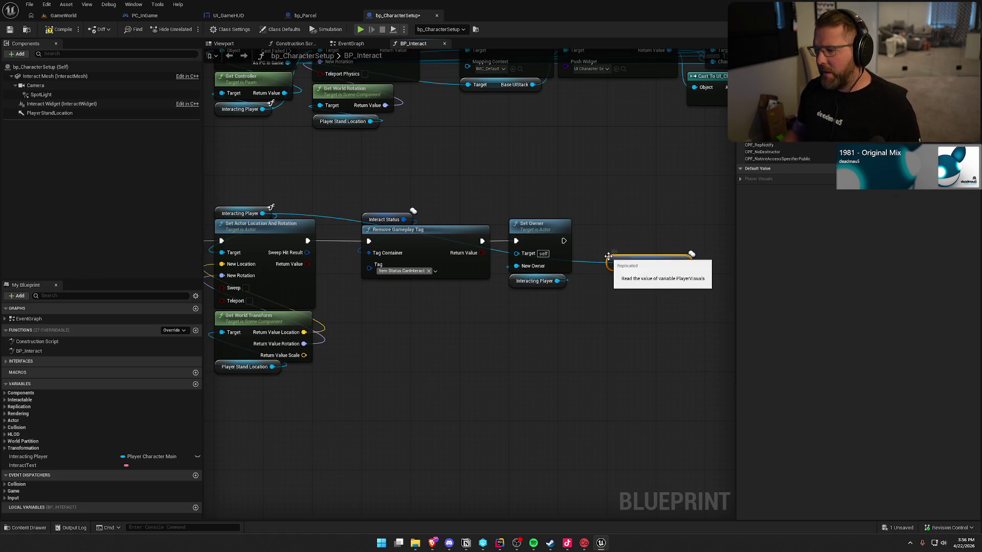
mouse_move(609, 256)
mouse_down()
mouse_move(521, 250)
mouse_move(453, 196)
mouse_move(520, 210)
mouse_up()
Add Set members in Player Visuals after Set Owner with Is Wearing Clothes true, and compile
text(set meme)
key(BackSpace)
text(b)
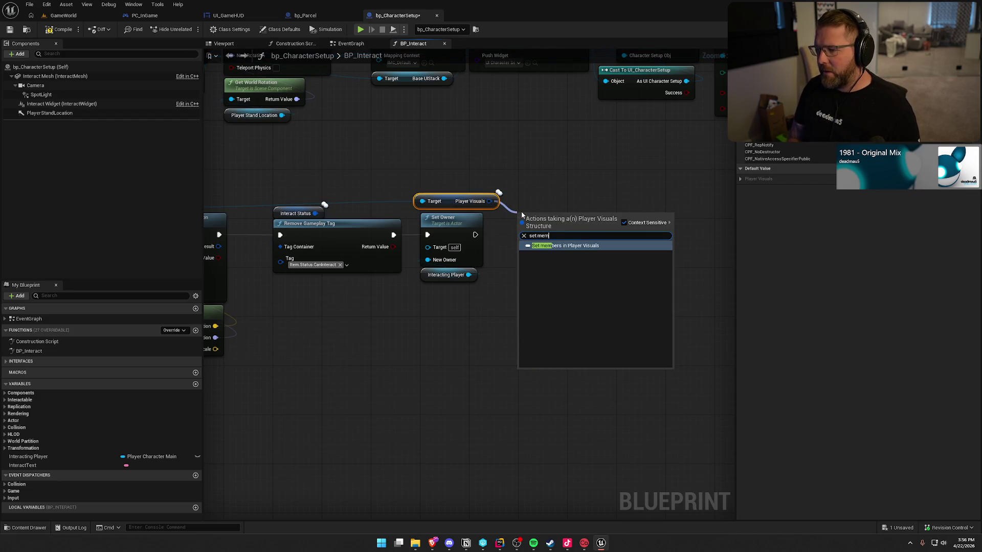
key(Return)
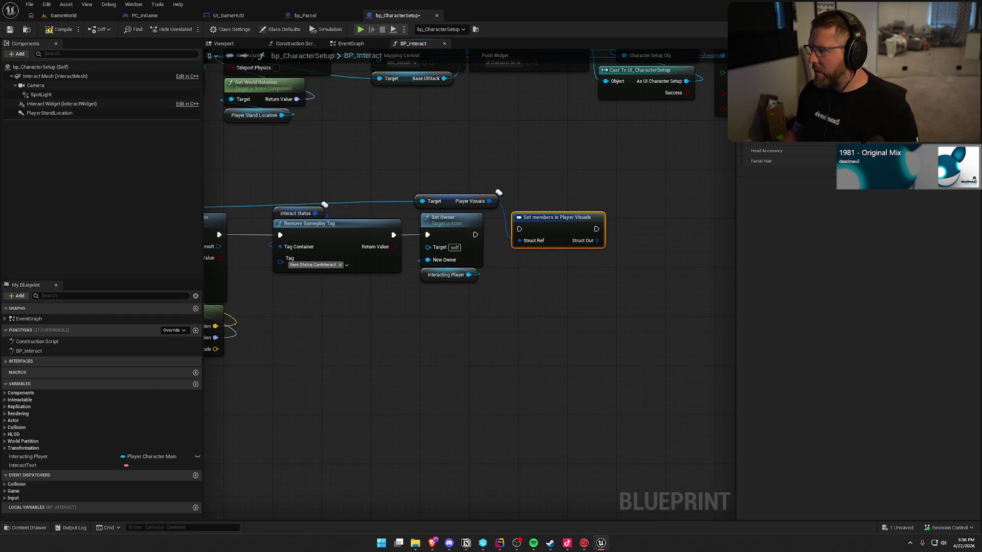
drag(475, 234, 525, 229)
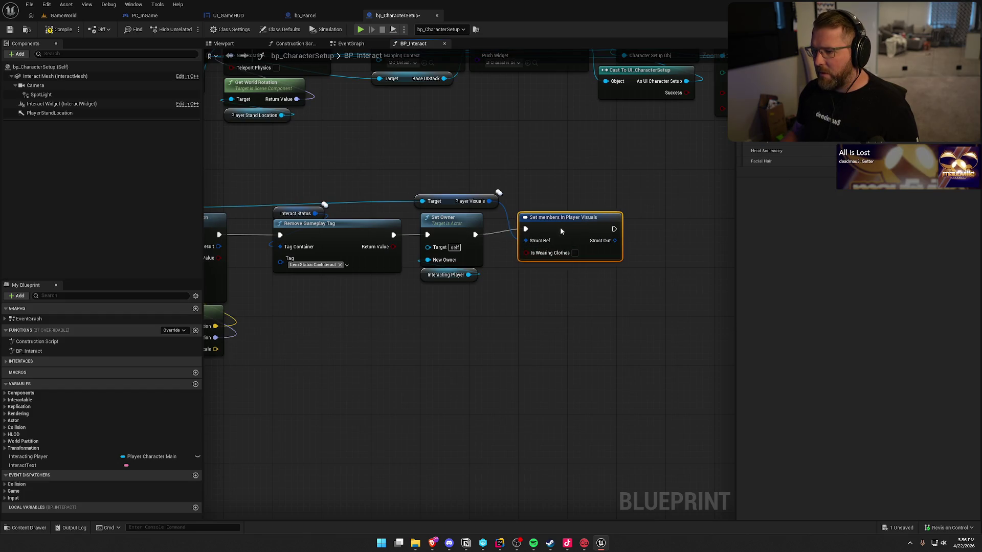
click(575, 253)
drag(337, 366, 357, 370)
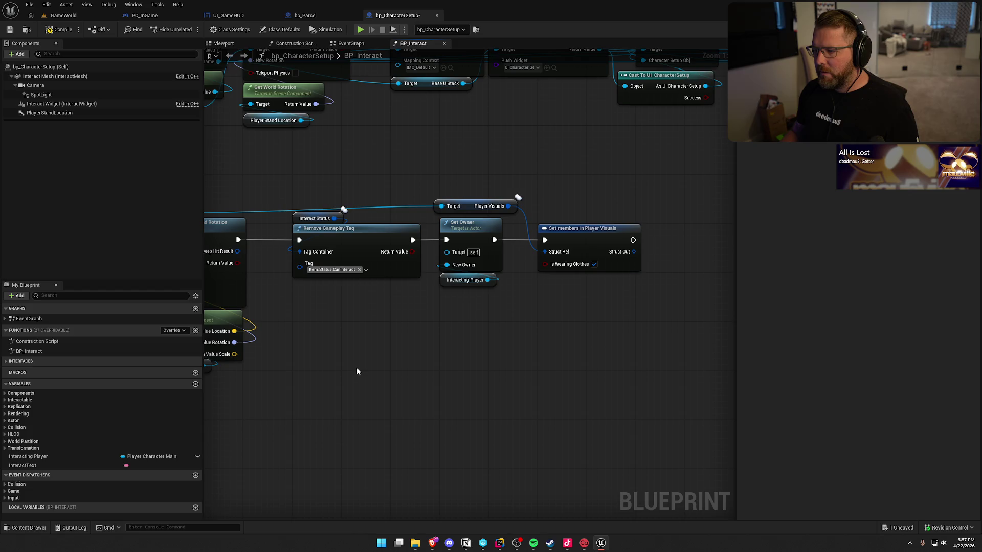
click(59, 29)
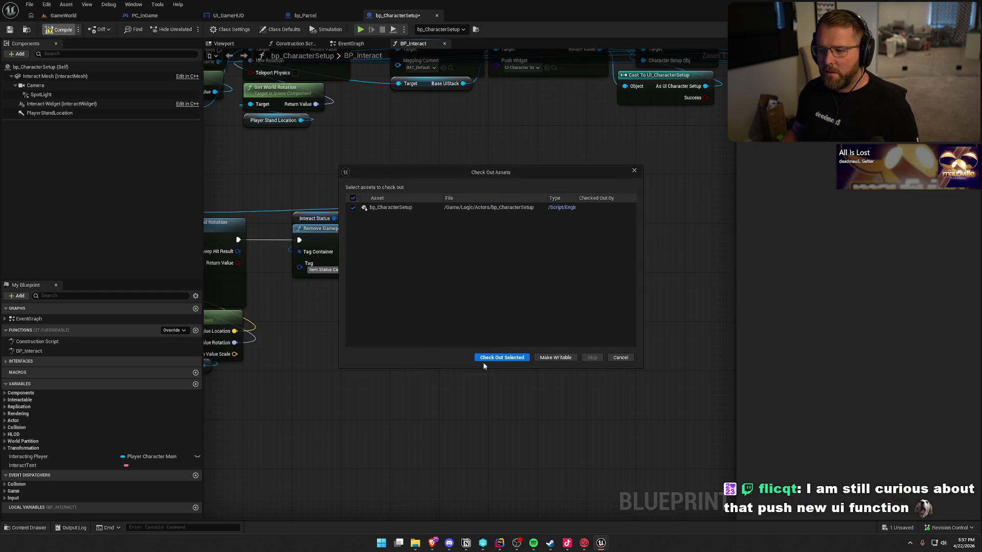
Check out bp_CharacterSetup and start a play session in GameWorld
click(486, 355)
click(61, 15)
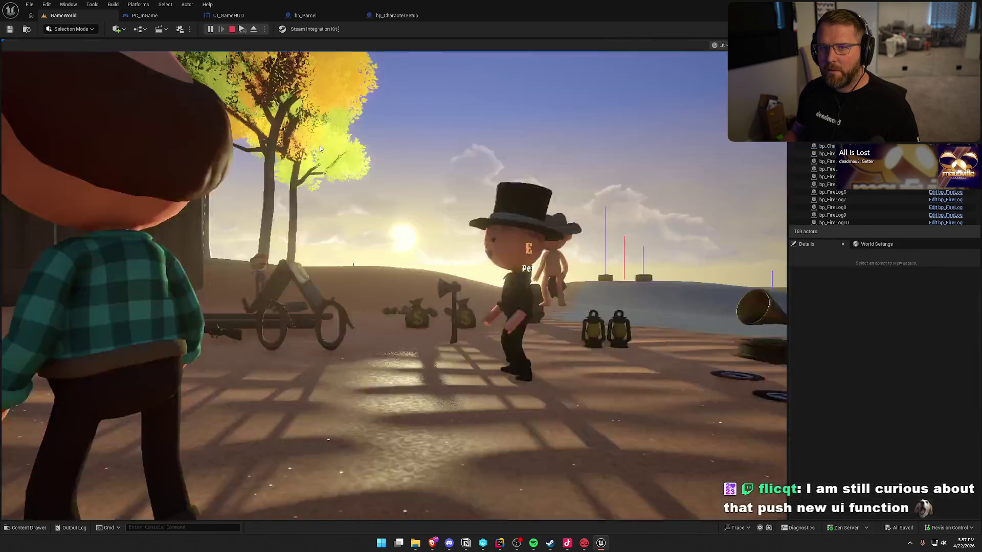
click(320, 148)
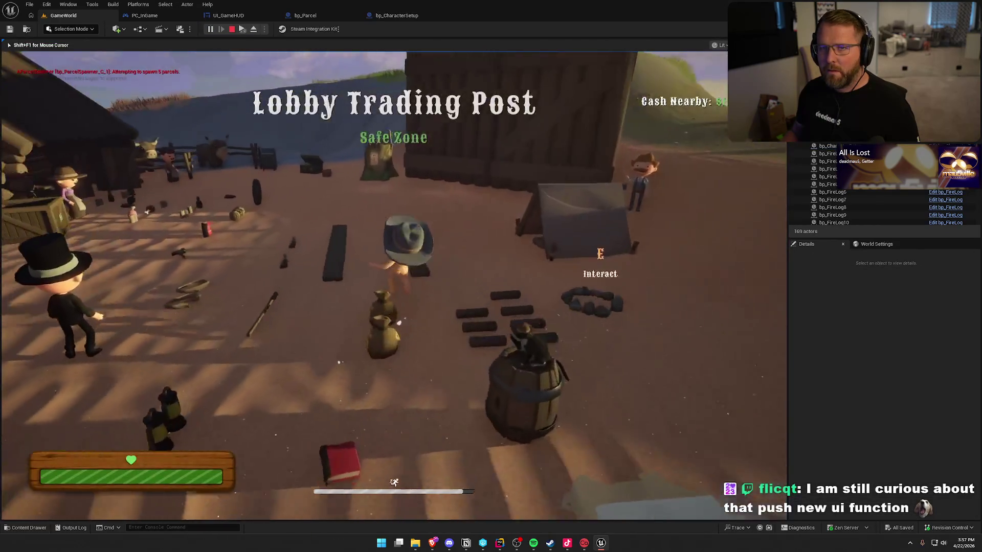
Interact with the costume chest, close the customizer, stop play, and return to bp_CharacterSetup
key(w)
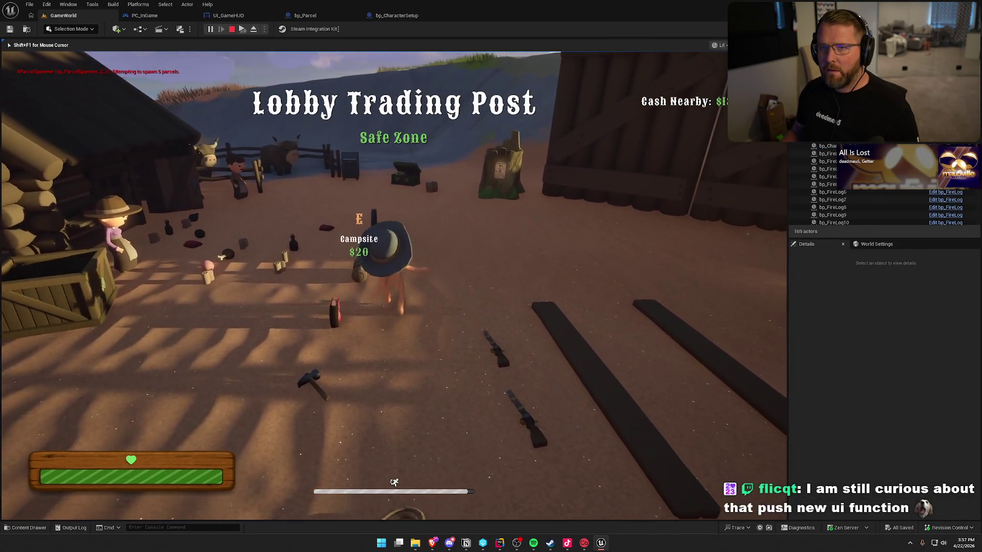
key(w)
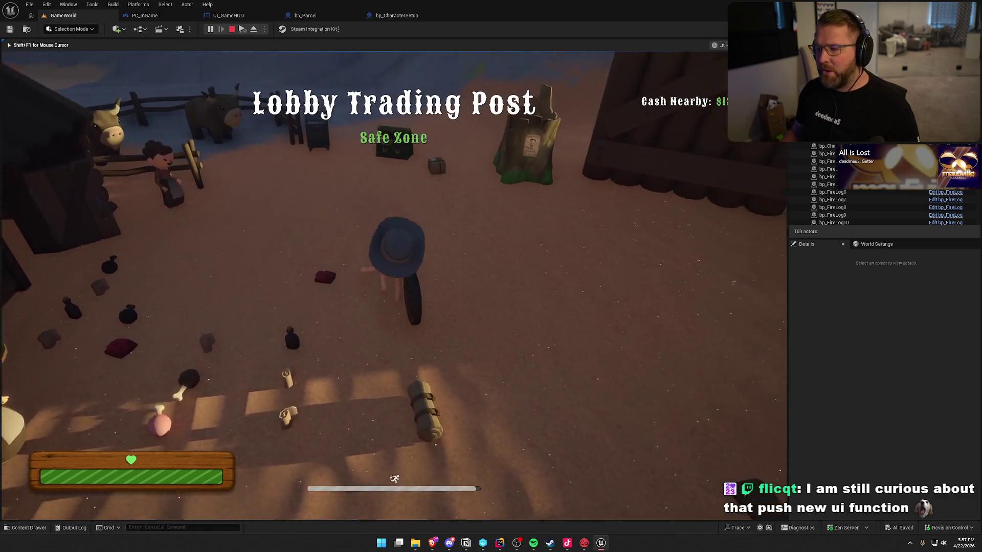
key(w)
key(e)
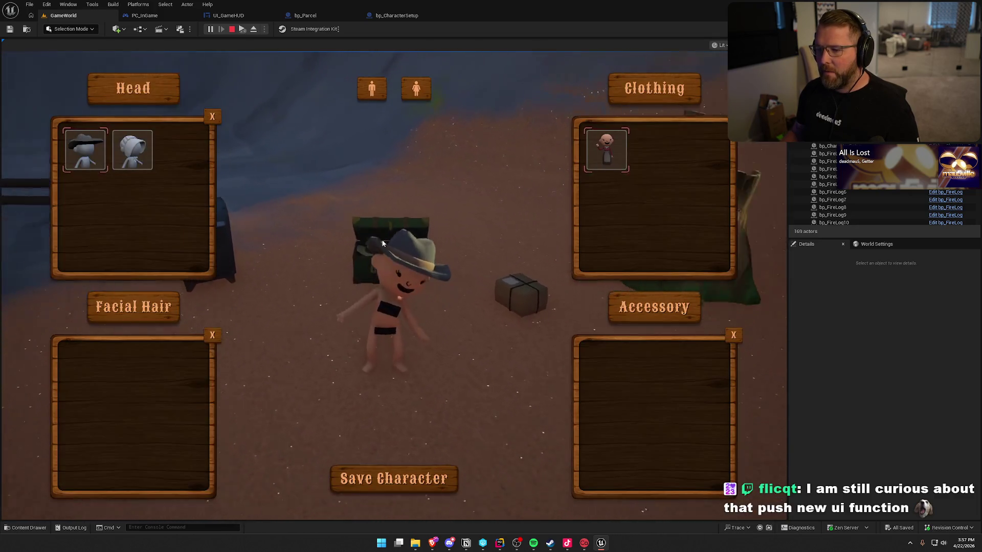
click(449, 474)
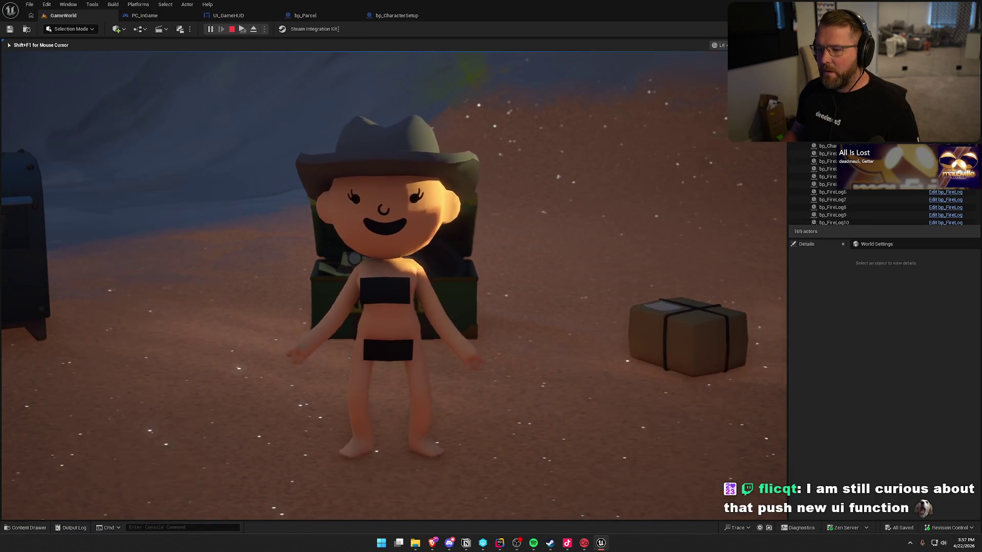
key(Escape)
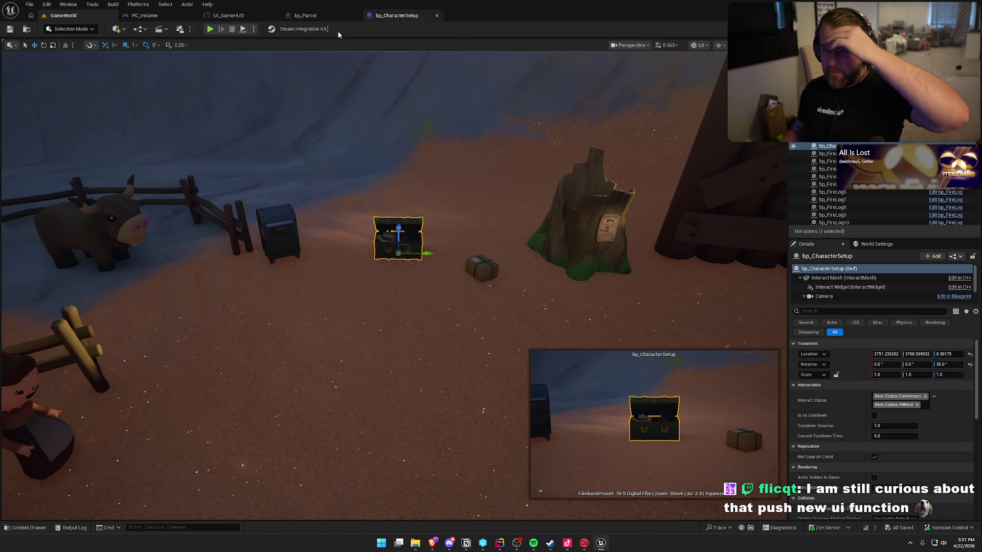
click(397, 16)
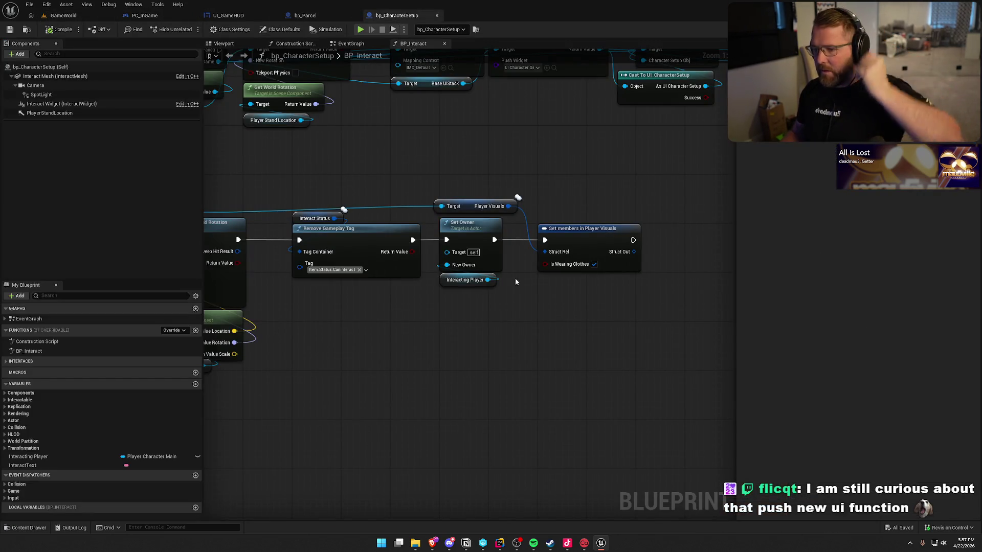
Place an Interacting Player getter near the Set members node
drag(510, 357, 358, 323)
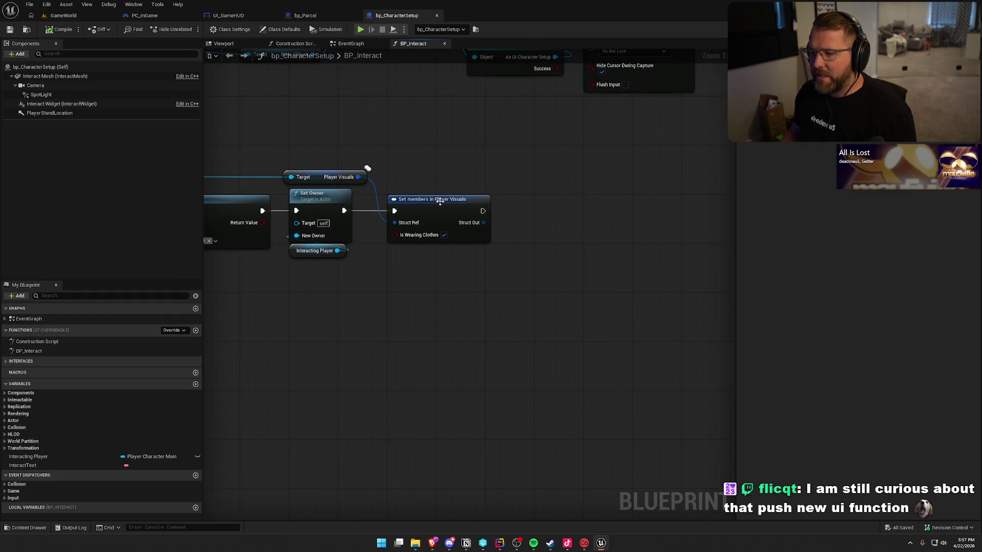
mouse_move(440, 201)
mouse_down()
mouse_move(610, 204)
mouse_move(639, 228)
mouse_up()
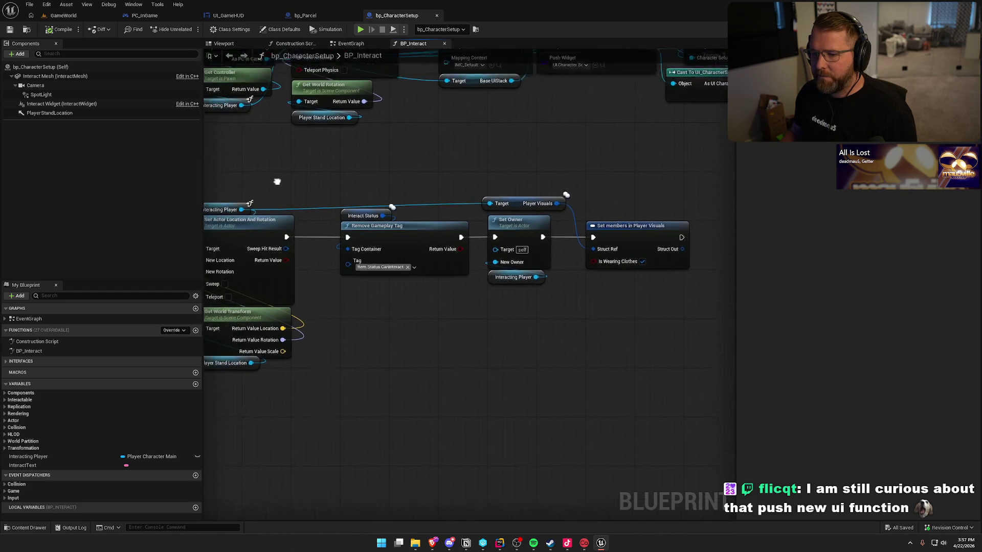
mouse_move(277, 182)
mouse_down()
mouse_move(335, 179)
mouse_move(158, 195)
mouse_up()
key(ctrl+v)
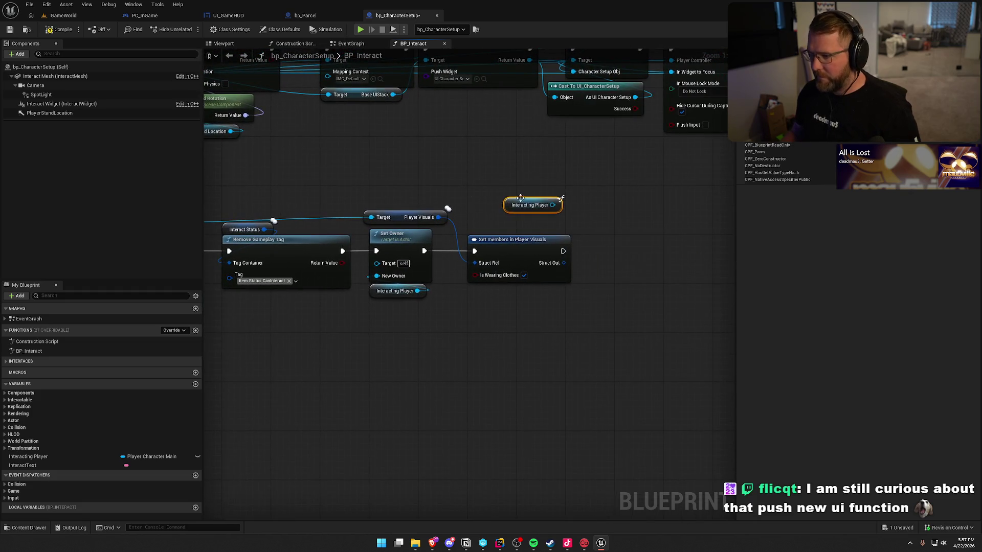
Add SET Player Visuals on Interacting Player after Set members, fed by Struct Out
mouse_move(521, 198)
mouse_down()
mouse_move(386, 206)
mouse_move(456, 223)
mouse_up()
text(set p)
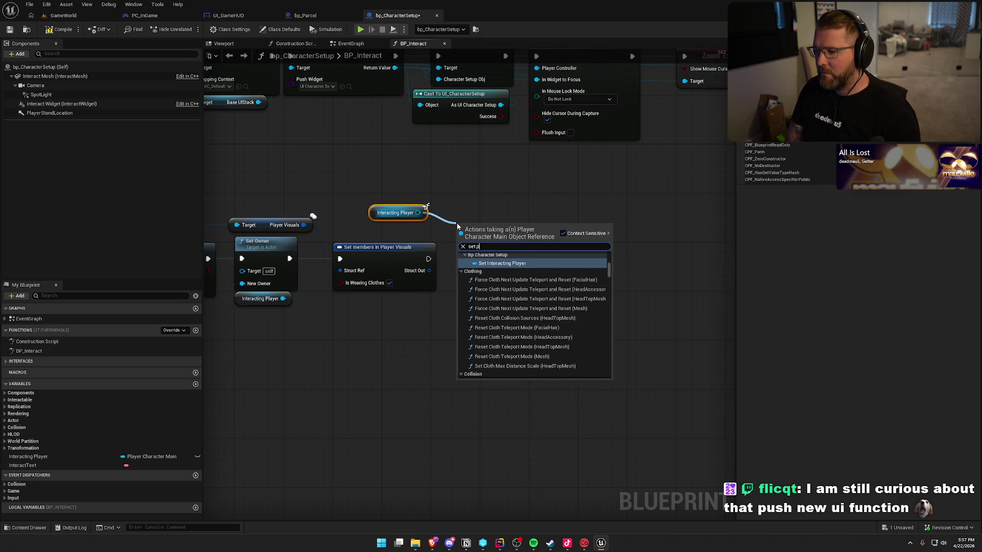
text(layer vis)
key(Return)
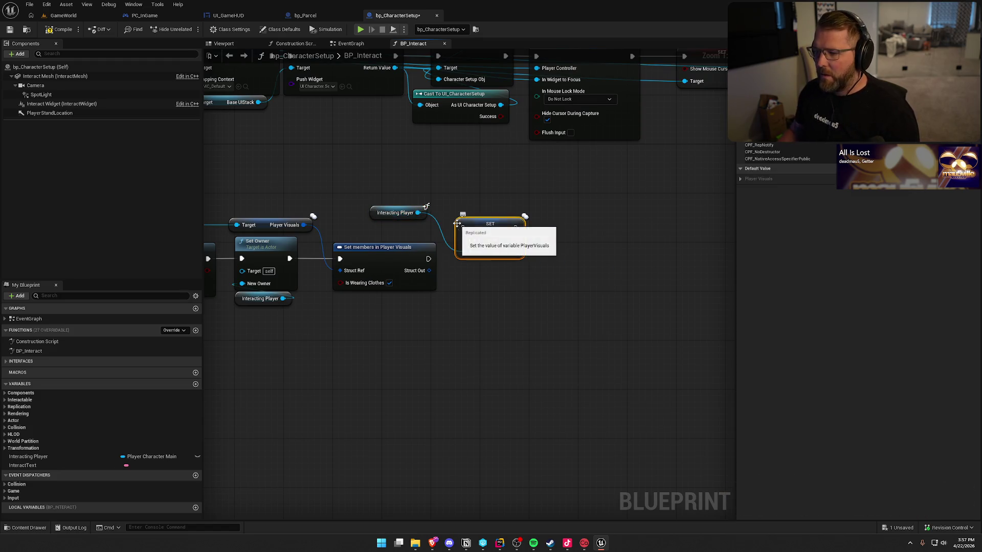
drag(429, 259, 470, 231)
drag(515, 257, 516, 258)
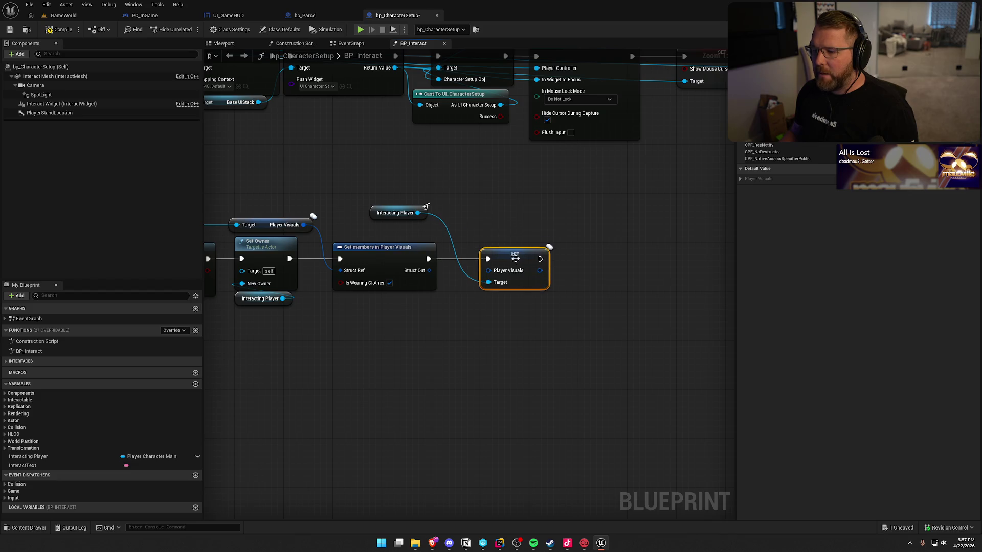
drag(428, 271, 488, 270)
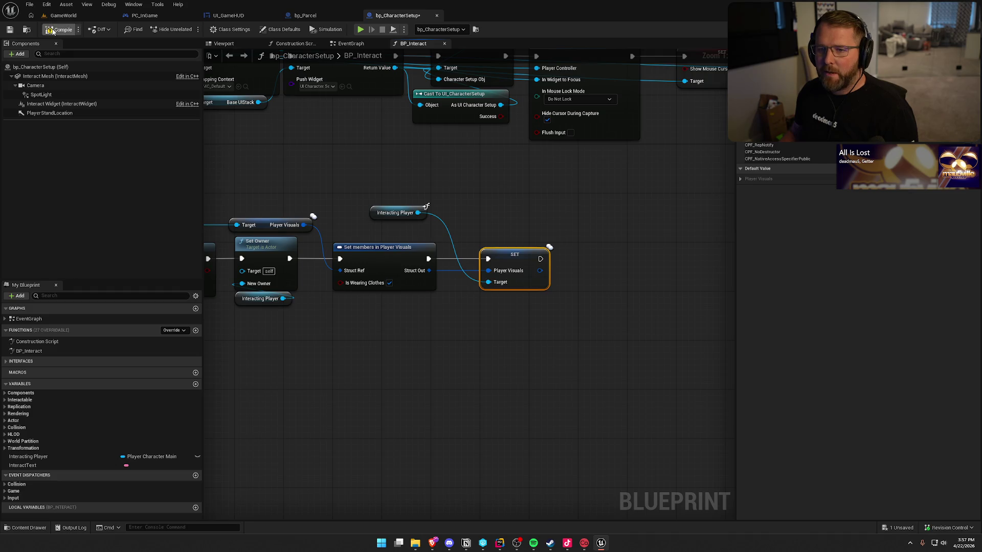
Play-test the costume chest with E in GameWorld, then switch to bp_Parcel's UseItem graph
click(64, 15)
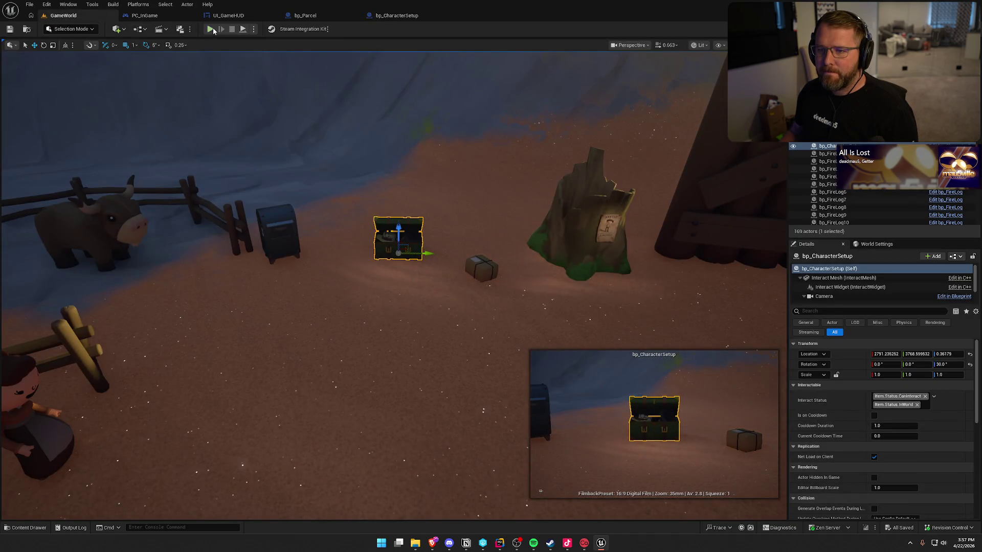
click(212, 27)
click(401, 182)
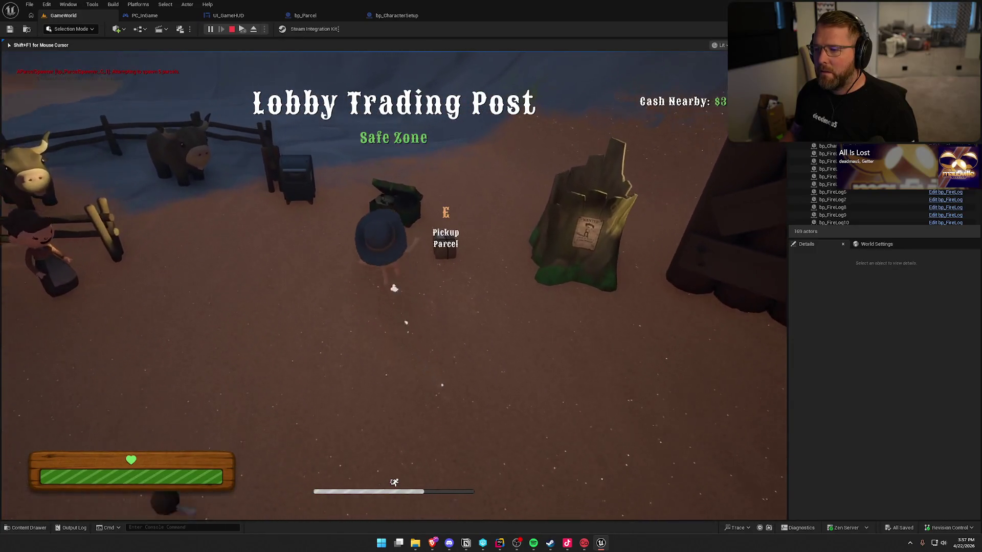
key(e)
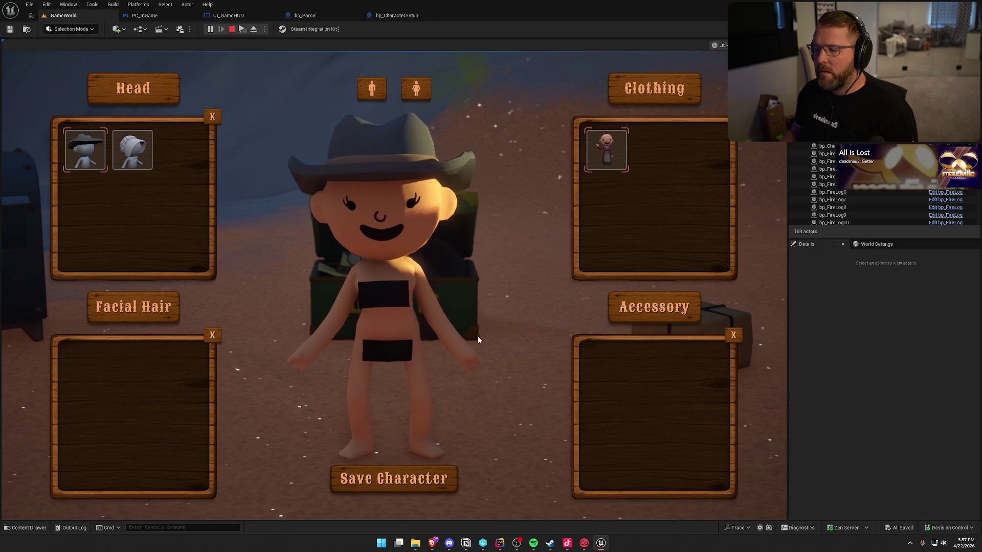
key(Escape)
click(308, 18)
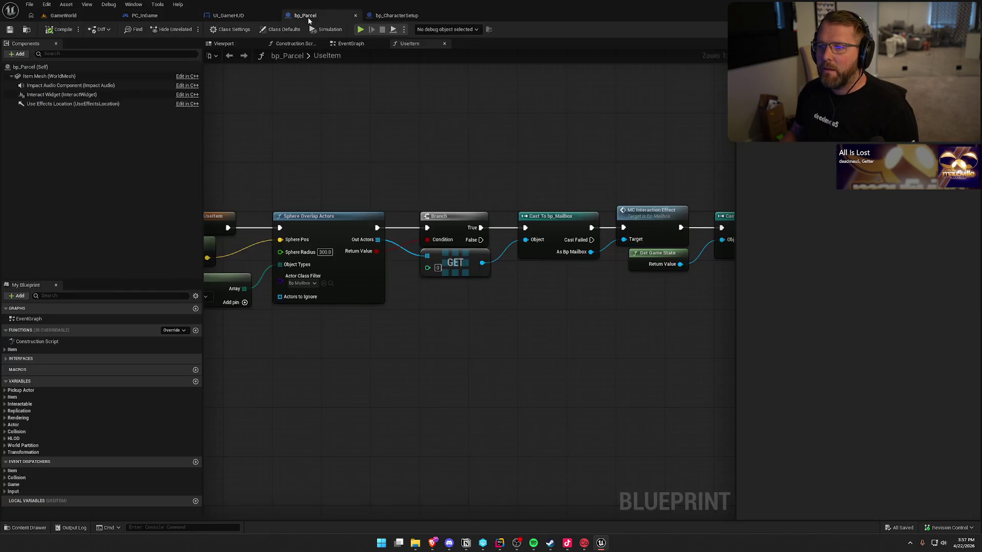
In bp_CharacterSetup, delete the SET Player Visuals node and its Interacting Player getter
click(404, 16)
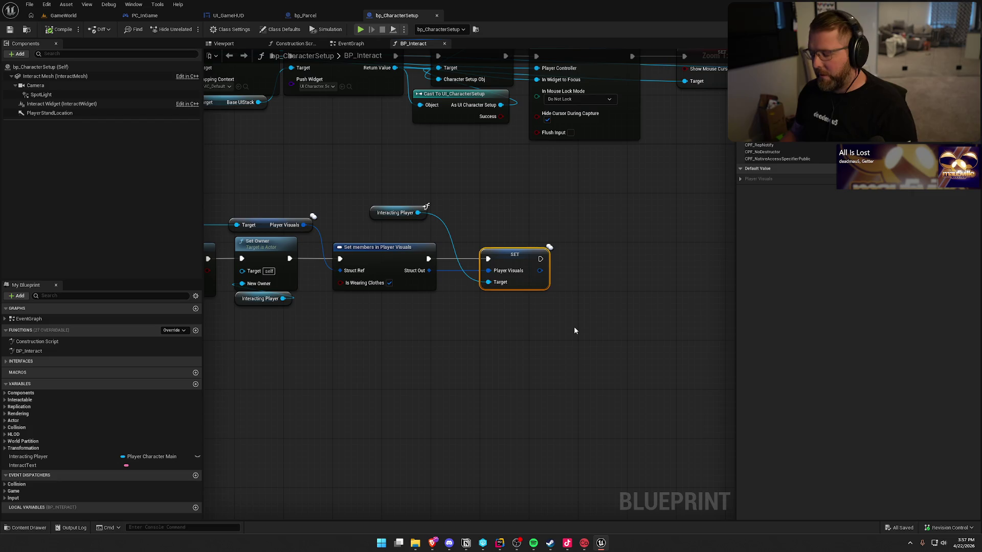
key(Delete)
click(425, 213)
key(Delete)
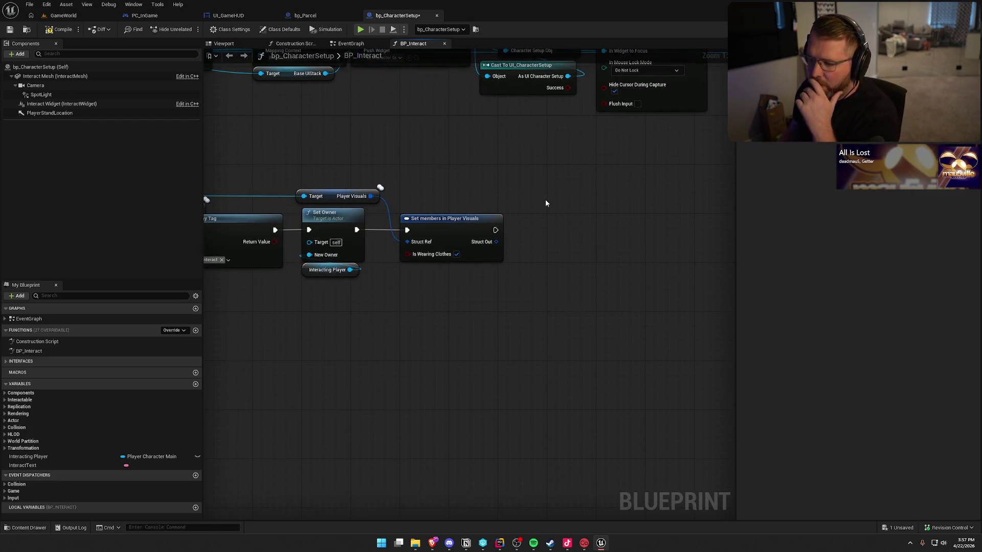
Search 'on rep' from the Player Visuals pin, then pan back to Set Owner and Set members
drag(371, 196, 536, 229)
text(on rep)
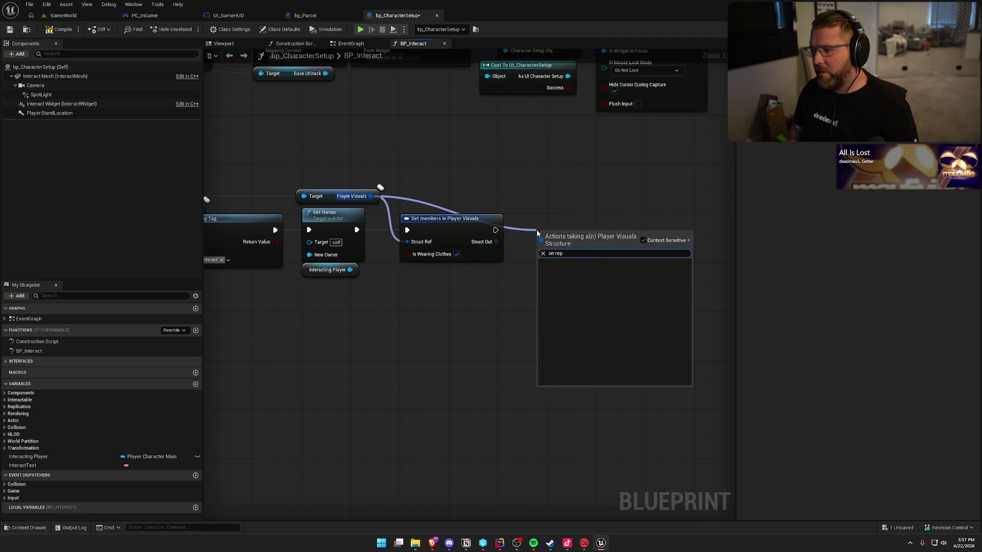
key(Escape)
drag(560, 186, 928, 181)
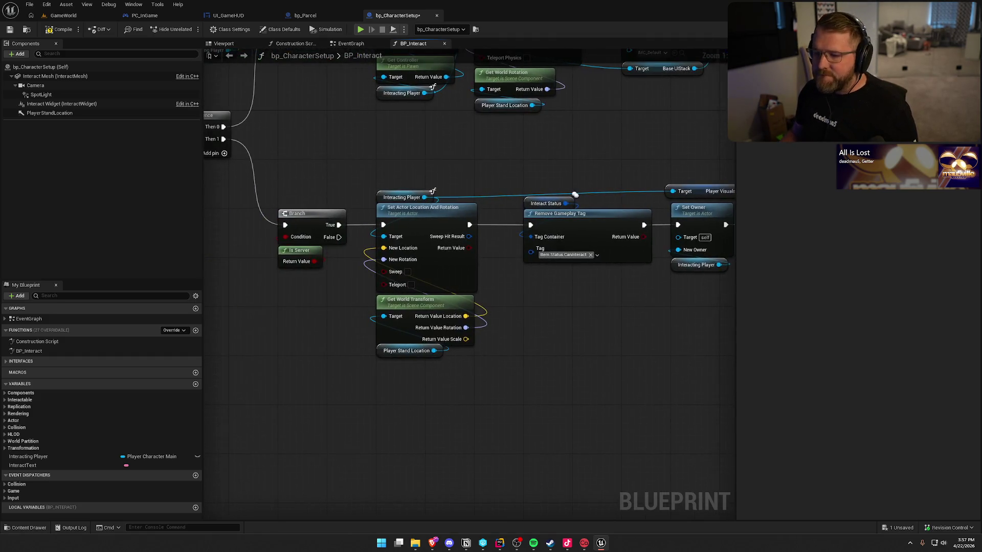
drag(565, 396, 666, 384)
mouse_move(574, 377)
mouse_down()
mouse_move(532, 395)
mouse_move(403, 333)
mouse_up()
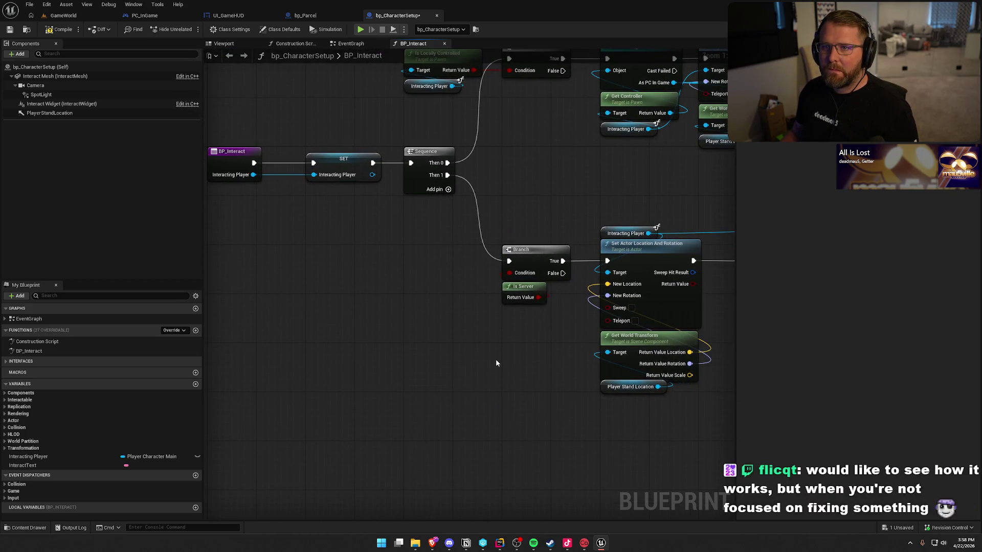
mouse_move(496, 363)
mouse_down()
mouse_move(267, 343)
mouse_move(92, 349)
mouse_up()
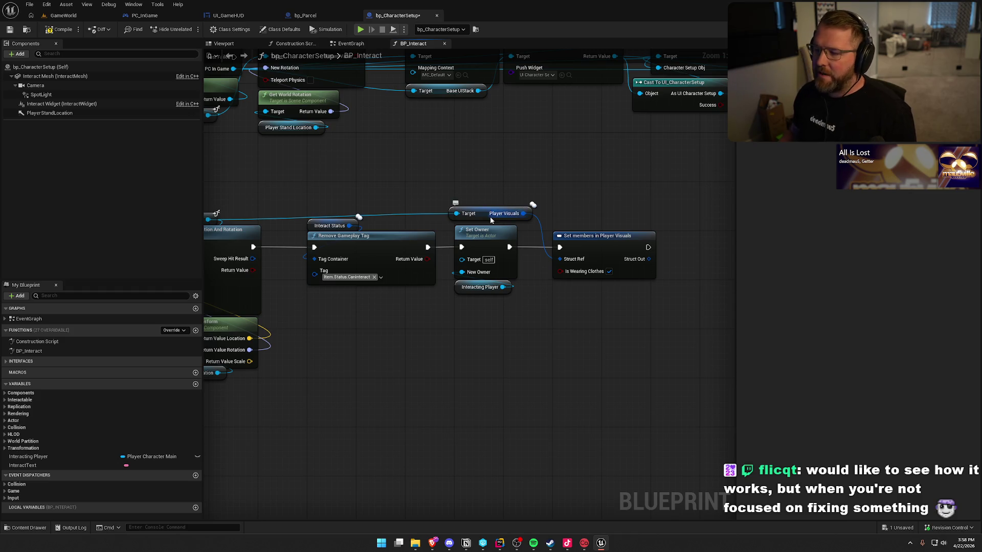
Nudge the Player Visuals getter and re-centre on the Set members nodes before switching to GameWorld
drag(490, 213, 496, 220)
click(491, 169)
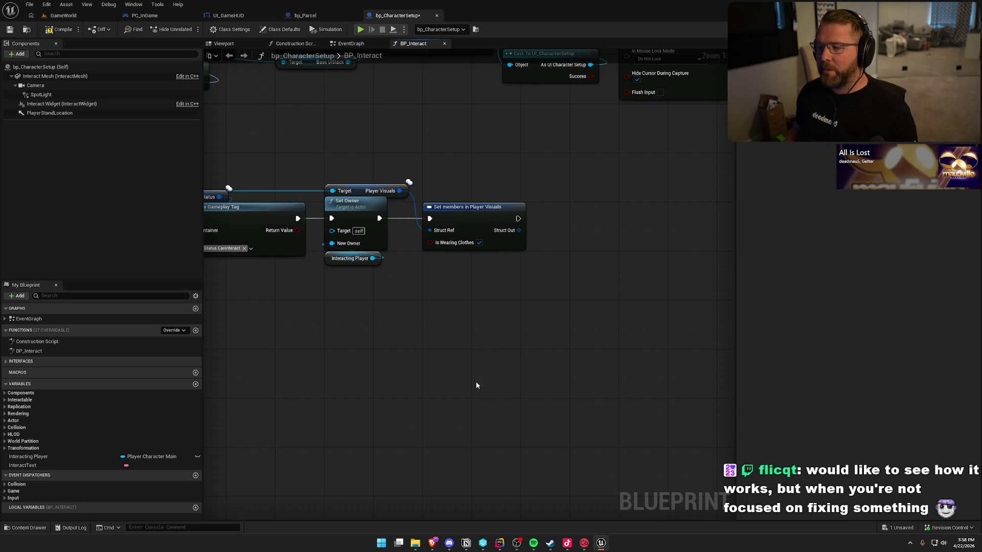
mouse_move(476, 383)
mouse_down()
mouse_move(408, 362)
mouse_move(448, 336)
mouse_up()
drag(580, 286, 324, 149)
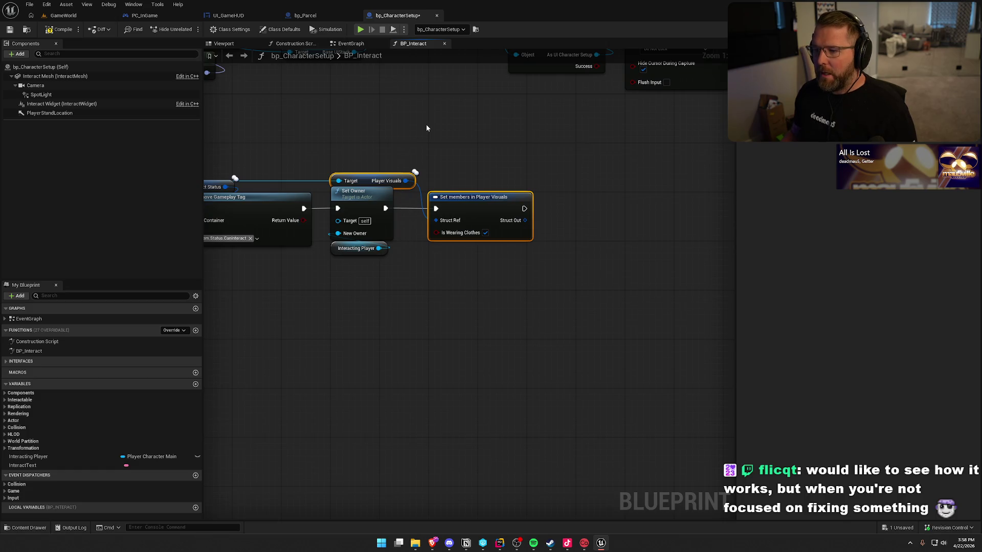
click(427, 128)
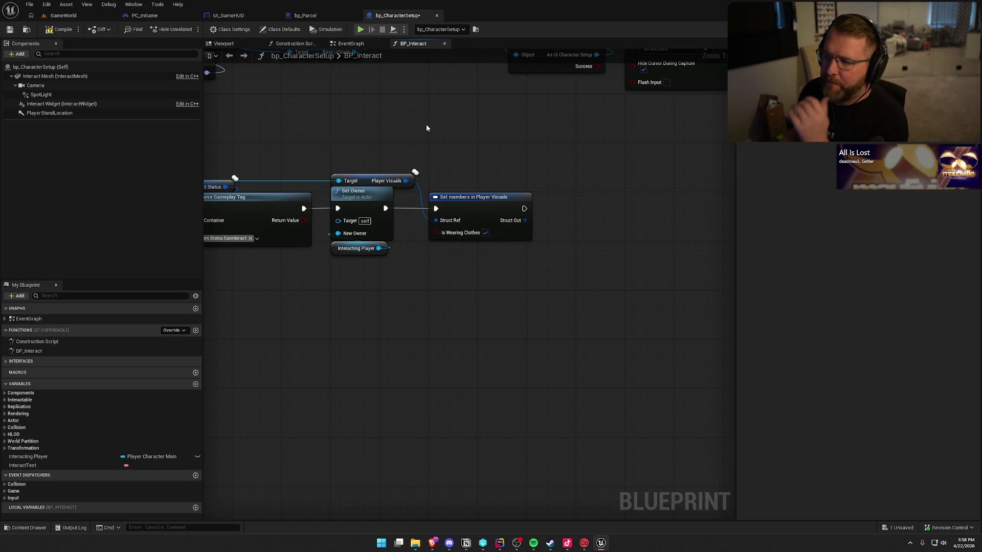
mouse_move(427, 128)
mouse_down()
mouse_move(509, 204)
mouse_move(385, 216)
mouse_move(375, 187)
mouse_up()
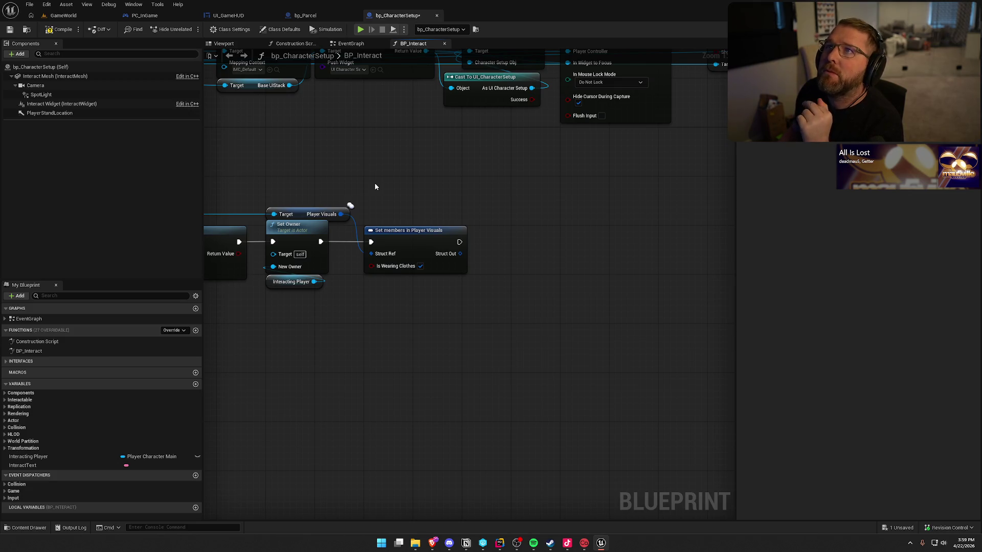
drag(375, 187, 429, 168)
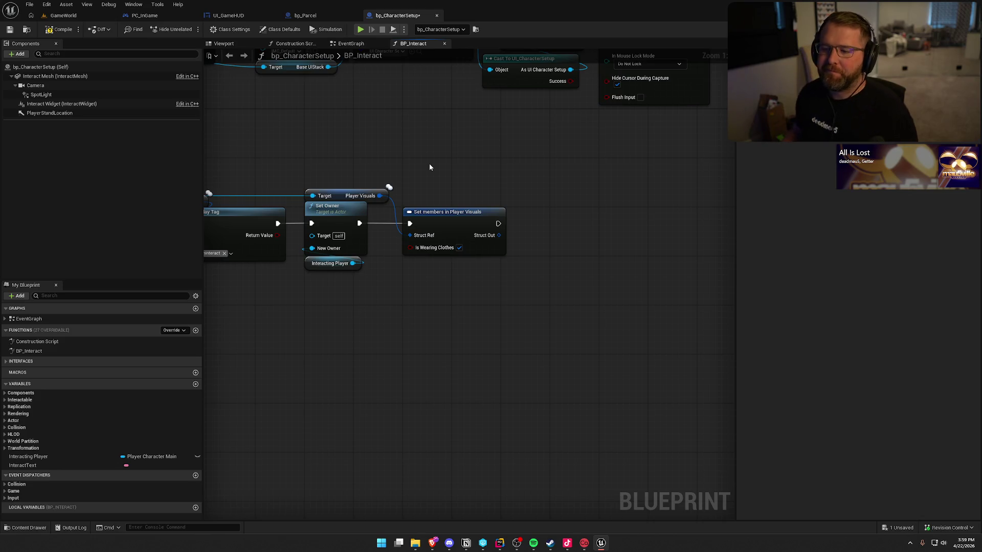
click(64, 15)
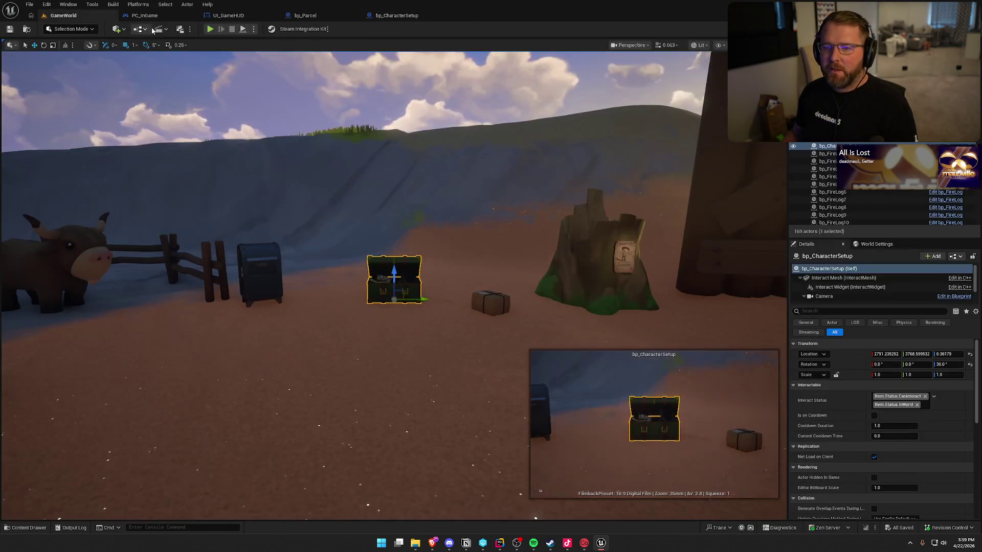
Play-test sprinting to the chest and pressing E, then select Set members in Player Visuals in BP_Interact
key(alt+p)
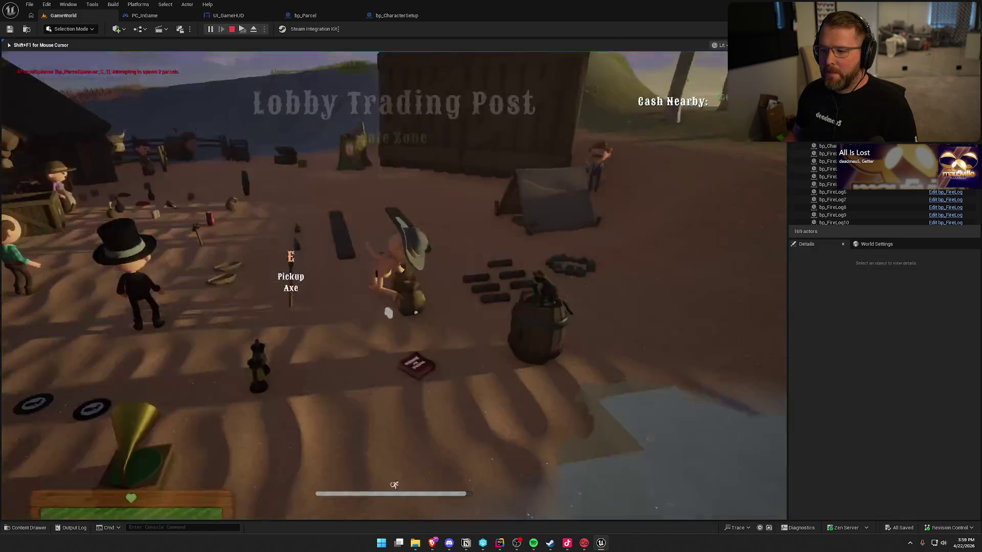
key(super)
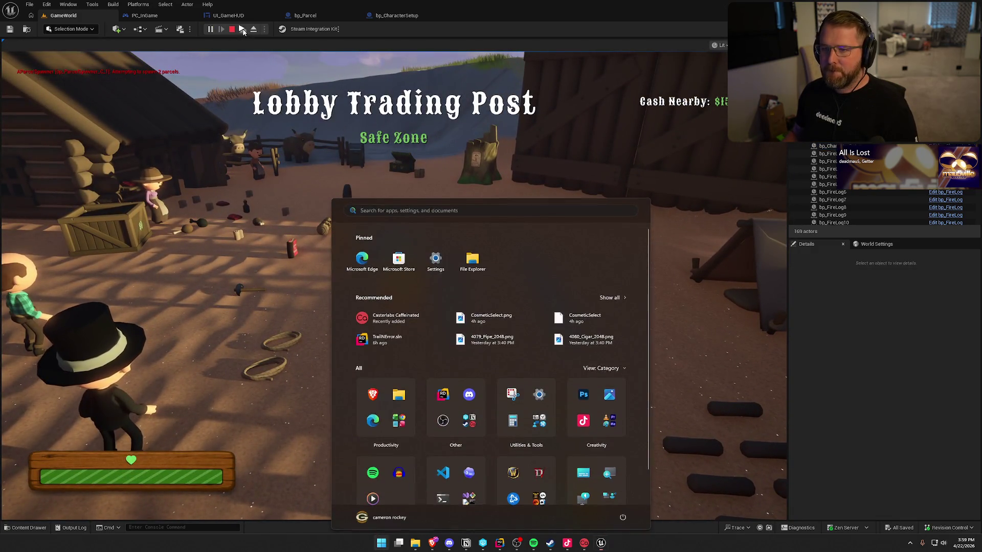
key(super)
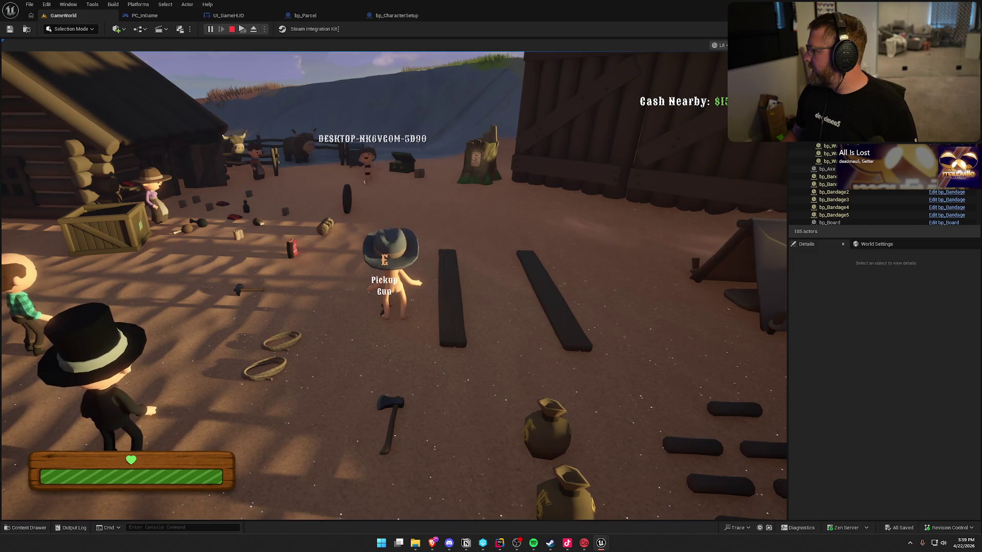
key(super)
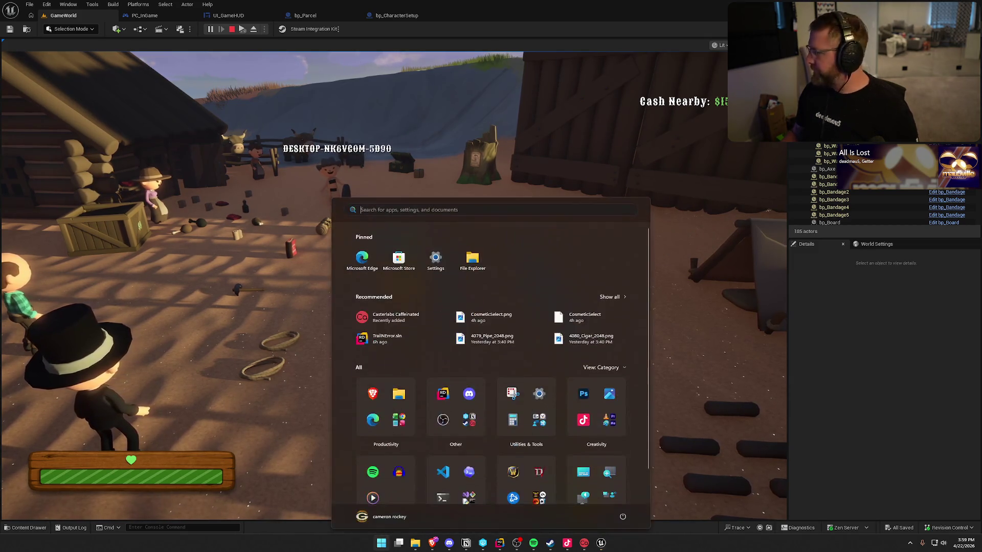
key(super)
key(shift+w)
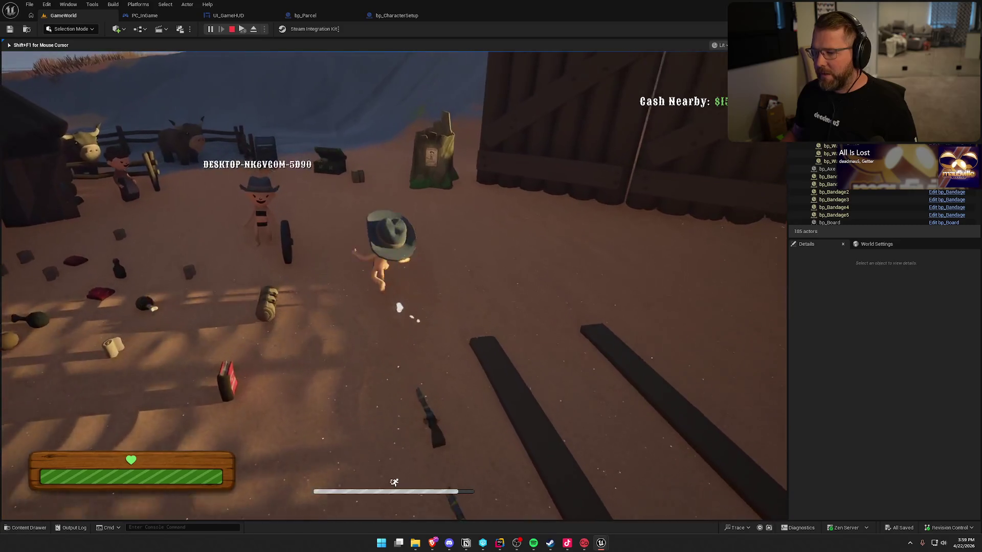
key(e)
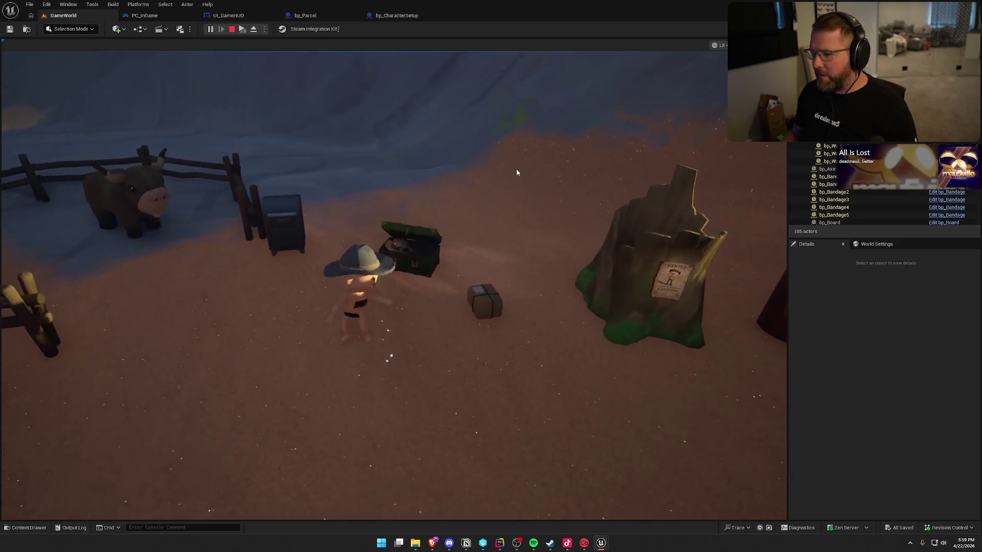
key(Escape)
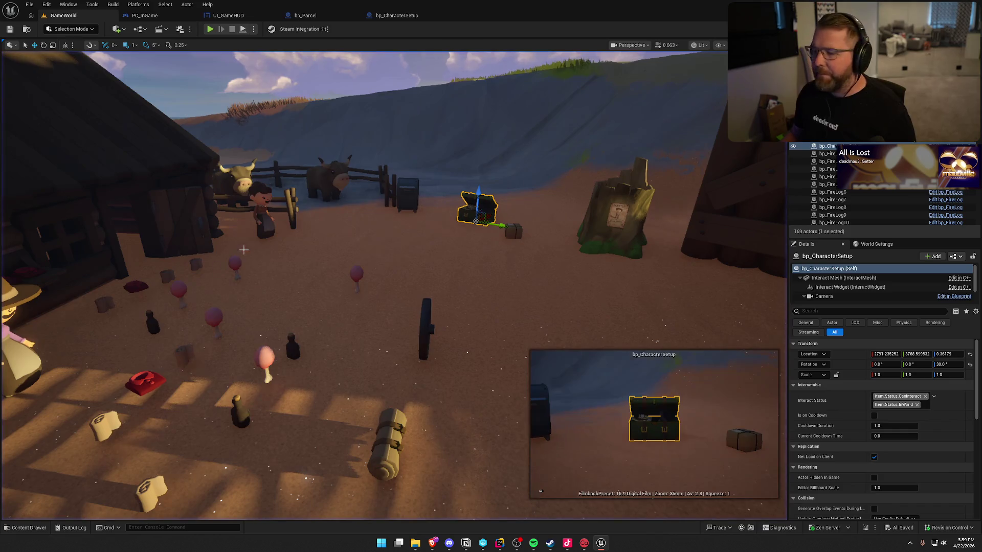
click(404, 16)
click(493, 213)
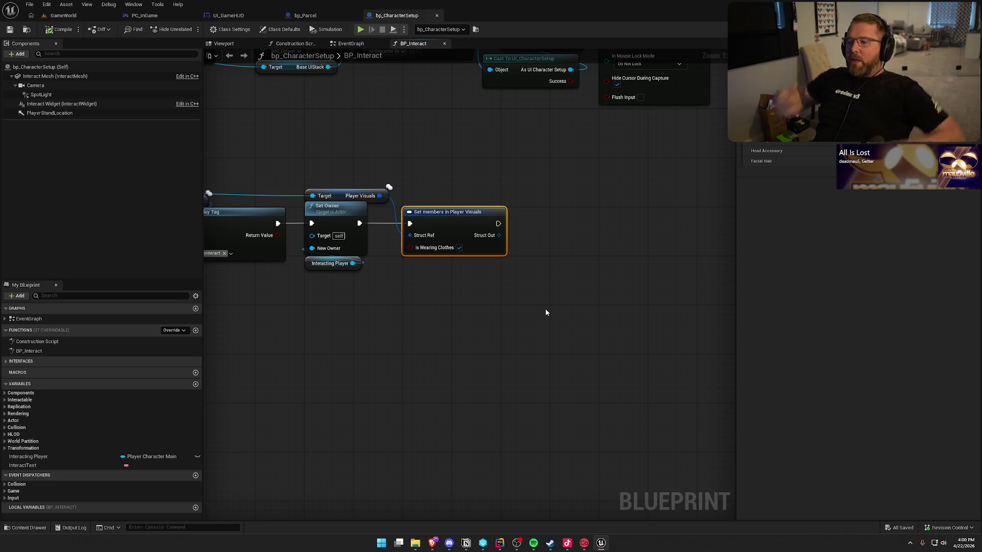
Search 'rep' off the Interacting Player pin for an OnRep function, then bring up Rider
click(545, 312)
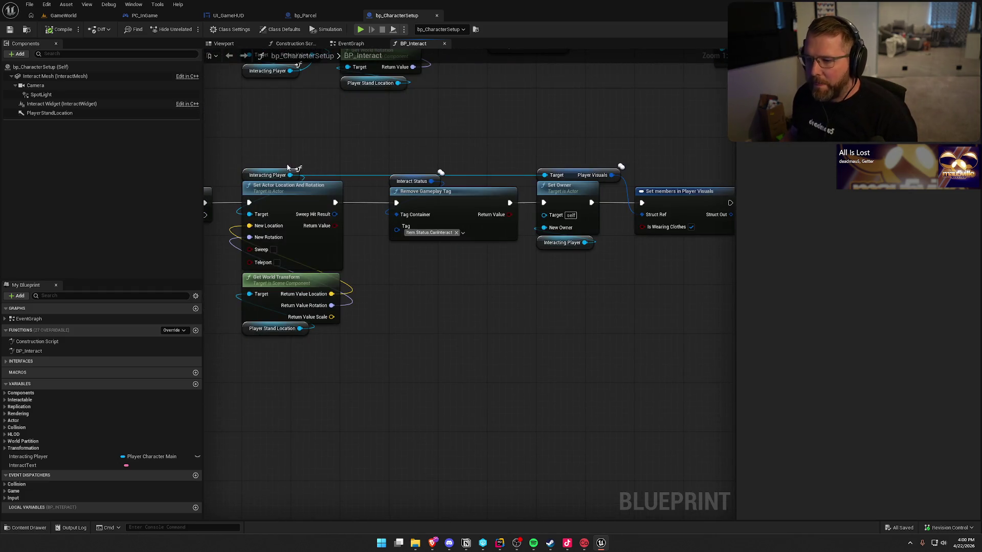
drag(290, 175, 577, 306)
text(re)
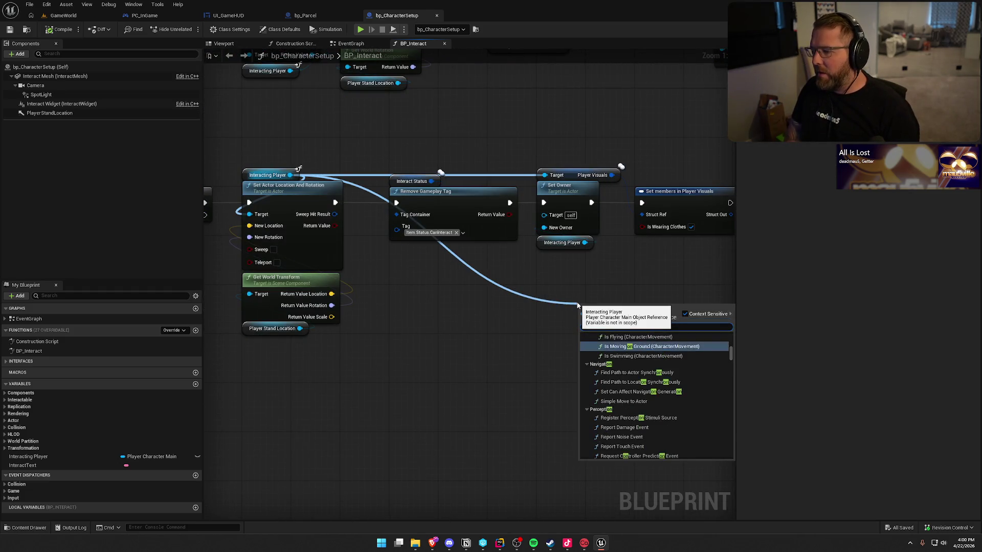
text(p)
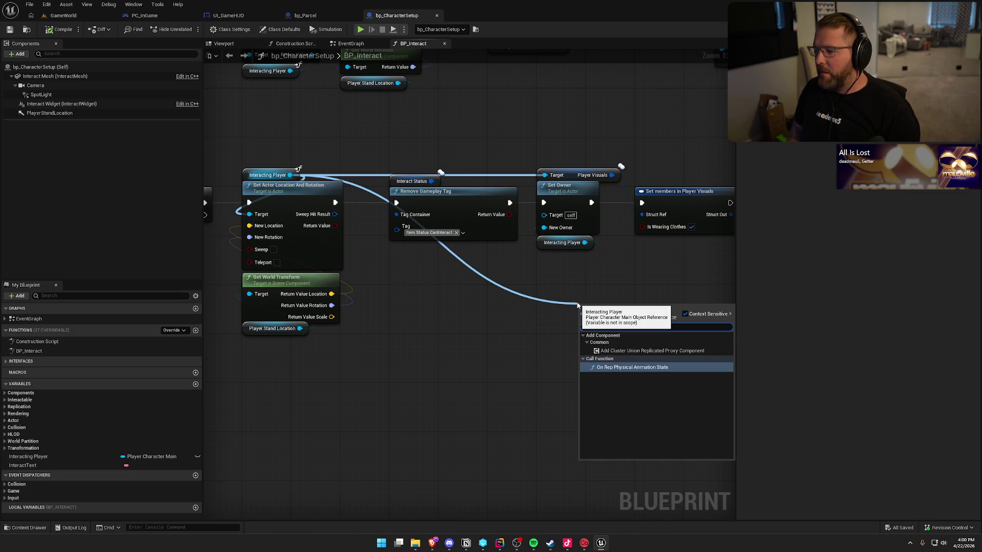
click(522, 307)
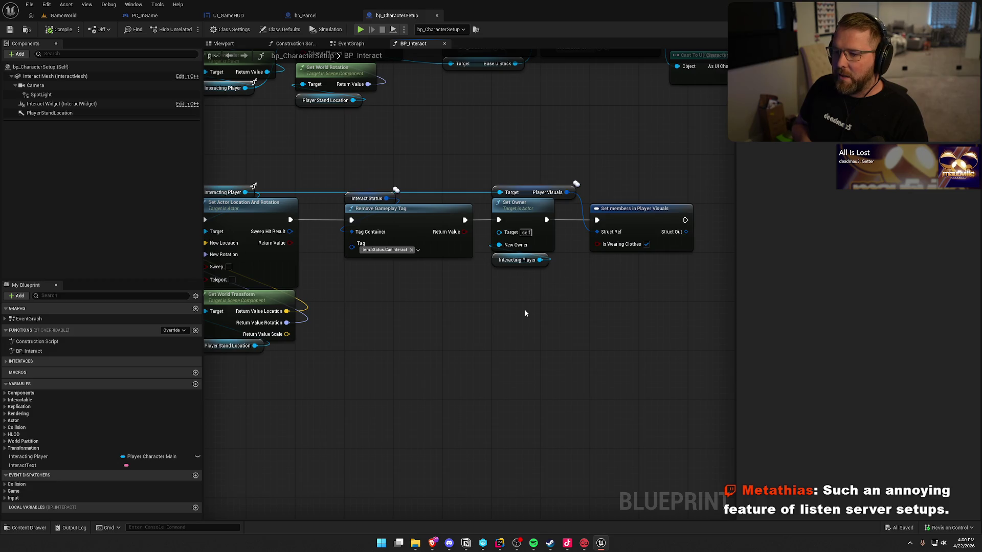
click(499, 543)
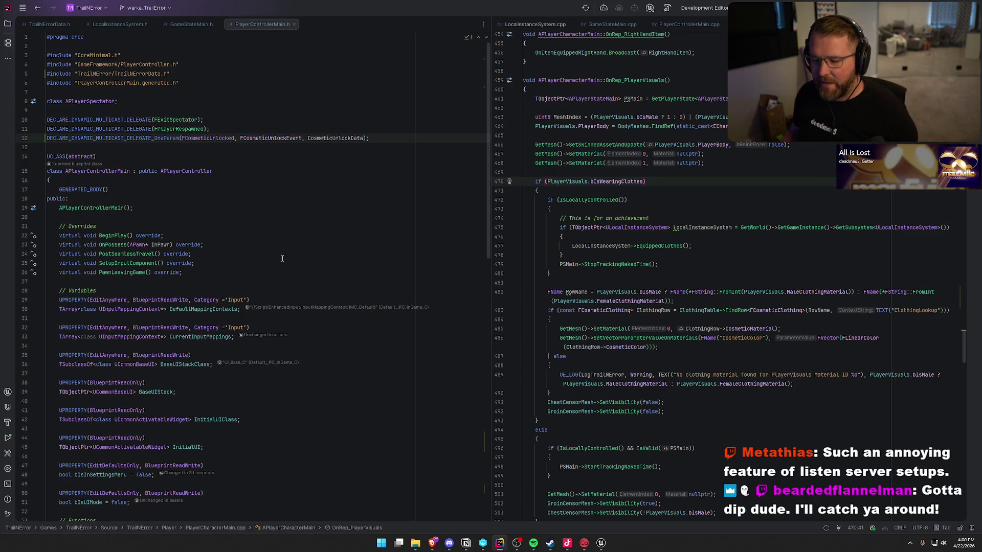
Jump to the OnRep_PlayerVisuals declaration and move PlayerCharacterMain.h into the left pane
key(alt+Tab)
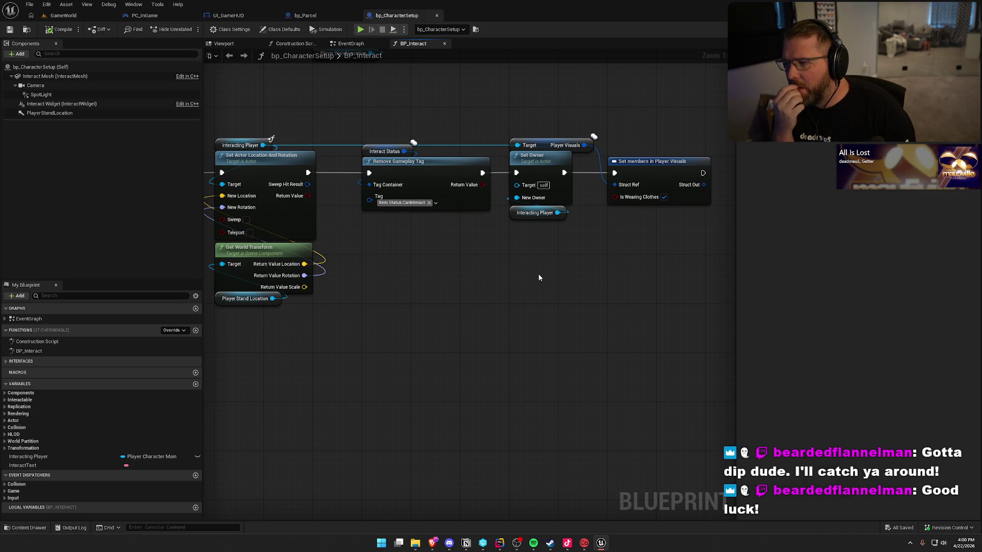
key(alt+Tab)
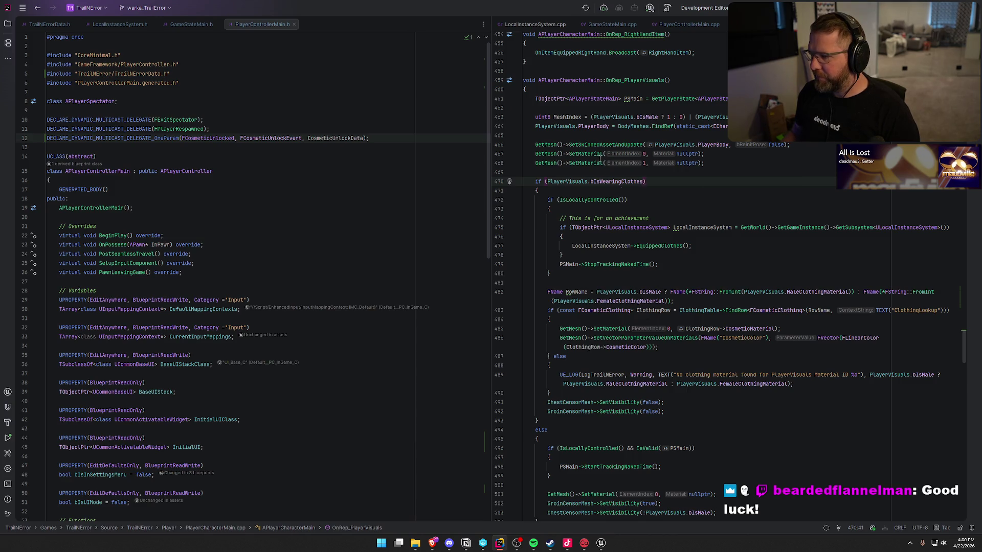
click(620, 80)
key(ctrl+b)
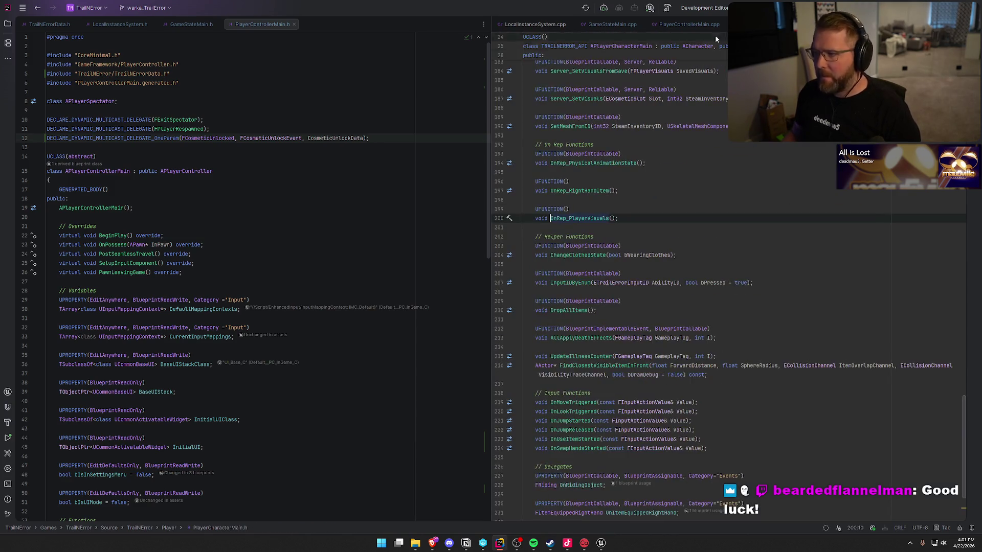
drag(767, 24, 337, 31)
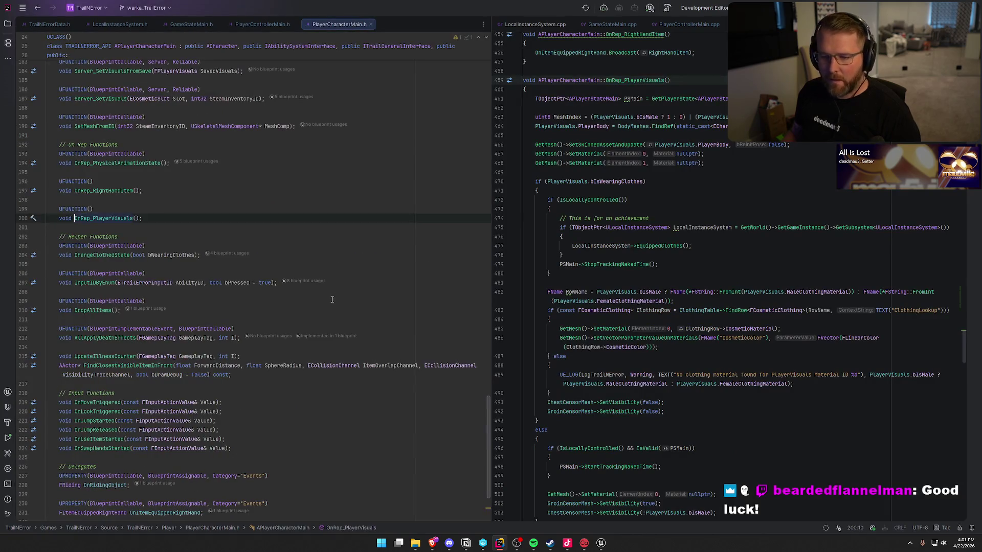
Change OnRep_PlayerVisuals' specifier on line 199 to UFUNCTION(BlueprintCallable)
click(92, 210)
text(Bleu)
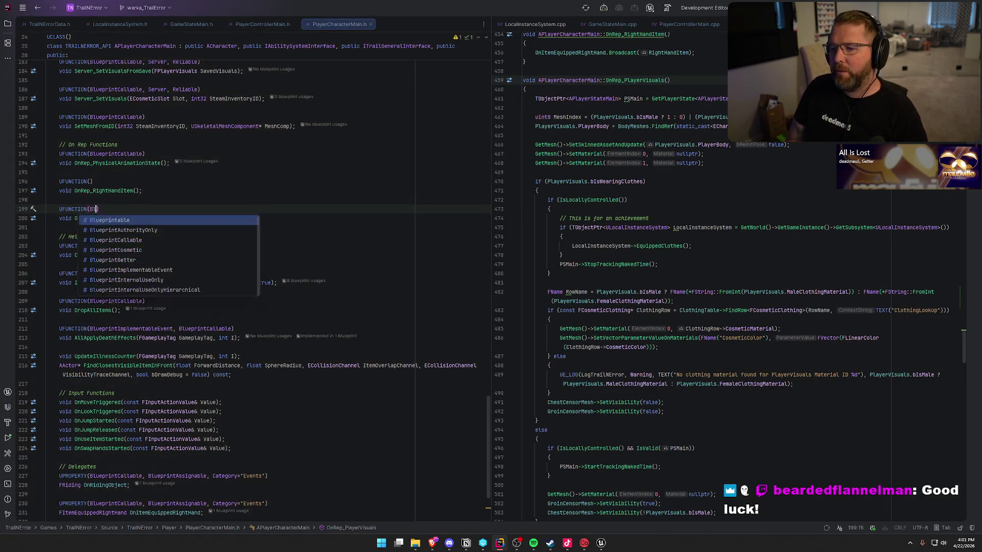
key(BackSpace)
key(BackSpace)
text(ue)
key(Return)
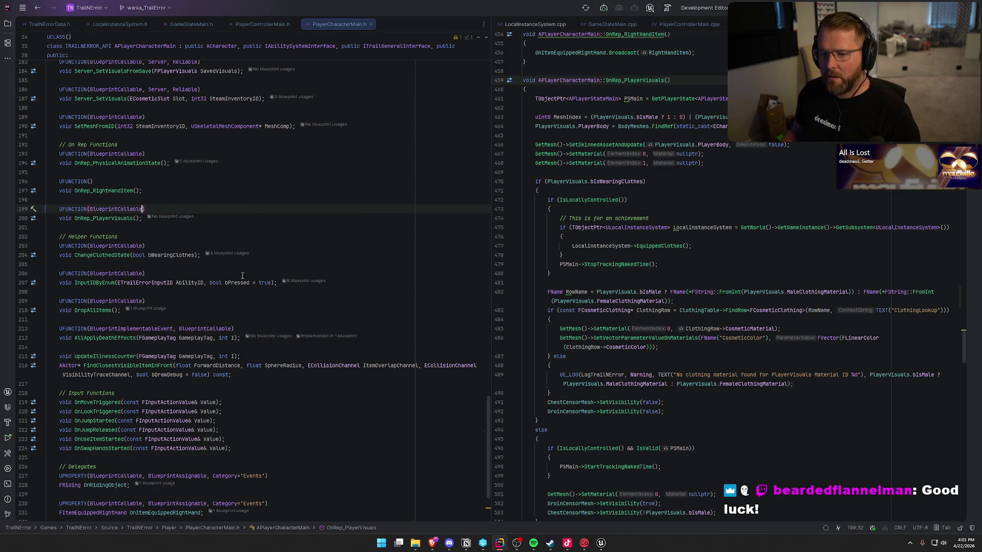
click(256, 231)
Return to OnRep_PlayerVisuals in PlayerCharacterMain.cpp and rebuild the project with Ctrl+Shift+B
click(601, 544)
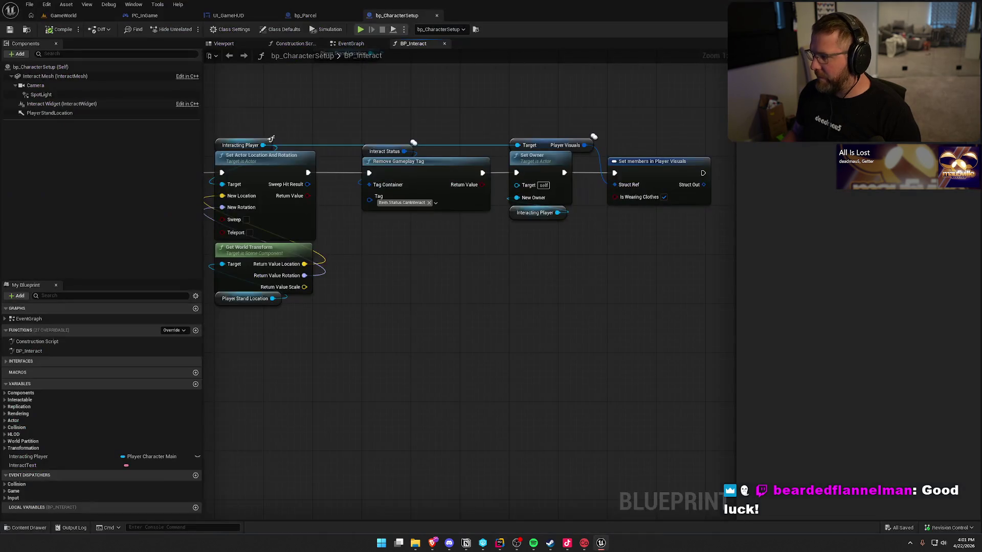
key(alt+Tab)
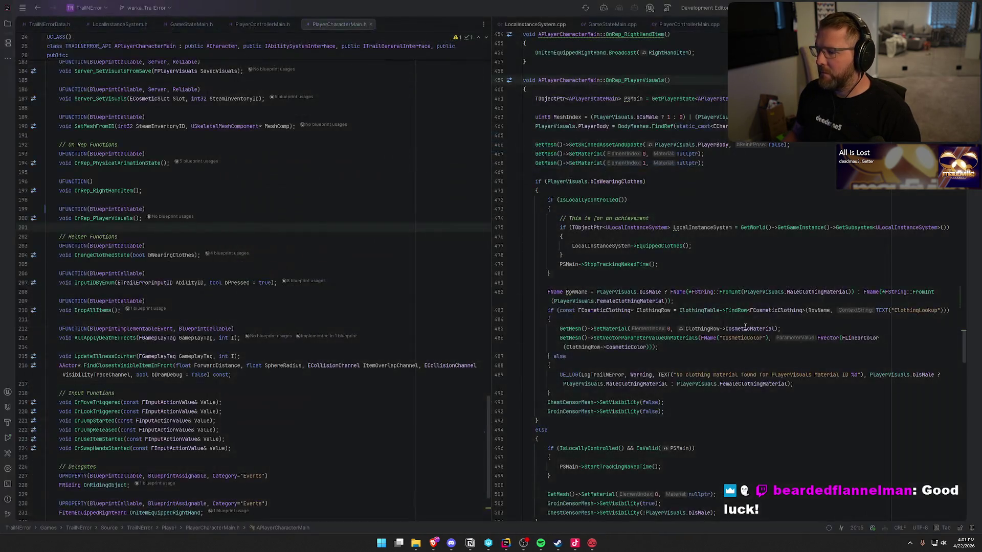
click(669, 81)
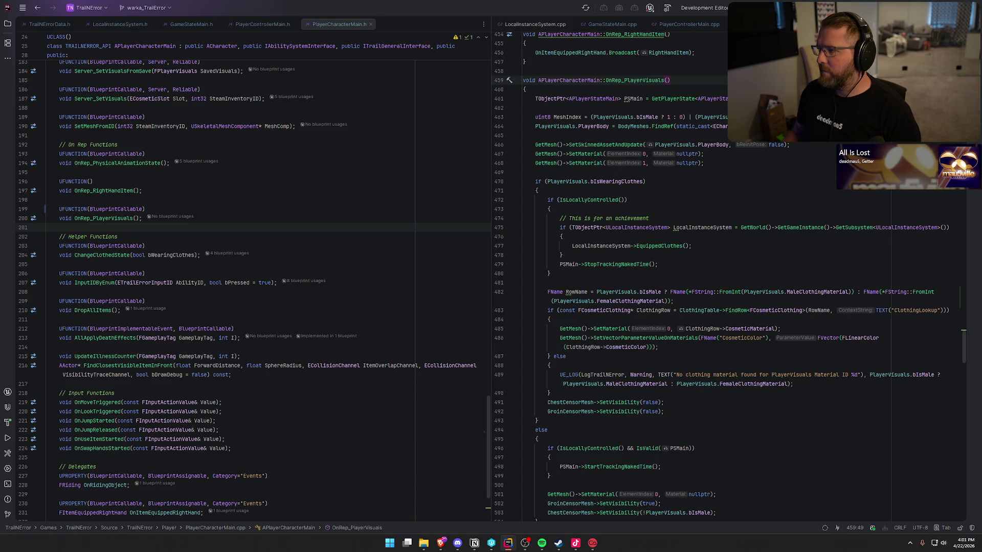
key(ctrl+shift+b)
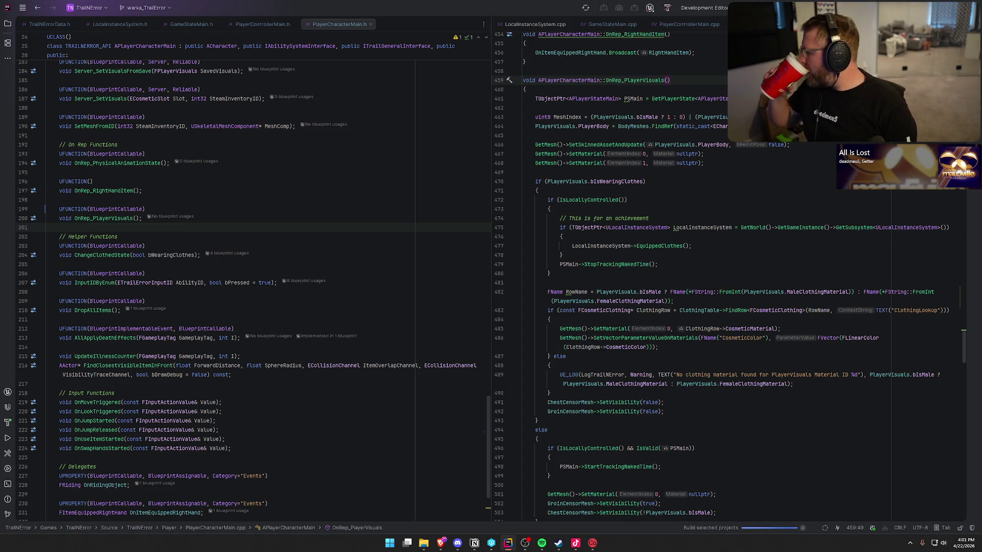